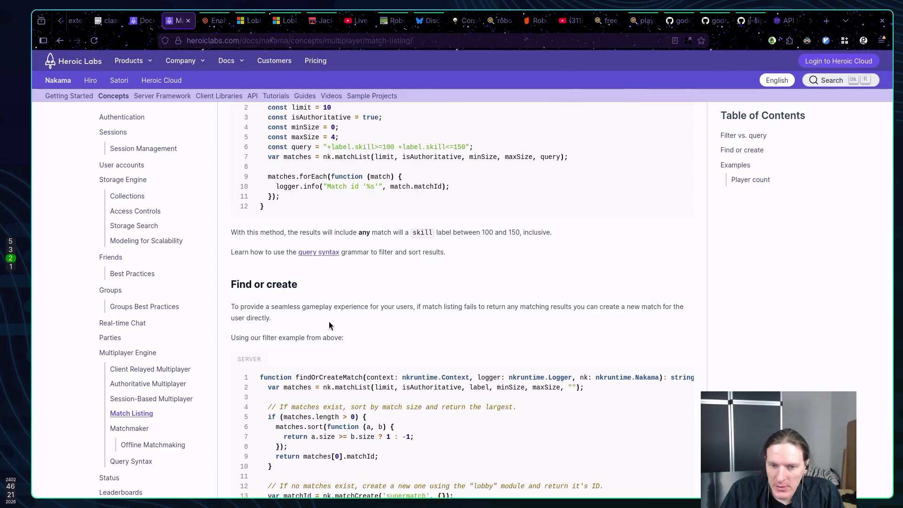
Highlight and then clear lines 6–9 of the findOrCreateMatch code sample.
{"action": "left_click_drag", "start_coordinate": [298, 236], "coordinate": [409, 236]}
{"action": "left_click", "coordinate": [405, 289]}
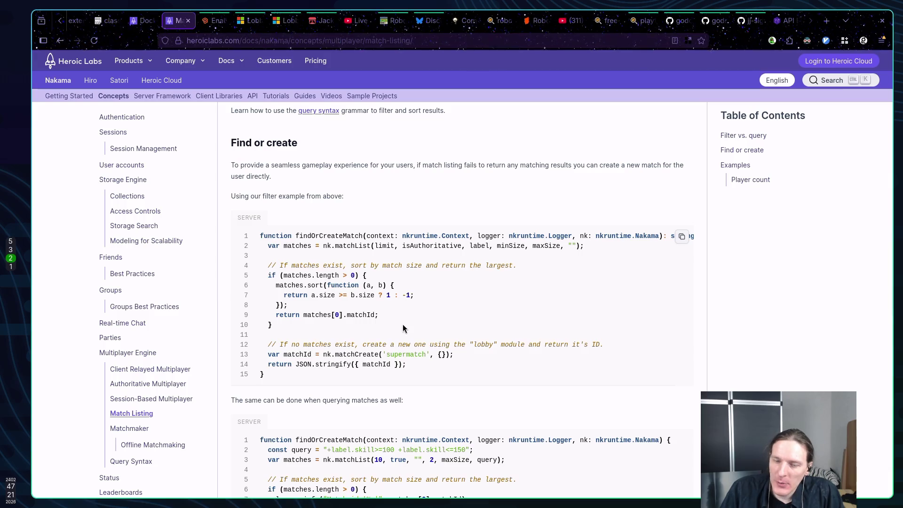
{"action": "left_click_drag", "start_coordinate": [403, 326], "coordinate": [259, 284]}
{"action": "left_click", "coordinate": [328, 285]}
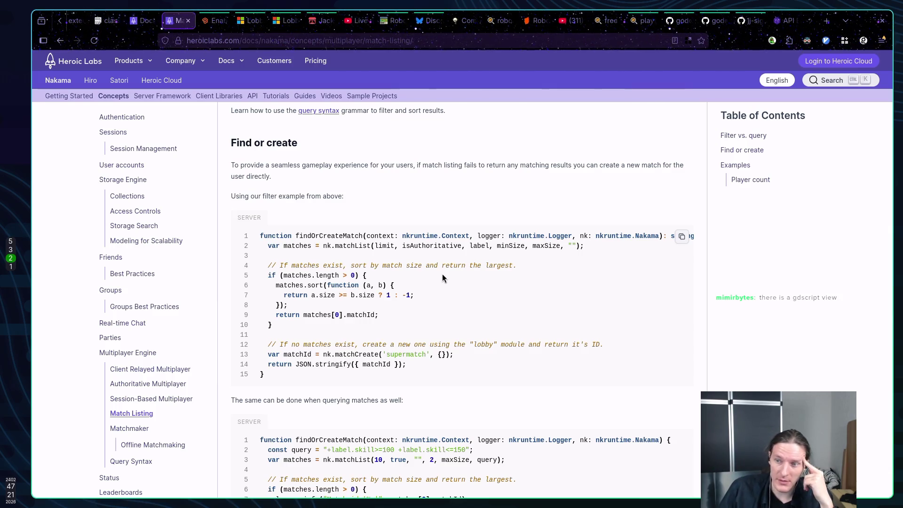
Check the available server languages for the samples, keeping TypeScript.
{"action": "scroll", "coordinate": [442, 277], "scroll_direction": "up", "scroll_amount": 10}
{"action": "left_click", "coordinate": [667, 117]}
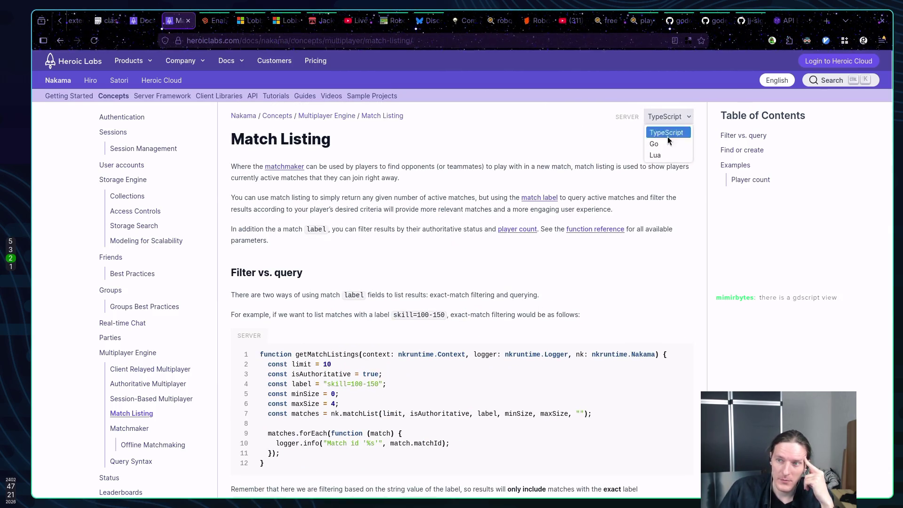
{"action": "left_click", "coordinate": [564, 156]}
{"action": "left_click", "coordinate": [667, 117]}
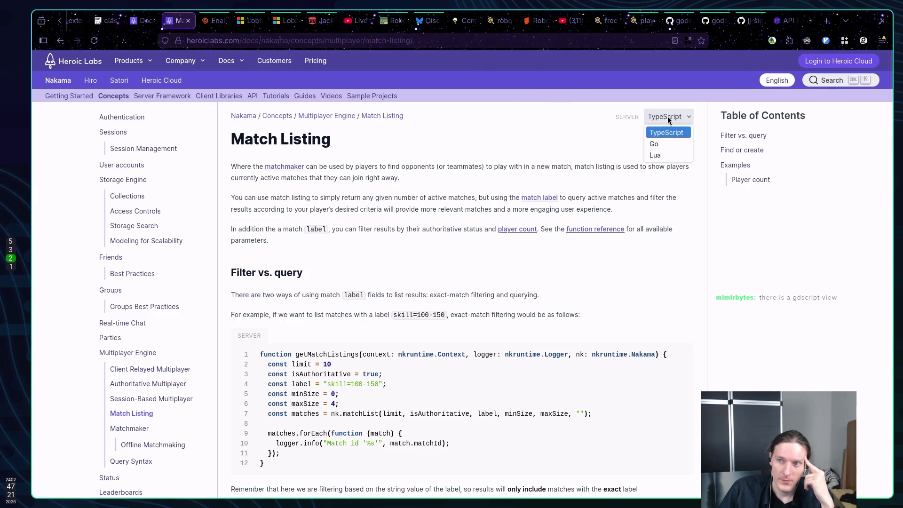
{"action": "left_click", "coordinate": [528, 155]}
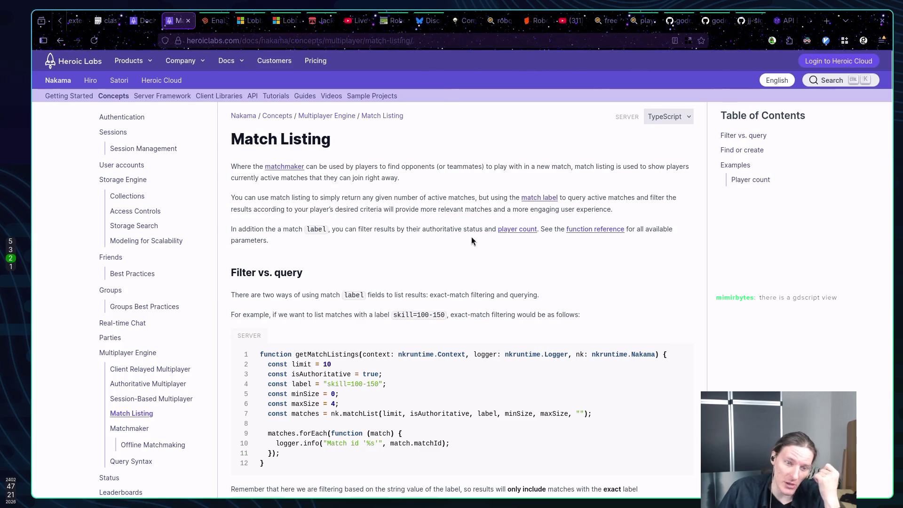
Scroll down the docs and go to the Matchmaker documentation page.
{"action": "scroll", "coordinate": [468, 237], "scroll_direction": "down", "scroll_amount": 5}
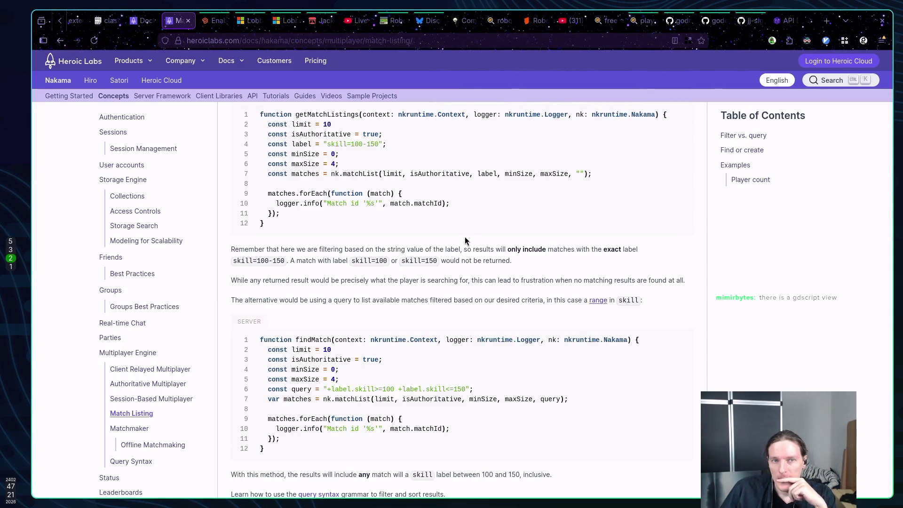
{"action": "scroll", "coordinate": [465, 240], "scroll_direction": "down", "scroll_amount": 4}
{"action": "scroll", "coordinate": [451, 241], "scroll_direction": "down", "scroll_amount": 5}
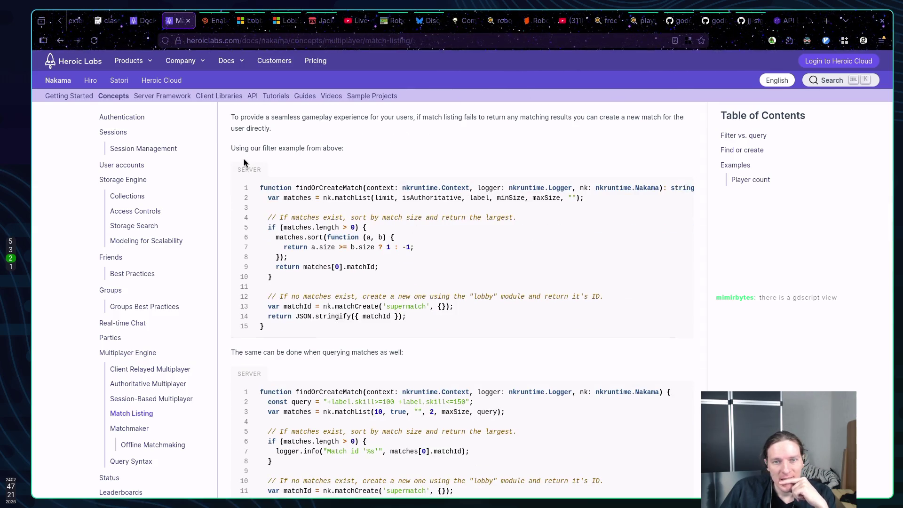
{"action": "scroll", "coordinate": [445, 204], "scroll_direction": "down", "scroll_amount": 4}
{"action": "scroll", "coordinate": [446, 204], "scroll_direction": "down", "scroll_amount": 4}
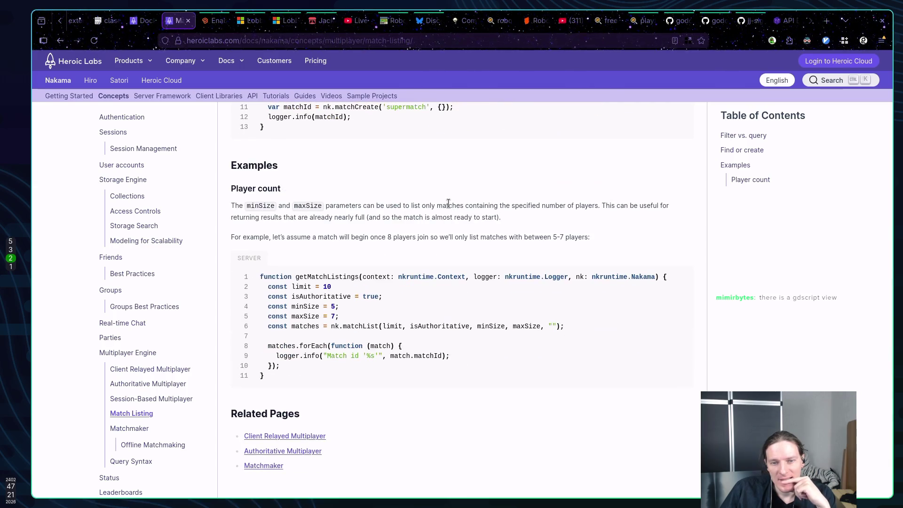
{"action": "scroll", "coordinate": [448, 203], "scroll_direction": "down", "scroll_amount": 1}
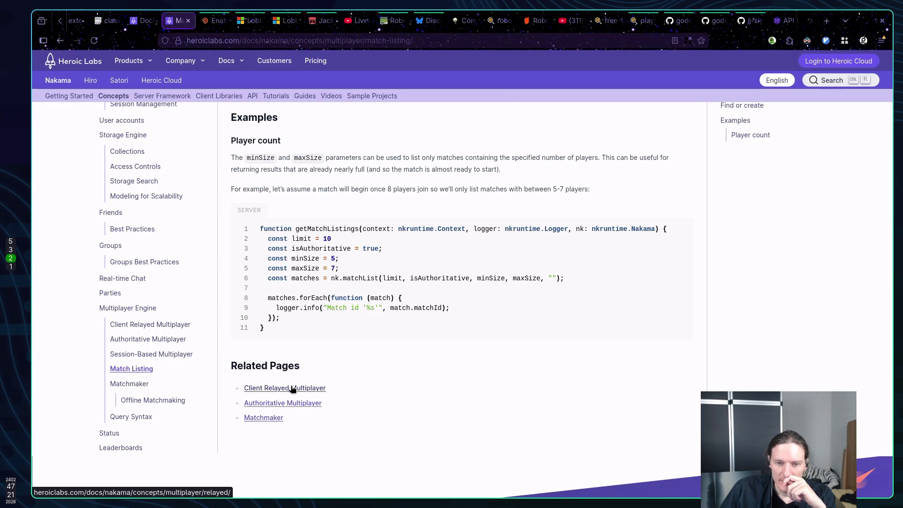
{"action": "left_click", "coordinate": [270, 418]}
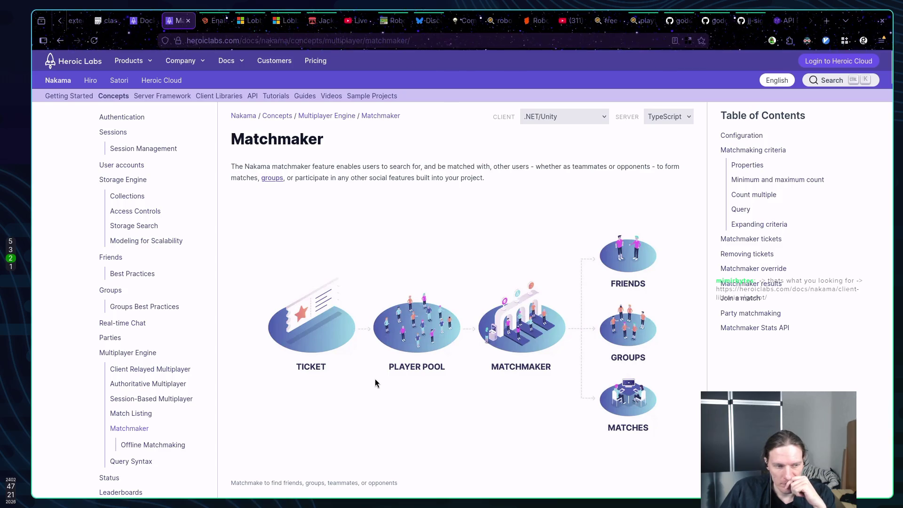
Read the Matchmaker page, then follow the Godot client guide link from the Twitch stream chat.
{"action": "scroll", "coordinate": [374, 379], "scroll_direction": "down", "scroll_amount": 1}
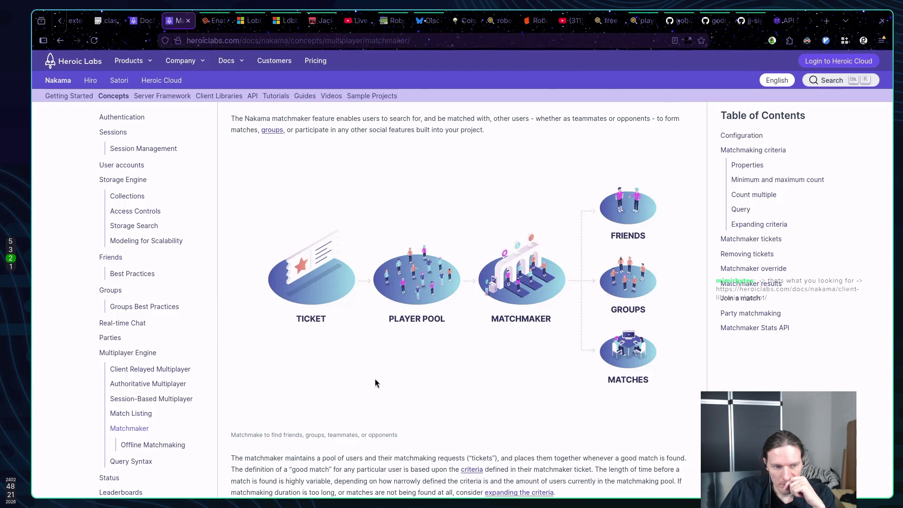
{"action": "scroll", "coordinate": [374, 379], "scroll_direction": "down", "scroll_amount": 6}
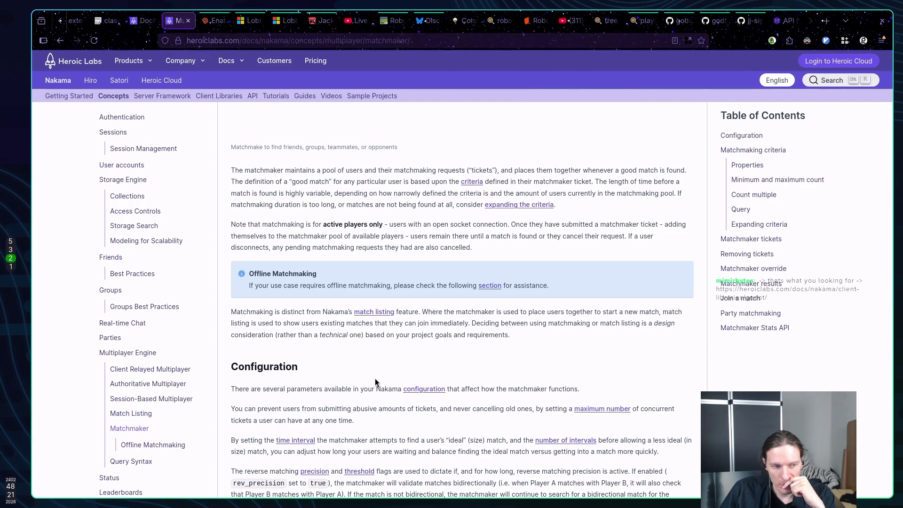
{"action": "scroll", "coordinate": [377, 377], "scroll_direction": "down", "scroll_amount": 5}
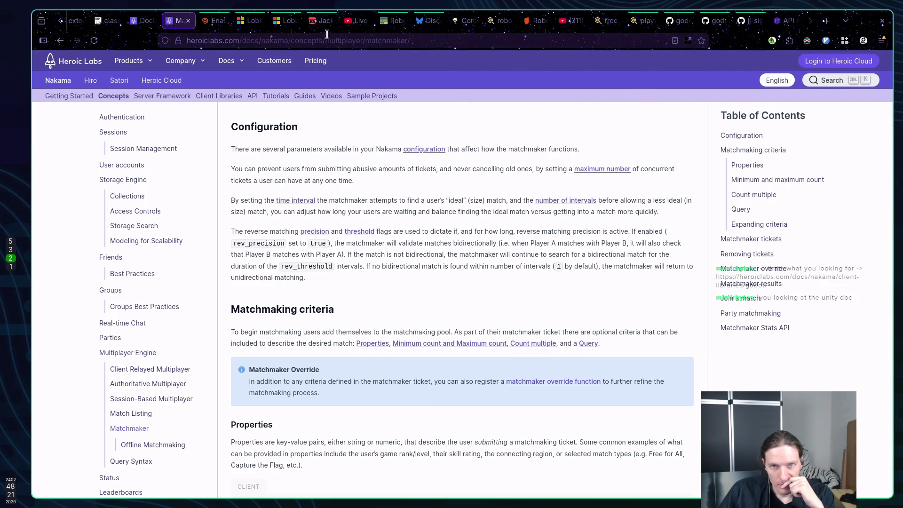
{"action": "left_click_drag", "start_coordinate": [250, 39], "coordinate": [413, 38]}
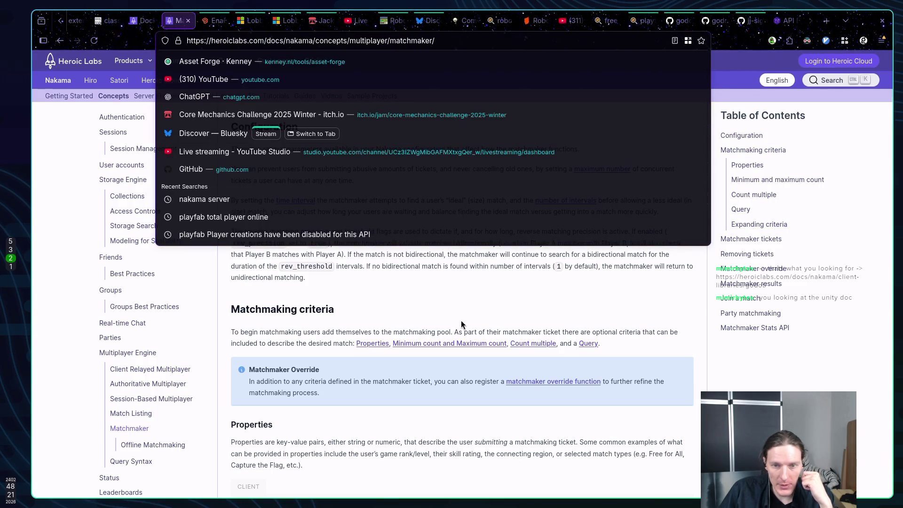
{"action": "scroll", "coordinate": [78, 21], "scroll_direction": "up", "scroll_amount": 1}
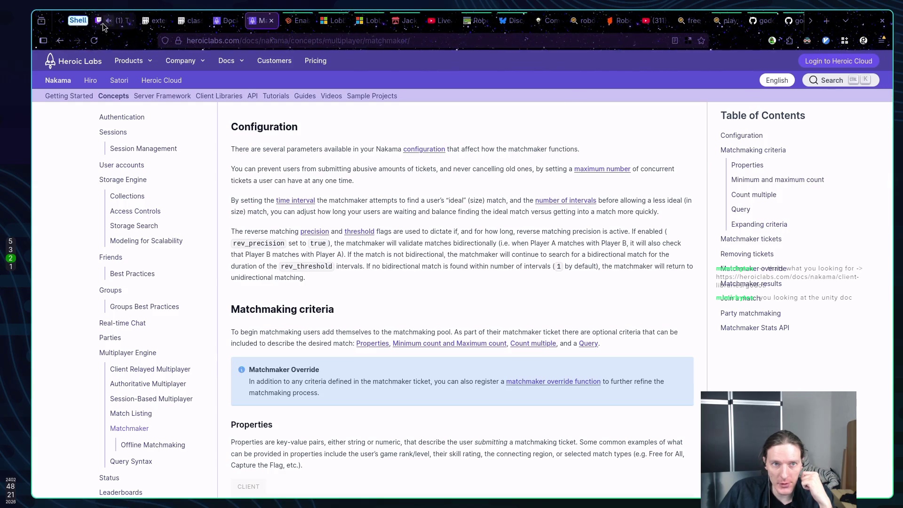
{"action": "left_click", "coordinate": [103, 22]}
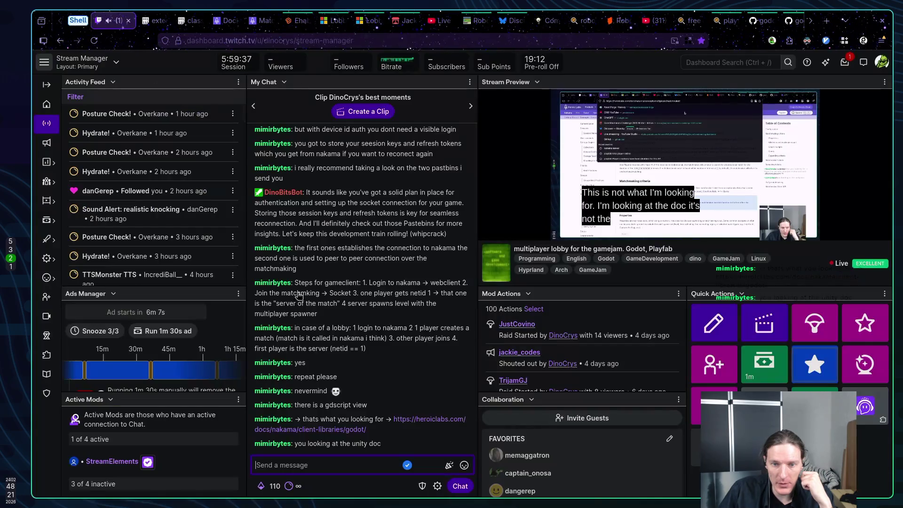
{"action": "left_click", "coordinate": [350, 430]}
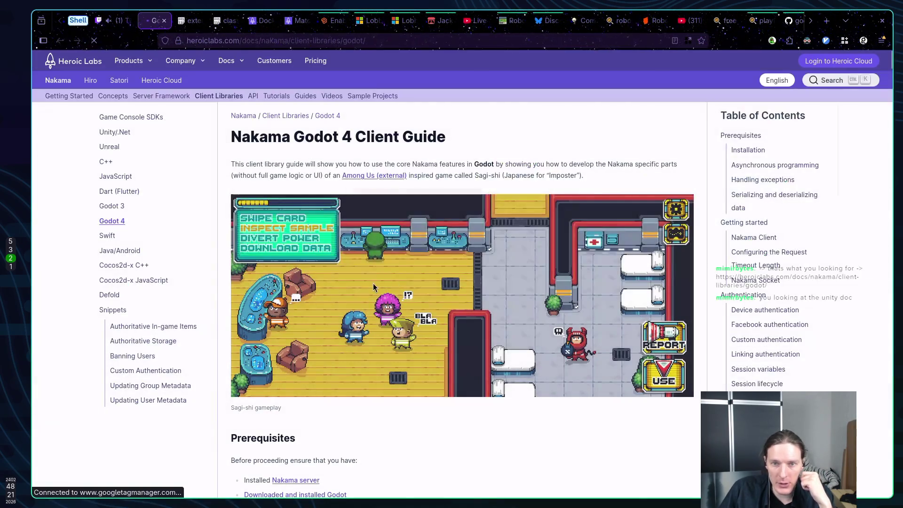
Read the Godot 4 guide's authentication code samples, then return to the Matchmaker tab.
{"action": "scroll", "coordinate": [418, 251], "scroll_direction": "down", "scroll_amount": 6}
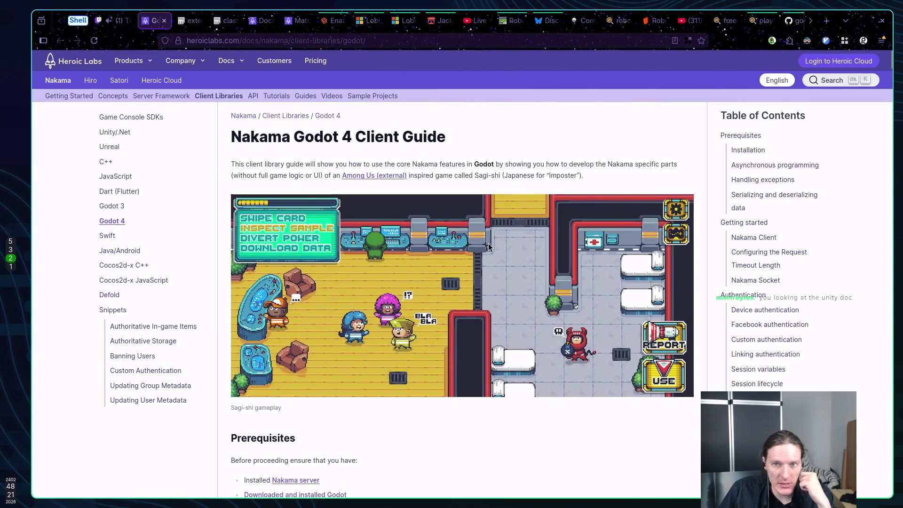
{"action": "scroll", "coordinate": [488, 244], "scroll_direction": "down", "scroll_amount": 15}
{"action": "scroll", "coordinate": [496, 244], "scroll_direction": "down", "scroll_amount": 12}
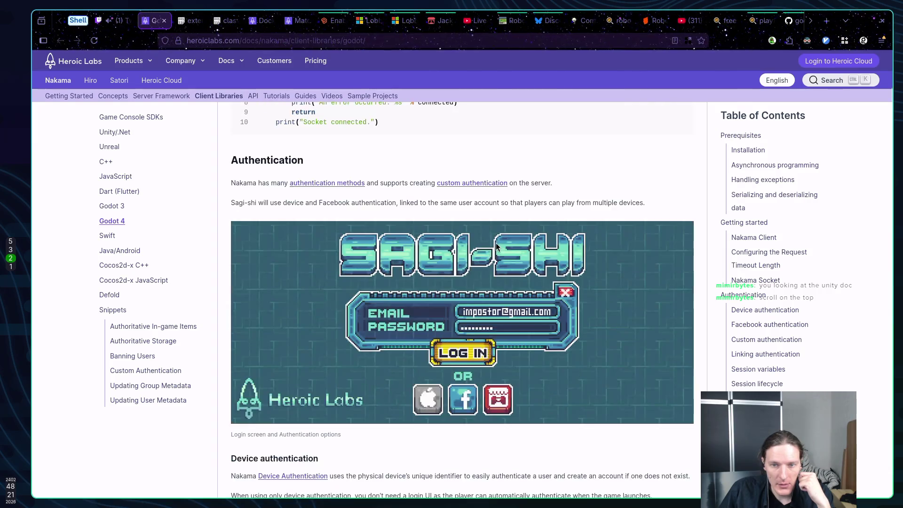
{"action": "left_click_drag", "start_coordinate": [312, 340], "coordinate": [464, 378]}
{"action": "left_click", "coordinate": [466, 373]}
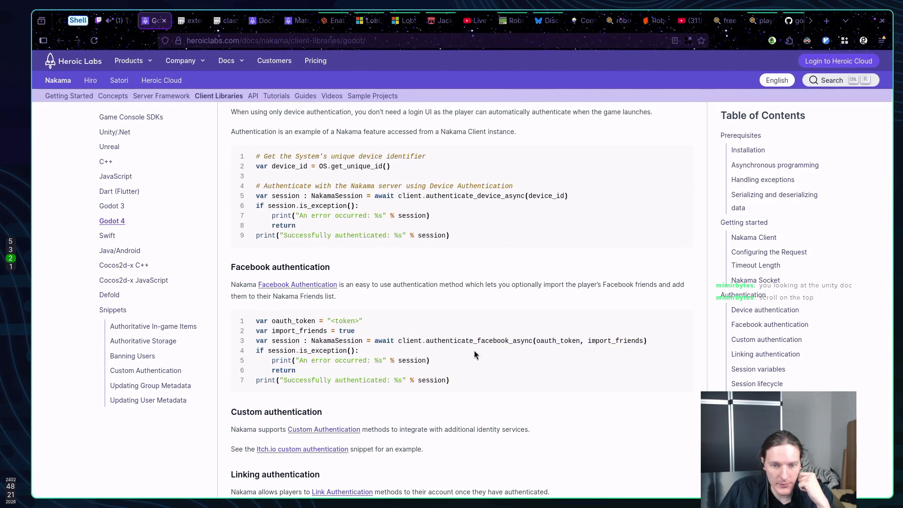
{"action": "scroll", "coordinate": [478, 347], "scroll_direction": "down", "scroll_amount": 5}
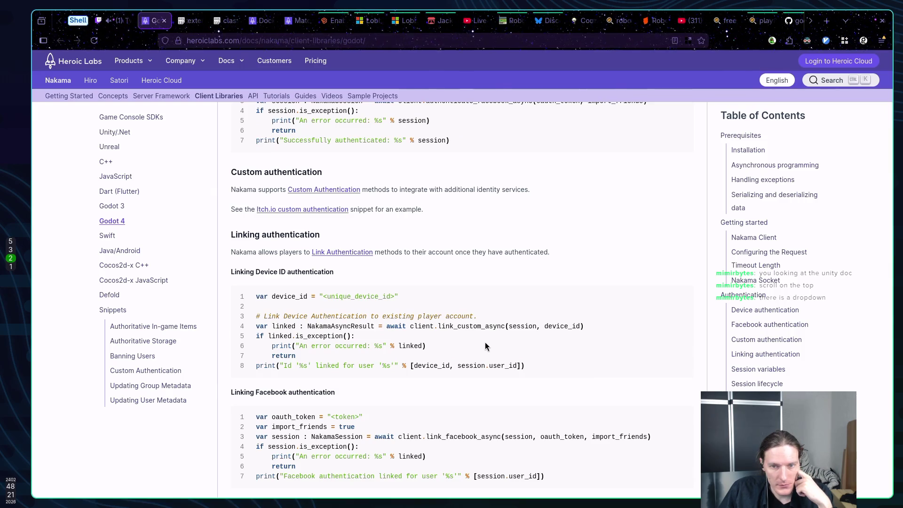
{"action": "scroll", "coordinate": [487, 341], "scroll_direction": "up", "scroll_amount": 20}
{"action": "scroll", "coordinate": [487, 343], "scroll_direction": "up", "scroll_amount": 2}
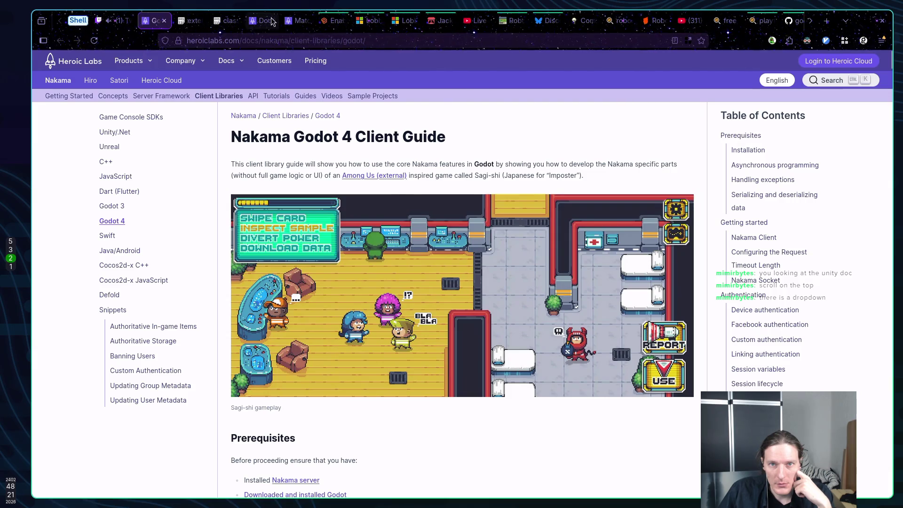
{"action": "left_click", "coordinate": [291, 21]}
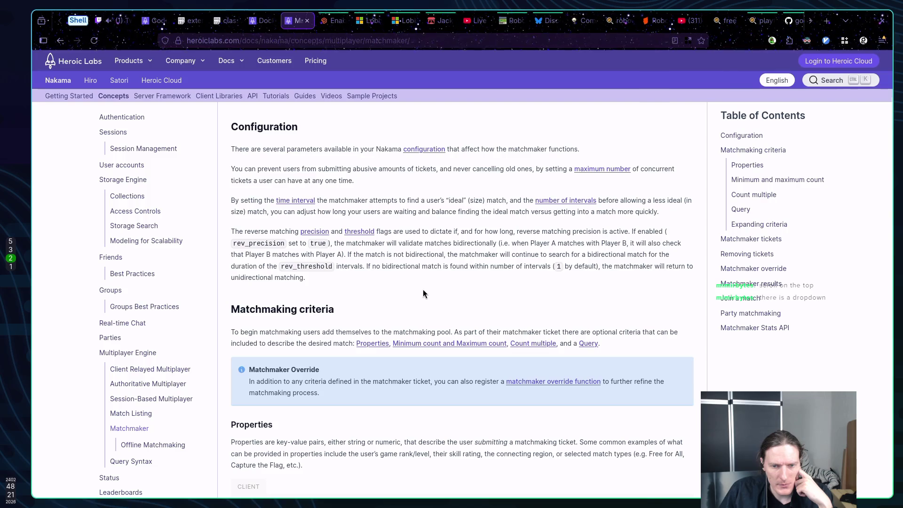
Switch the Matchmaker page's client code samples to Godot 4 from the CLIENT dropdown.
{"action": "scroll", "coordinate": [422, 294], "scroll_direction": "down", "scroll_amount": 3}
{"action": "scroll", "coordinate": [421, 290], "scroll_direction": "up", "scroll_amount": 1}
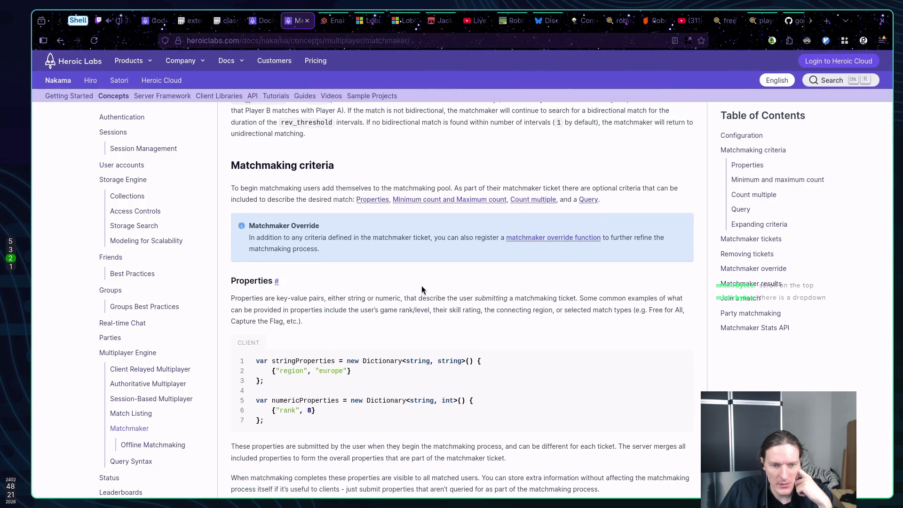
{"action": "scroll", "coordinate": [397, 287], "scroll_direction": "up", "scroll_amount": 5}
{"action": "scroll", "coordinate": [381, 287], "scroll_direction": "up", "scroll_amount": 6}
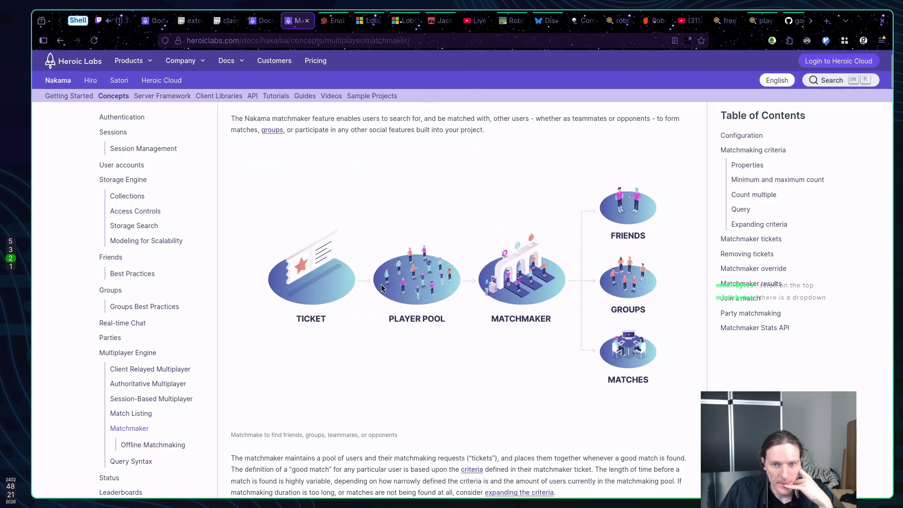
{"action": "scroll", "coordinate": [382, 287], "scroll_direction": "up", "scroll_amount": 1}
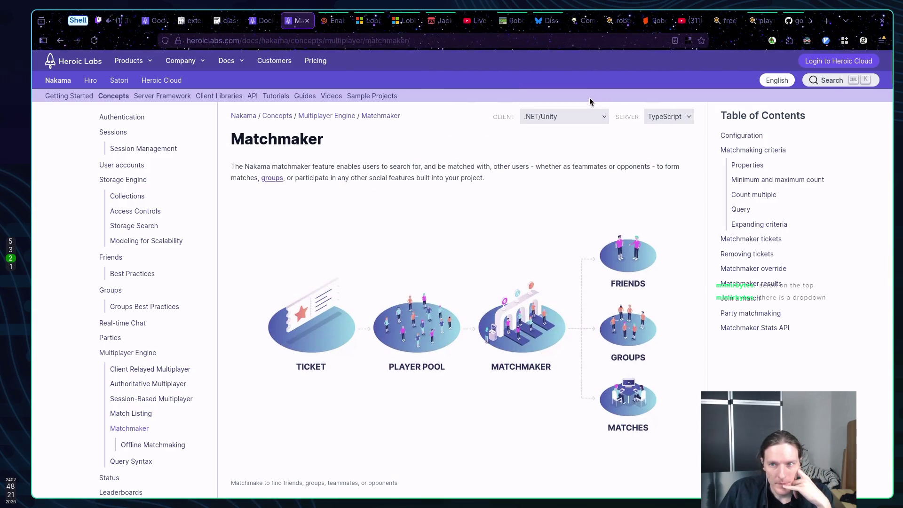
{"action": "left_click", "coordinate": [579, 115]}
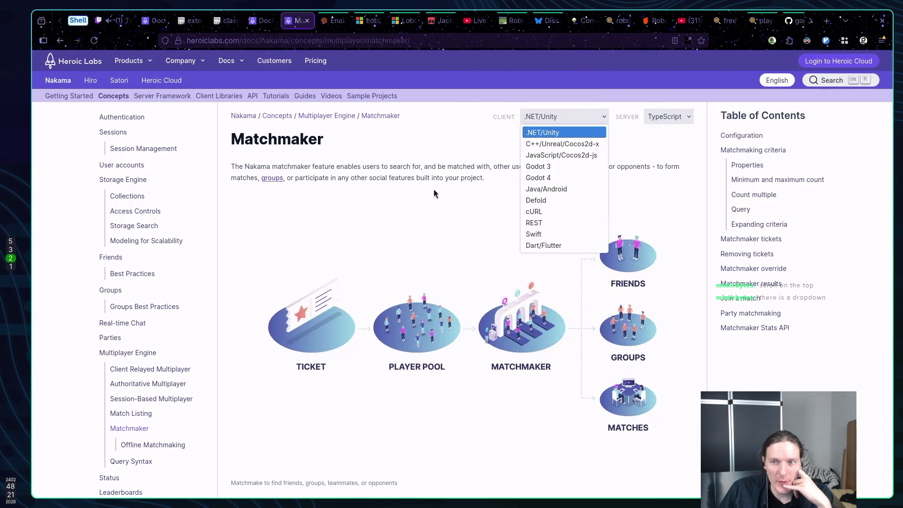
{"action": "left_click", "coordinate": [570, 177]}
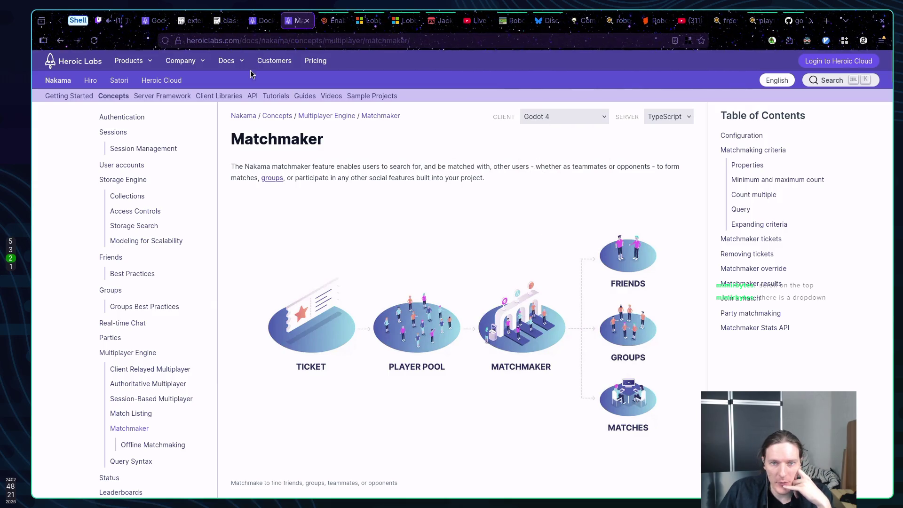
Go back to Match Listing and forward to Matchmaker, keeping TypeScript server and Godot 4 client.
{"action": "key", "text": "alt+Left"}
{"action": "scroll", "coordinate": [447, 207], "scroll_direction": "up", "scroll_amount": 15}
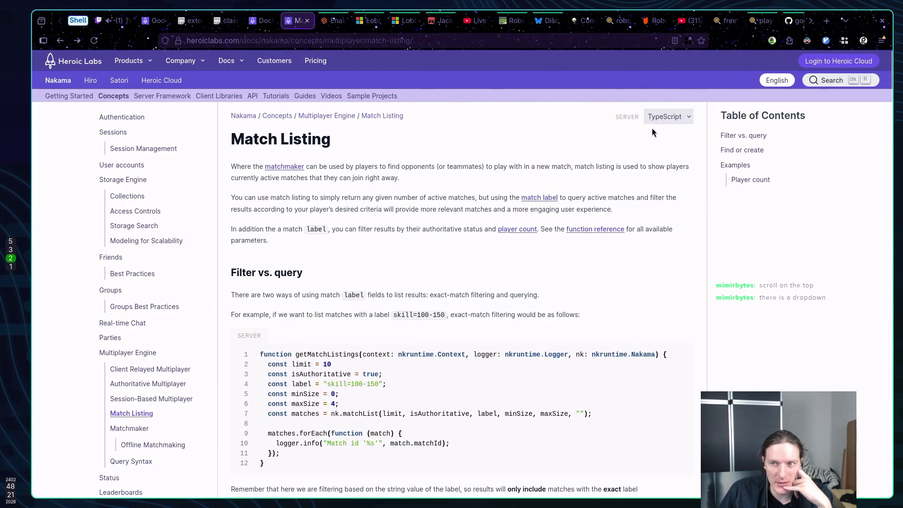
{"action": "left_click", "coordinate": [653, 117]}
{"action": "left_click", "coordinate": [581, 146]}
{"action": "key", "text": "alt+Right"}
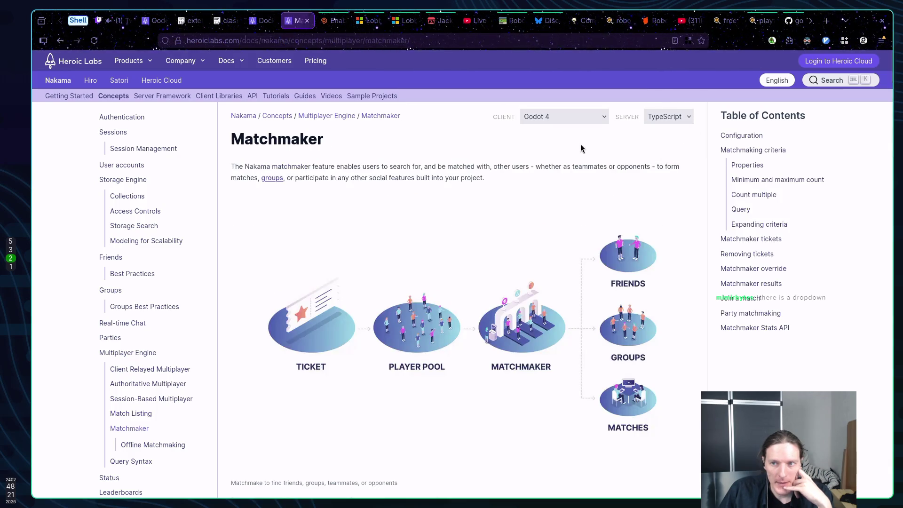
{"action": "left_click", "coordinate": [585, 113]}
{"action": "left_click", "coordinate": [497, 225]}
Scroll the Matchmaker page and confirm TypeScript remains the server language.
{"action": "scroll", "coordinate": [496, 225], "scroll_direction": "down", "scroll_amount": 5}
{"action": "scroll", "coordinate": [496, 218], "scroll_direction": "down", "scroll_amount": 15}
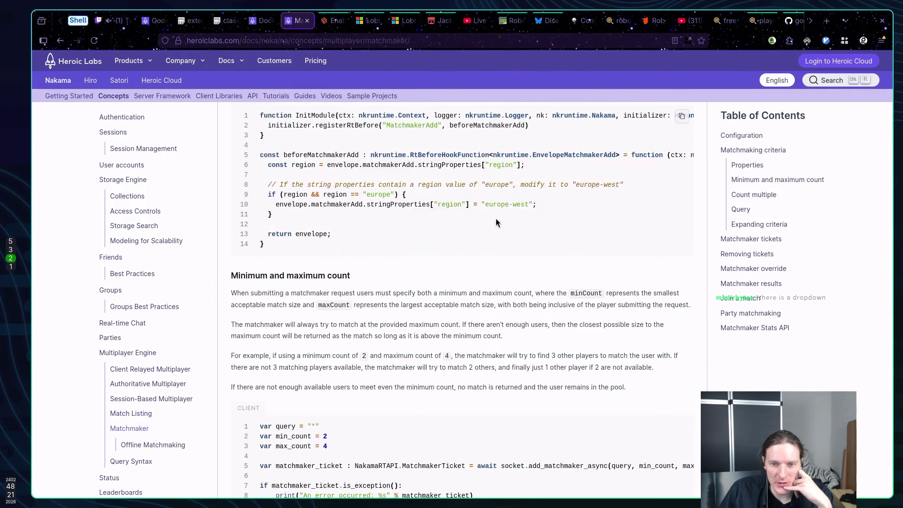
{"action": "scroll", "coordinate": [498, 218], "scroll_direction": "up", "scroll_amount": 20}
{"action": "scroll", "coordinate": [503, 218], "scroll_direction": "up", "scroll_amount": 10}
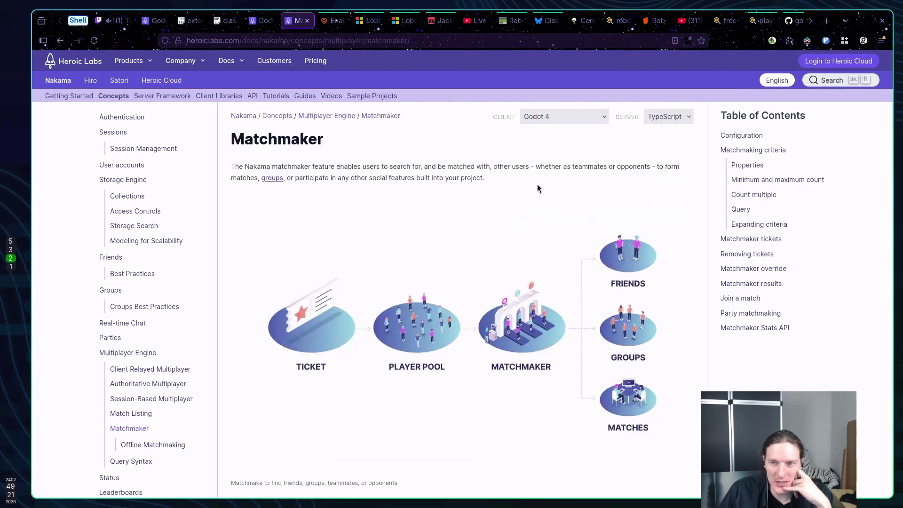
{"action": "left_click", "coordinate": [663, 117]}
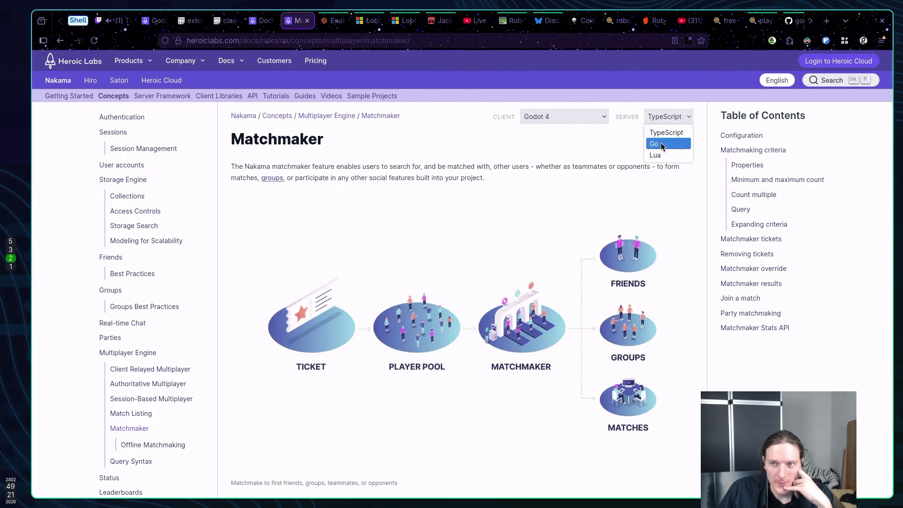
{"action": "left_click", "coordinate": [506, 170]}
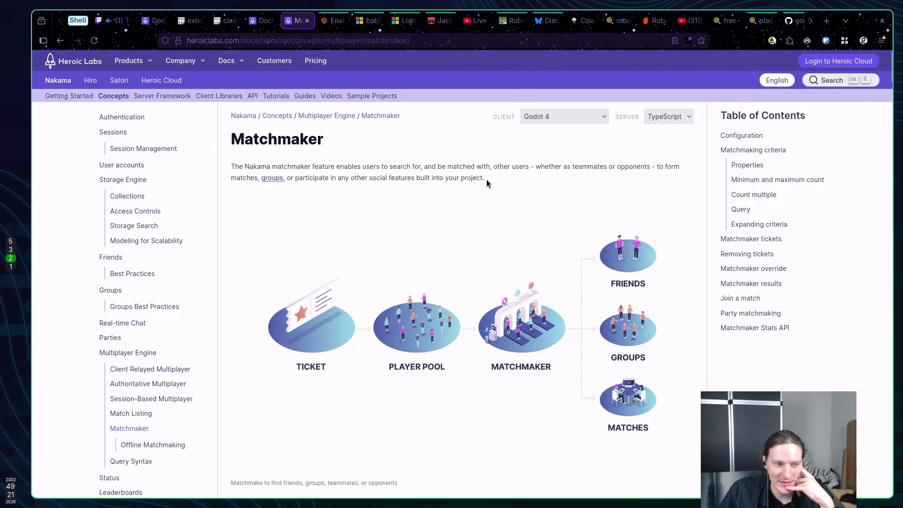
Switch the client code samples to Godot 3, then back to Godot 4.
{"action": "scroll", "coordinate": [423, 189], "scroll_direction": "down", "scroll_amount": 8}
{"action": "scroll", "coordinate": [423, 188], "scroll_direction": "up", "scroll_amount": 8}
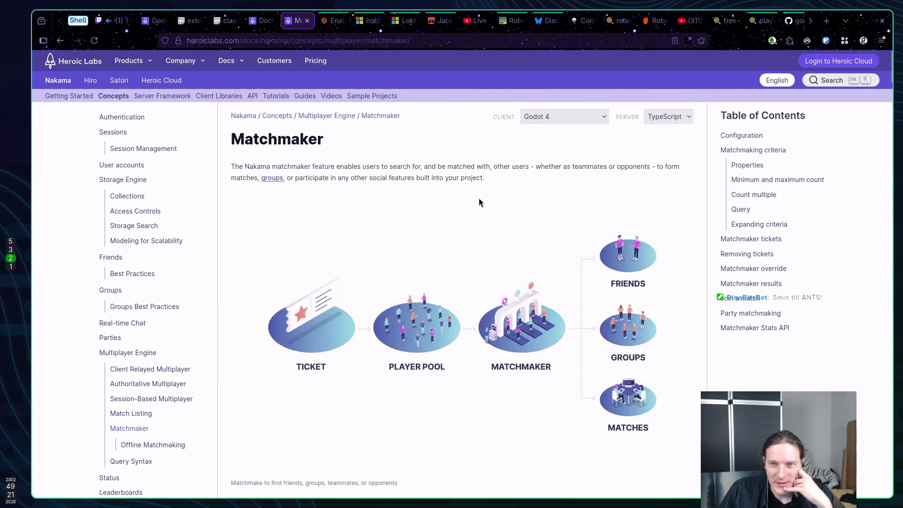
{"action": "left_click", "coordinate": [544, 117]}
{"action": "left_click", "coordinate": [539, 162]}
{"action": "left_click", "coordinate": [541, 118]}
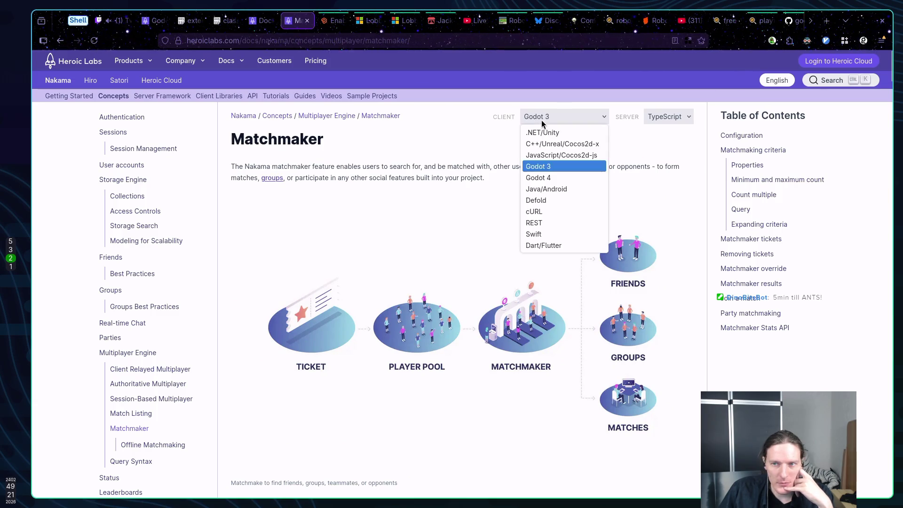
{"action": "left_click", "coordinate": [539, 179]}
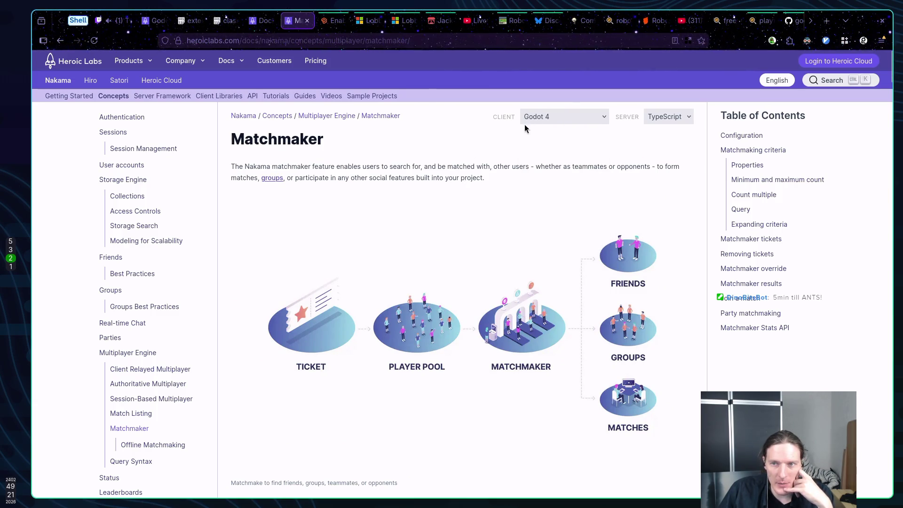
{"action": "scroll", "coordinate": [451, 167], "scroll_direction": "down", "scroll_amount": 8}
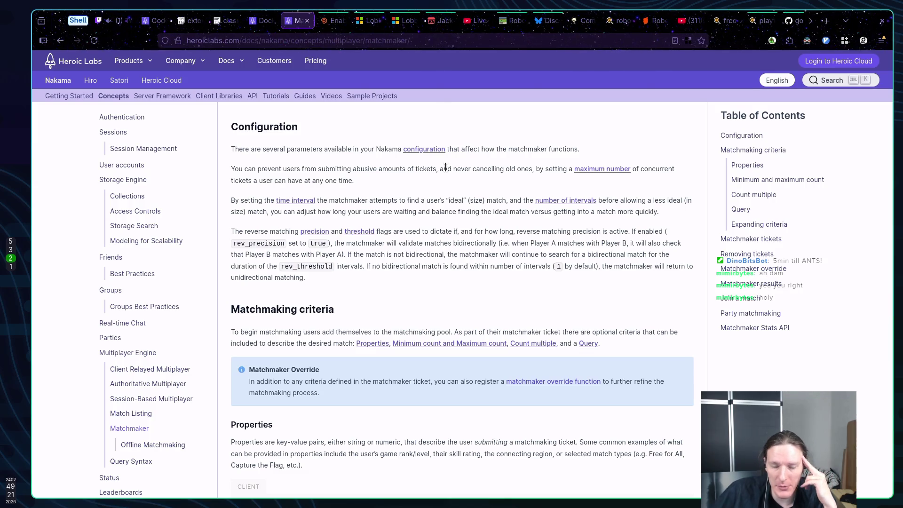
{"action": "scroll", "coordinate": [450, 193], "scroll_direction": "down", "scroll_amount": 6}
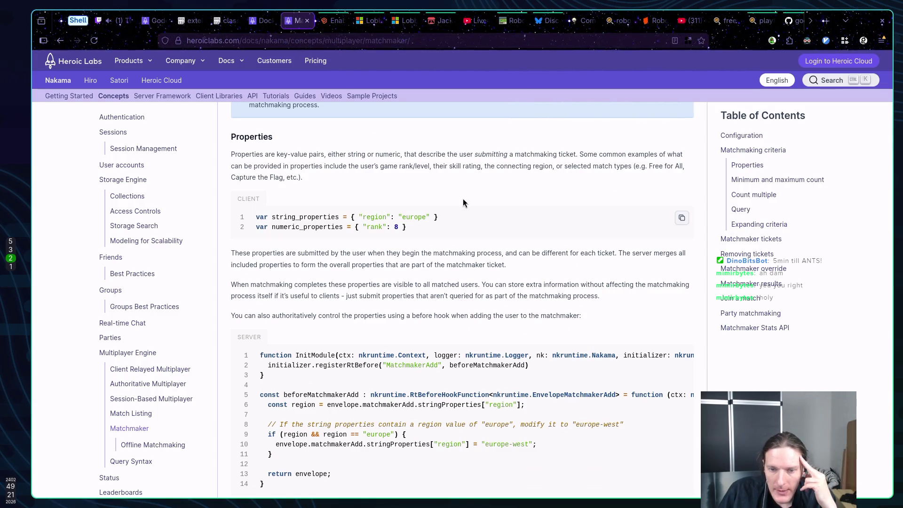
{"action": "scroll", "coordinate": [477, 201], "scroll_direction": "down", "scroll_amount": 3}
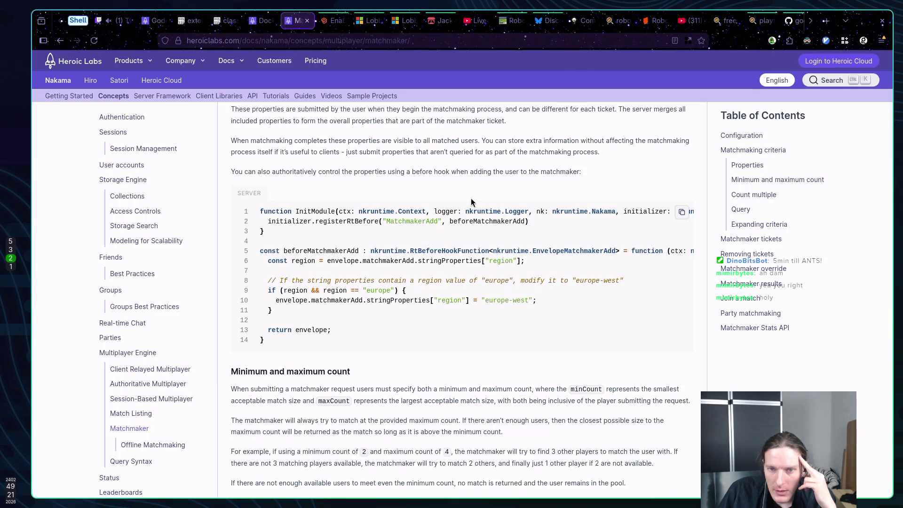
{"action": "scroll", "coordinate": [362, 242], "scroll_direction": "up", "scroll_amount": 1}
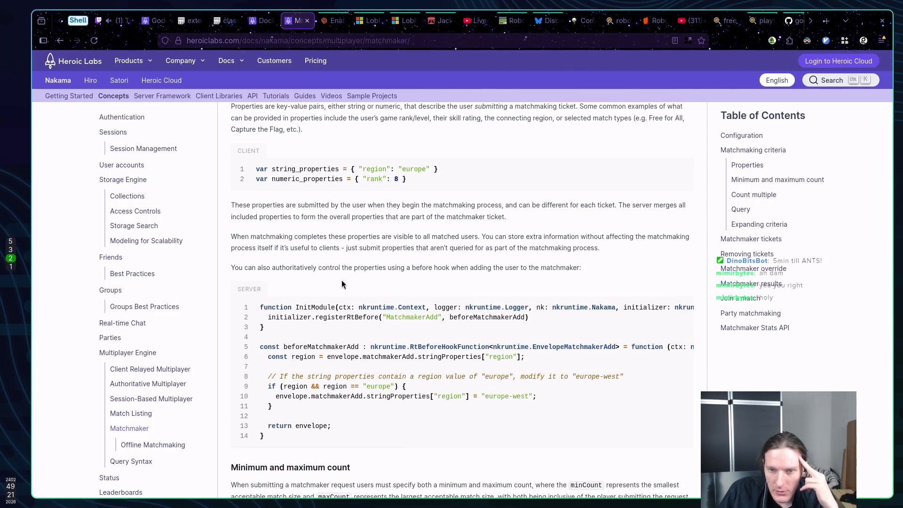
{"action": "scroll", "coordinate": [353, 282], "scroll_direction": "down", "scroll_amount": 2}
{"action": "scroll", "coordinate": [433, 294], "scroll_direction": "down", "scroll_amount": 4}
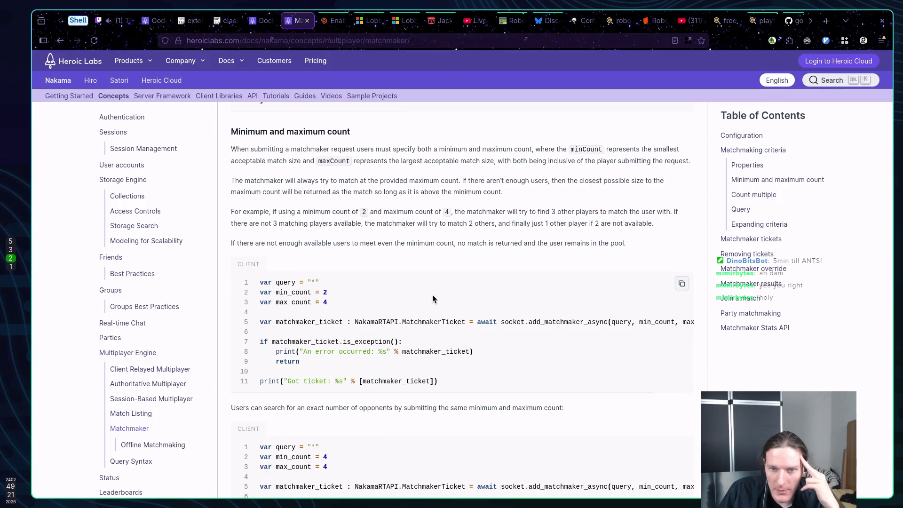
{"action": "scroll", "coordinate": [433, 295], "scroll_direction": "down", "scroll_amount": 1}
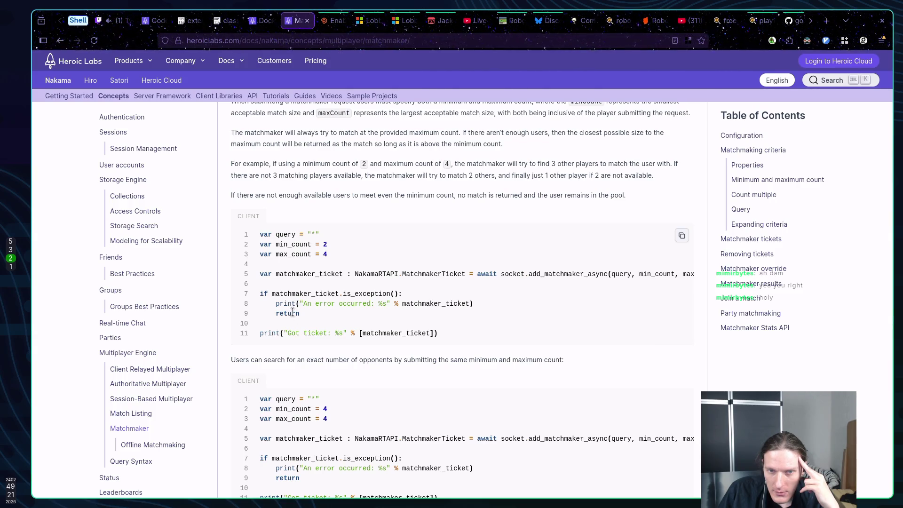
{"action": "left_click_drag", "start_coordinate": [348, 314], "coordinate": [273, 292]}
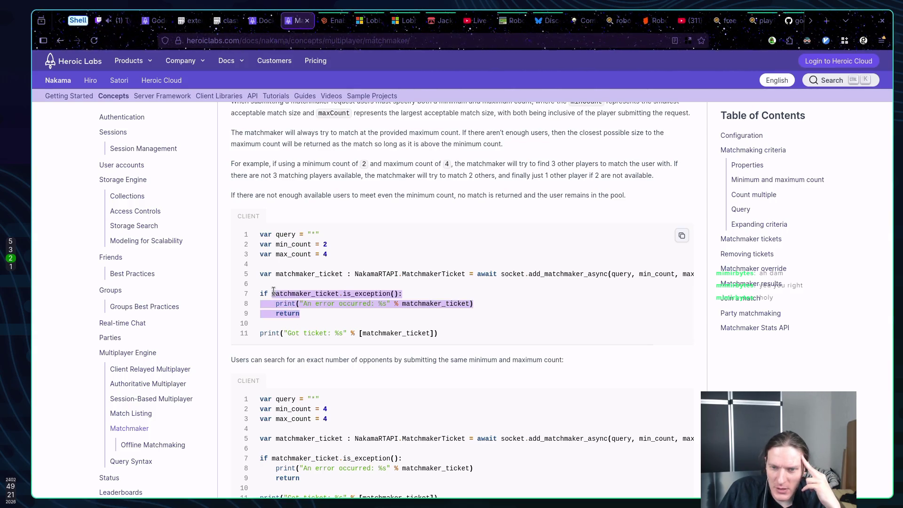
{"action": "left_click", "coordinate": [273, 292]}
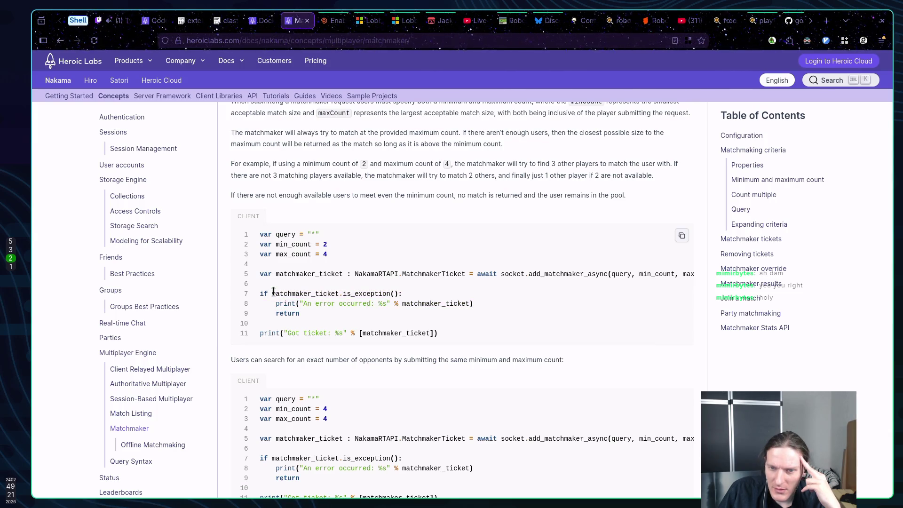
{"action": "scroll", "coordinate": [273, 292], "scroll_direction": "up", "scroll_amount": 15}
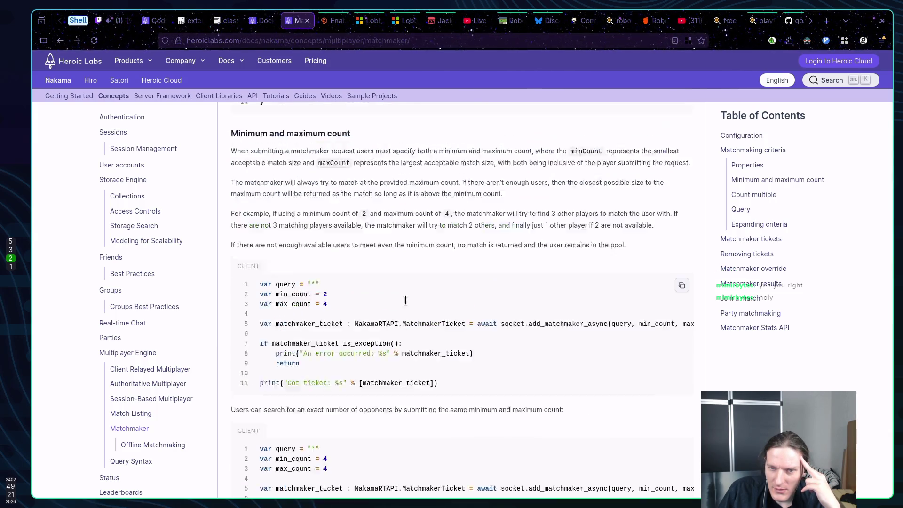
{"action": "scroll", "coordinate": [405, 300], "scroll_direction": "down", "scroll_amount": 10}
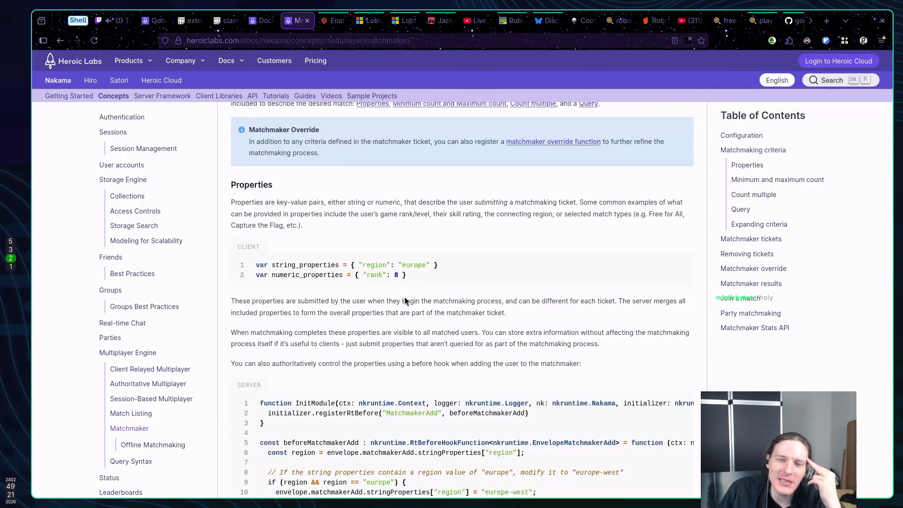
{"action": "scroll", "coordinate": [403, 298], "scroll_direction": "up", "scroll_amount": 11}
{"action": "left_click", "coordinate": [664, 112]}
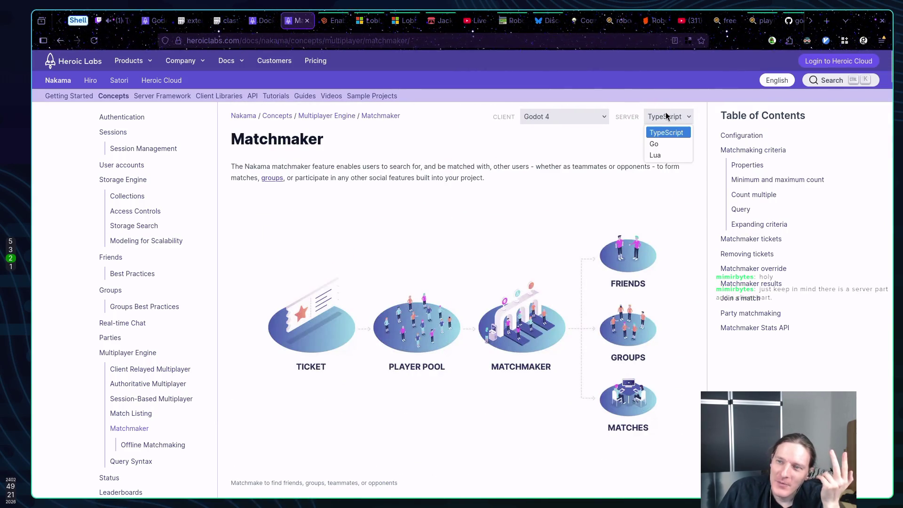
{"action": "left_click", "coordinate": [667, 111]}
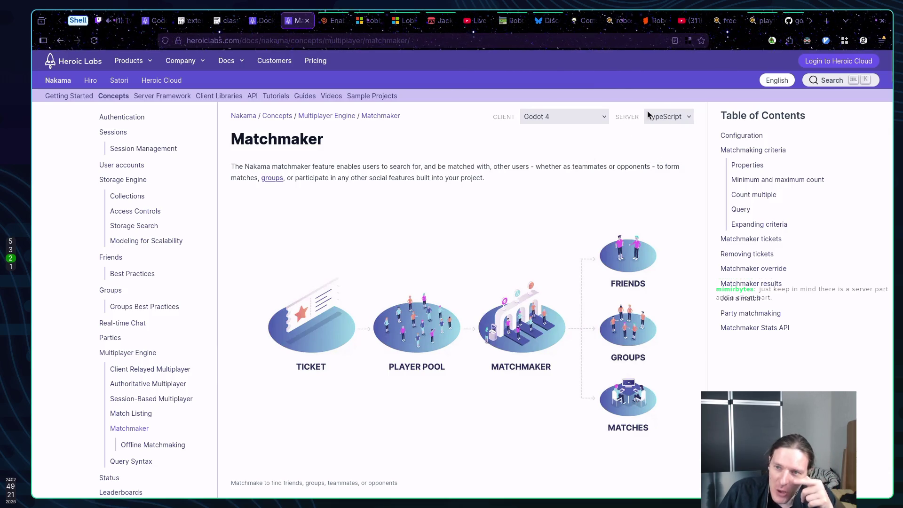
{"action": "scroll", "coordinate": [470, 159], "scroll_direction": "down", "scroll_amount": 15}
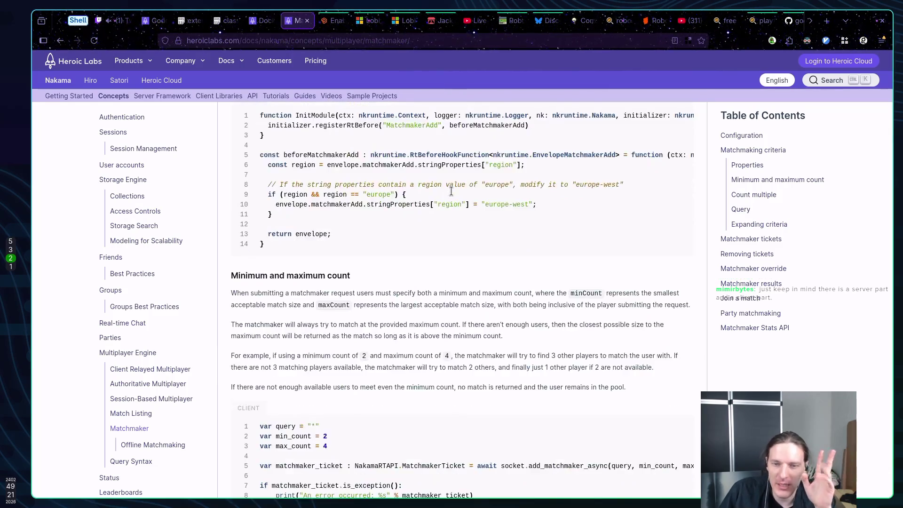
{"action": "scroll", "coordinate": [451, 190], "scroll_direction": "down", "scroll_amount": 15}
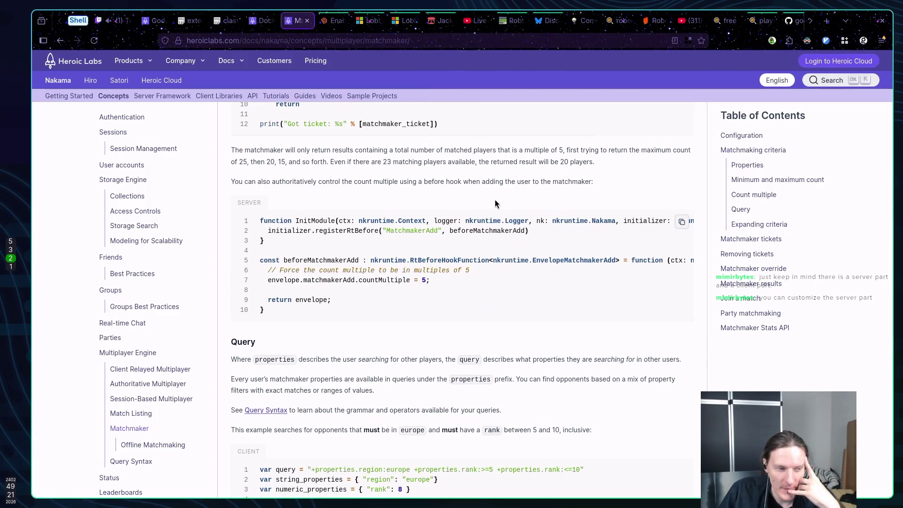
{"action": "scroll", "coordinate": [495, 202], "scroll_direction": "down", "scroll_amount": 4}
{"action": "scroll", "coordinate": [494, 202], "scroll_direction": "down", "scroll_amount": 4}
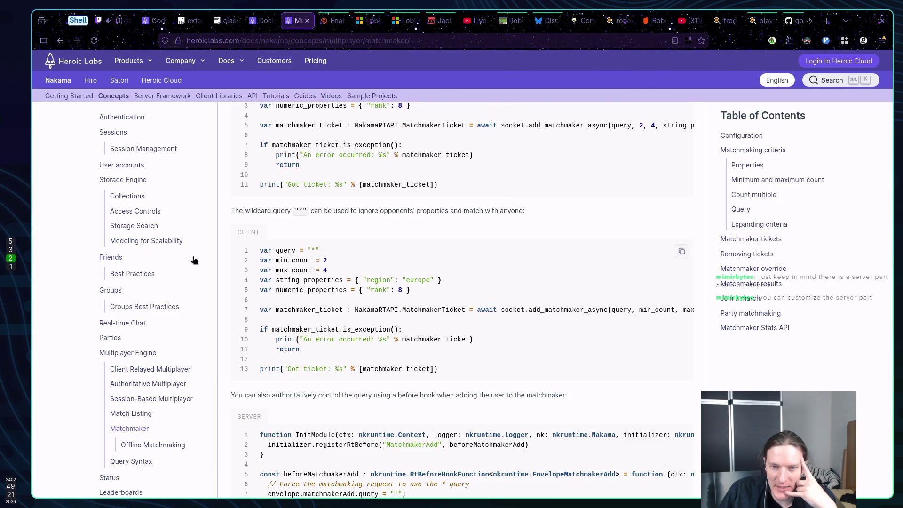
{"action": "left_click_drag", "start_coordinate": [287, 416], "coordinate": [328, 435]}
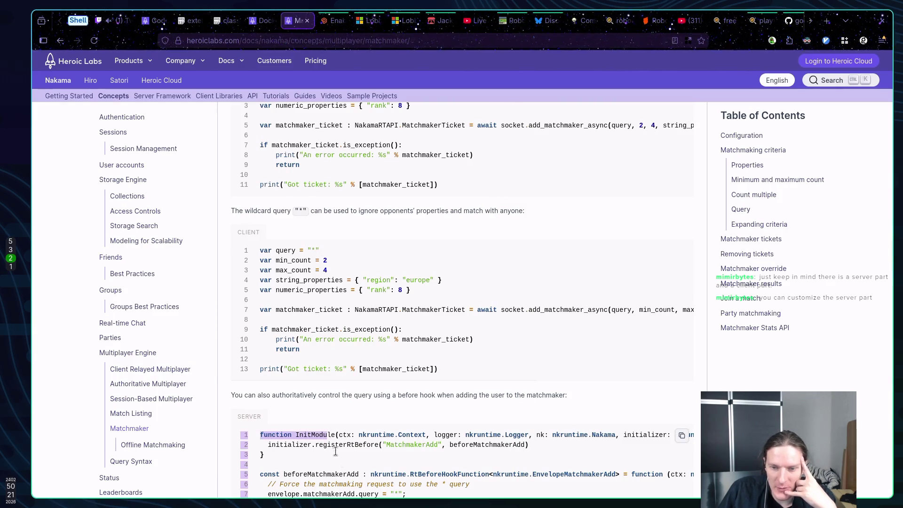
{"action": "scroll", "coordinate": [369, 338], "scroll_direction": "up", "scroll_amount": 1}
{"action": "scroll", "coordinate": [369, 339], "scroll_direction": "up", "scroll_amount": 2}
{"action": "scroll", "coordinate": [356, 350], "scroll_direction": "up", "scroll_amount": 6}
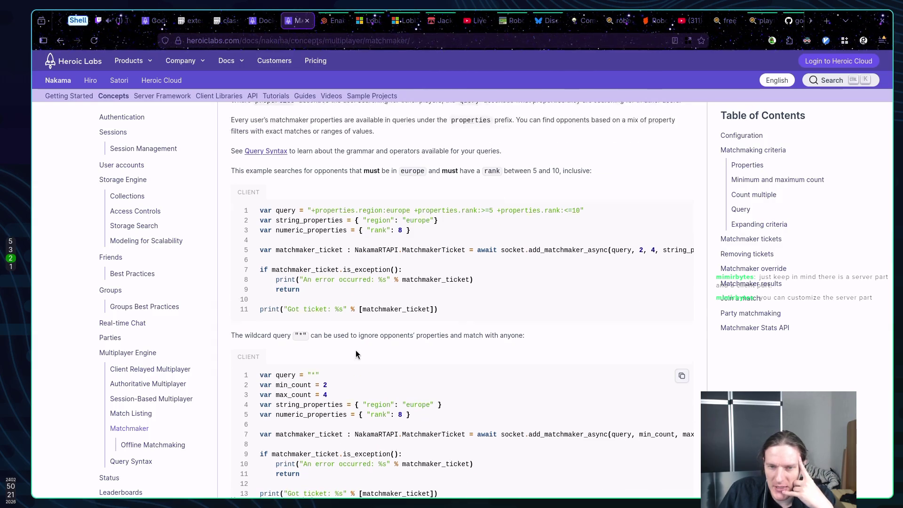
{"action": "scroll", "coordinate": [374, 346], "scroll_direction": "up", "scroll_amount": 7}
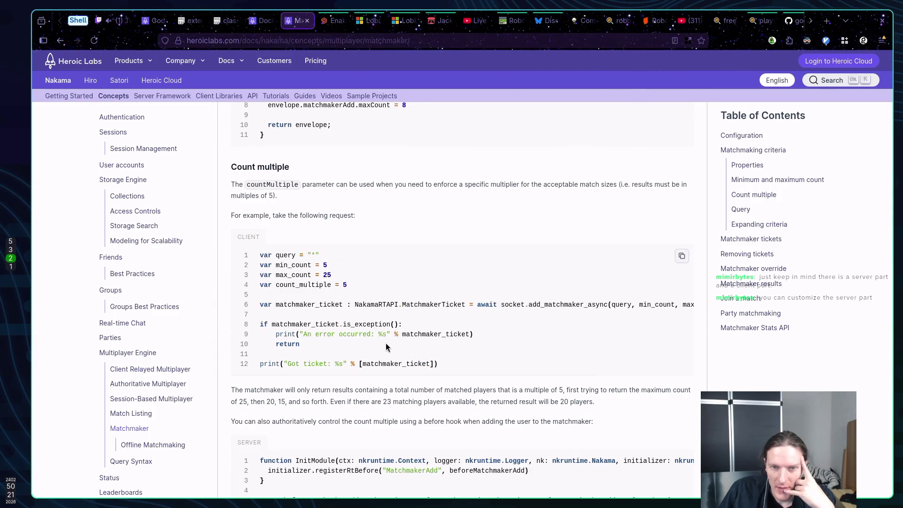
{"action": "scroll", "coordinate": [381, 348], "scroll_direction": "up", "scroll_amount": 6}
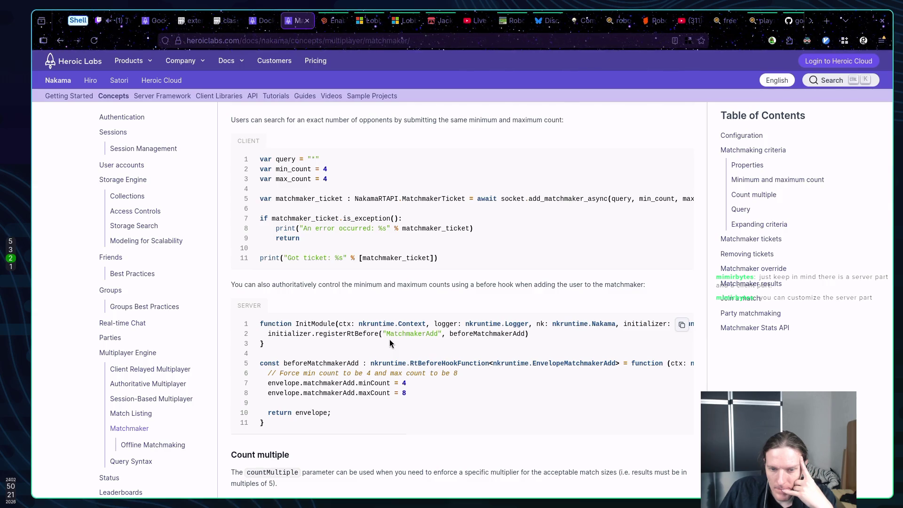
{"action": "scroll", "coordinate": [389, 343], "scroll_direction": "up", "scroll_amount": 11}
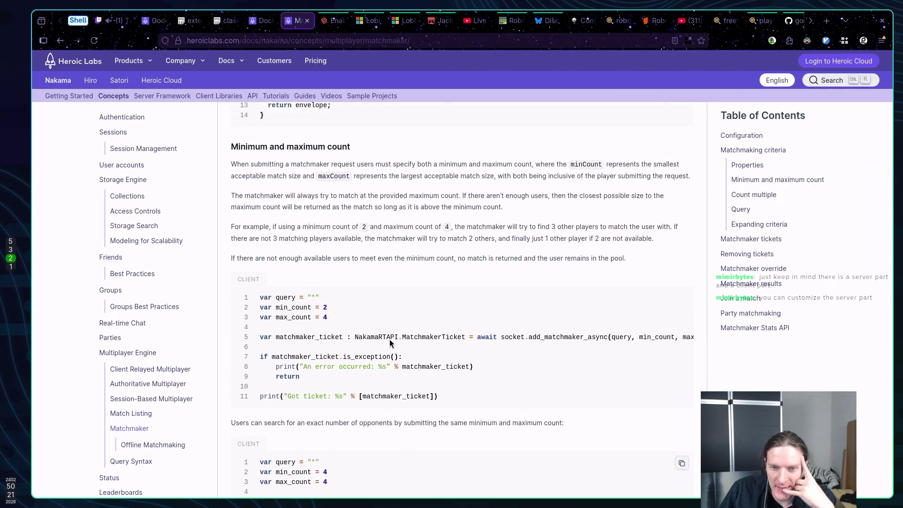
{"action": "scroll", "coordinate": [390, 342], "scroll_direction": "up", "scroll_amount": 10}
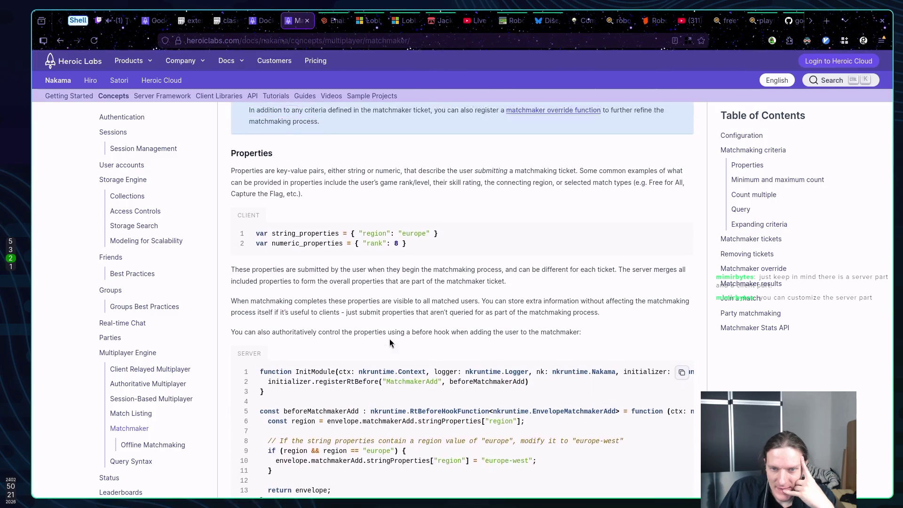
{"action": "scroll", "coordinate": [299, 323], "scroll_direction": "down", "scroll_amount": 5}
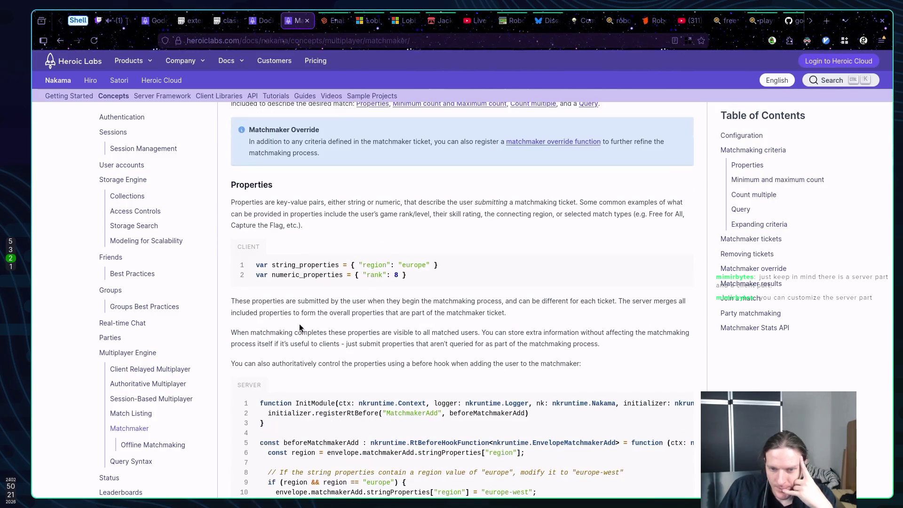
{"action": "scroll", "coordinate": [302, 321], "scroll_direction": "up", "scroll_amount": 8}
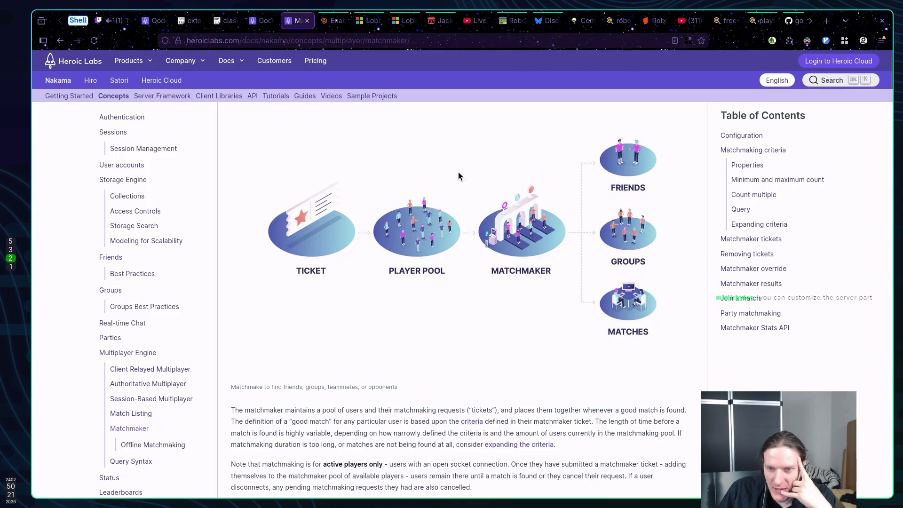
{"action": "scroll", "coordinate": [365, 237], "scroll_direction": "down", "scroll_amount": 8}
{"action": "scroll", "coordinate": [364, 233], "scroll_direction": "down", "scroll_amount": 5}
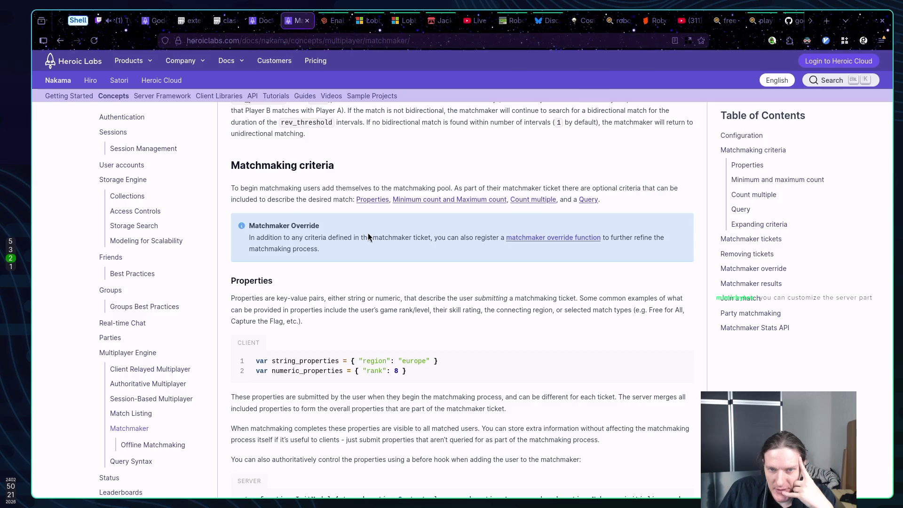
{"action": "scroll", "coordinate": [372, 270], "scroll_direction": "down", "scroll_amount": 5}
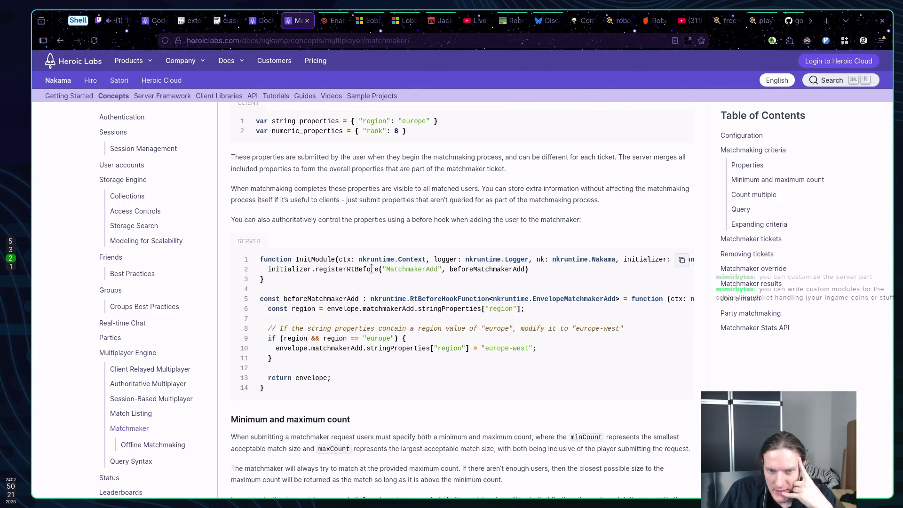
{"action": "scroll", "coordinate": [371, 270], "scroll_direction": "down", "scroll_amount": 3}
{"action": "scroll", "coordinate": [372, 272], "scroll_direction": "down", "scroll_amount": 8}
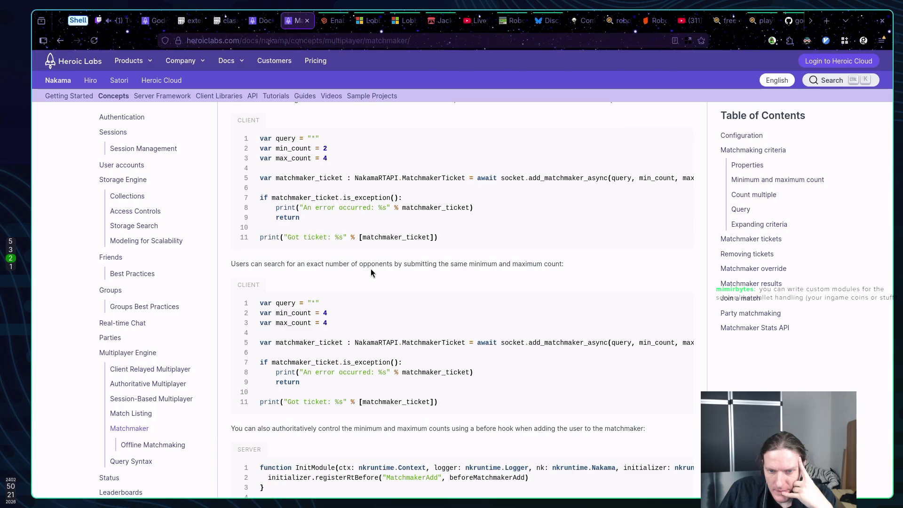
{"action": "scroll", "coordinate": [370, 269], "scroll_direction": "down", "scroll_amount": 15}
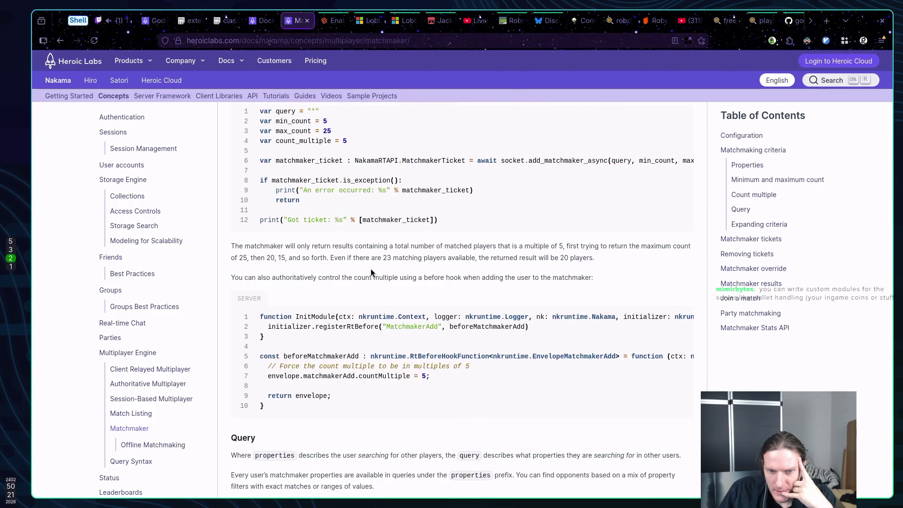
{"action": "scroll", "coordinate": [371, 269], "scroll_direction": "down", "scroll_amount": 12}
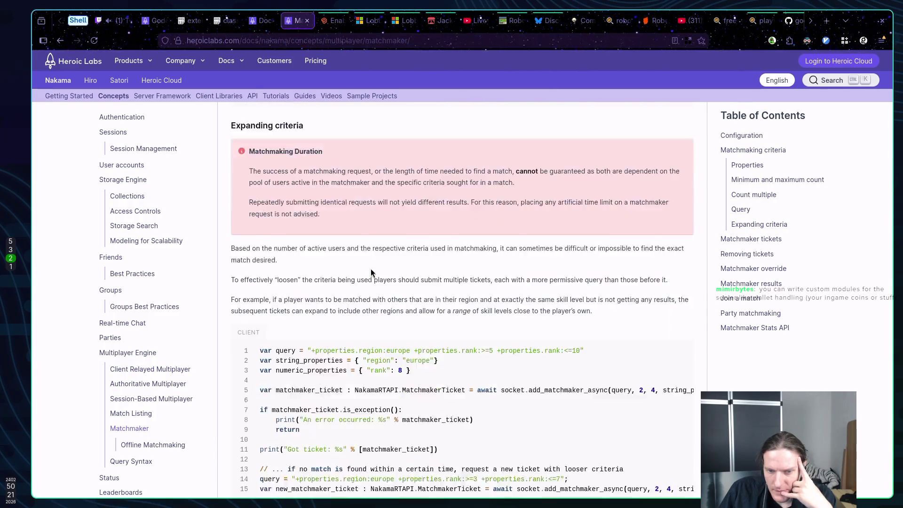
{"action": "scroll", "coordinate": [370, 269], "scroll_direction": "up", "scroll_amount": 10}
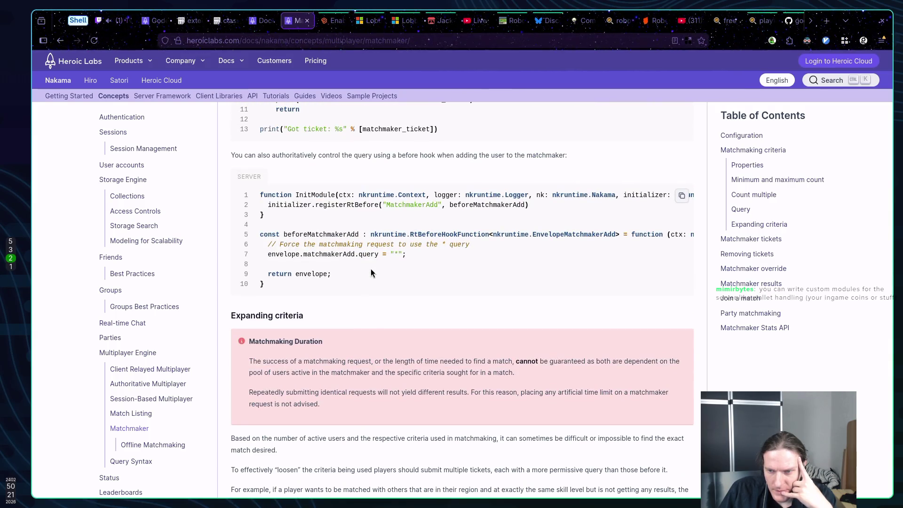
{"action": "scroll", "coordinate": [371, 269], "scroll_direction": "down", "scroll_amount": 6}
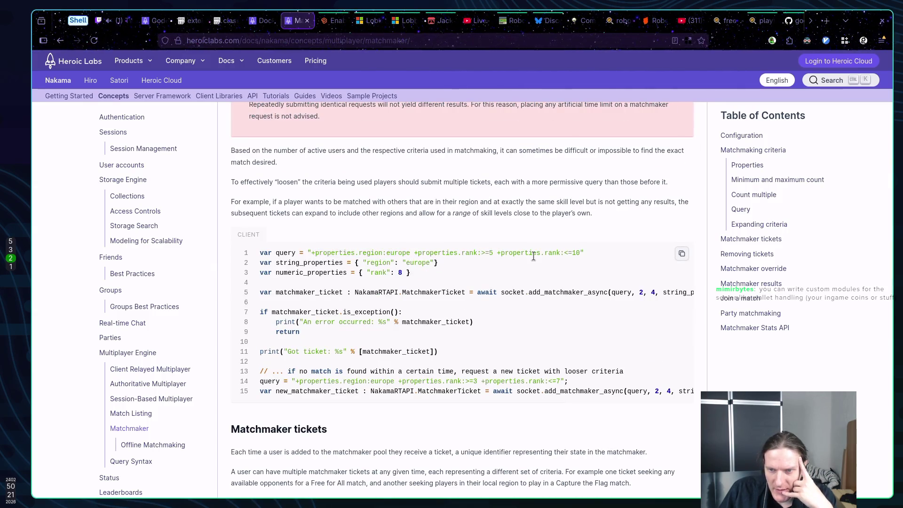
{"action": "scroll", "coordinate": [521, 269], "scroll_direction": "down", "scroll_amount": 3}
{"action": "scroll", "coordinate": [518, 269], "scroll_direction": "up", "scroll_amount": 7}
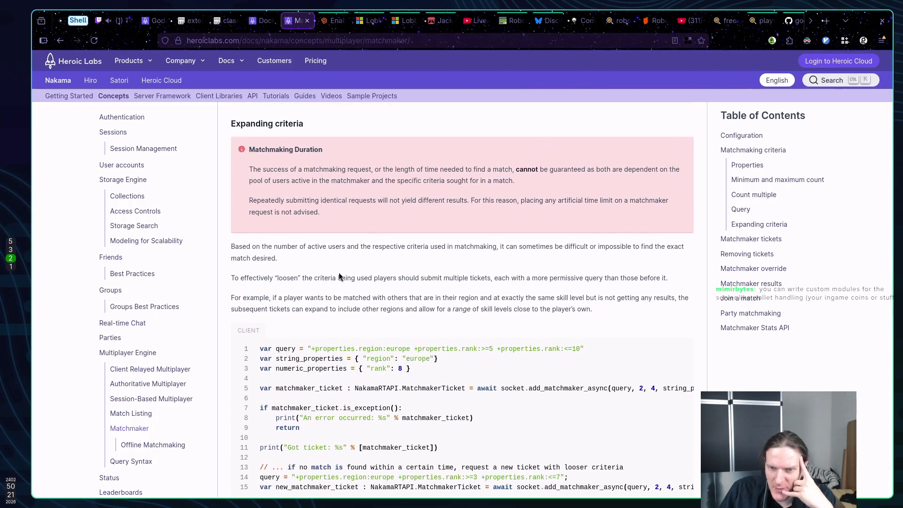
{"action": "scroll", "coordinate": [522, 338], "scroll_direction": "down", "scroll_amount": 9}
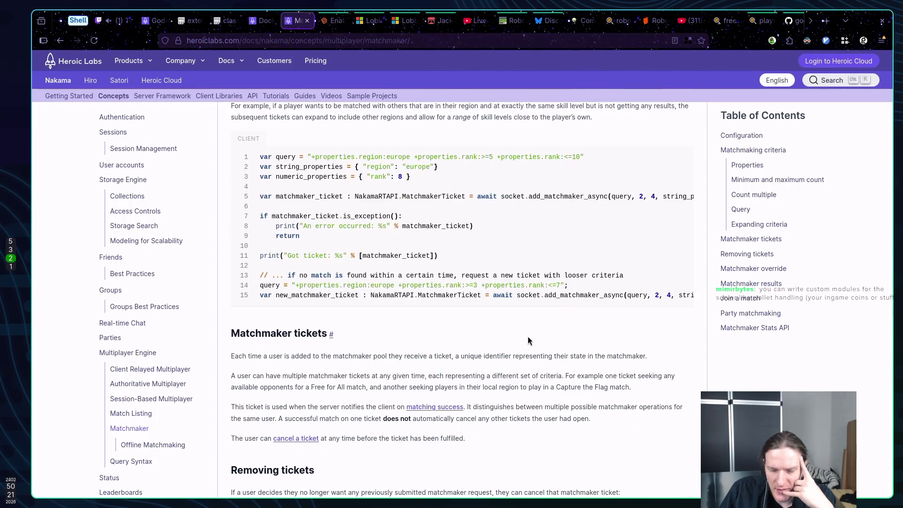
{"action": "scroll", "coordinate": [520, 335], "scroll_direction": "down", "scroll_amount": 7}
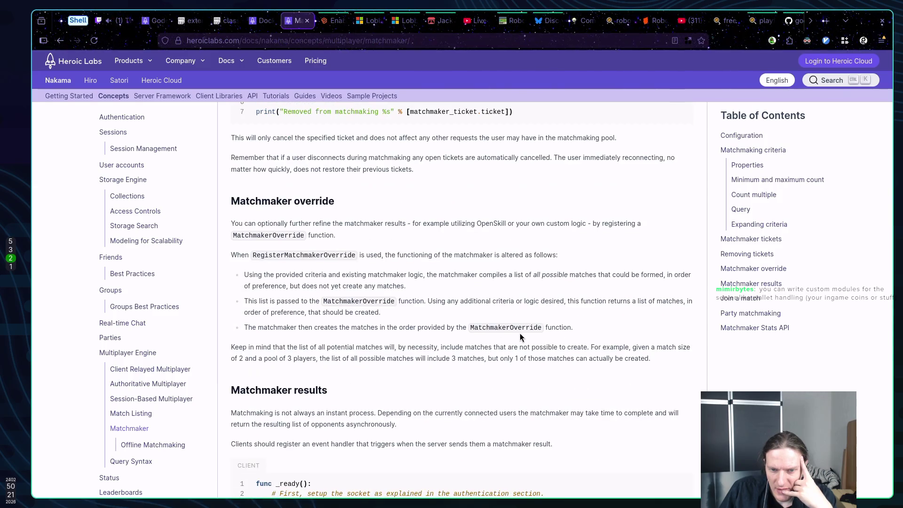
{"action": "scroll", "coordinate": [520, 333], "scroll_direction": "down", "scroll_amount": 4}
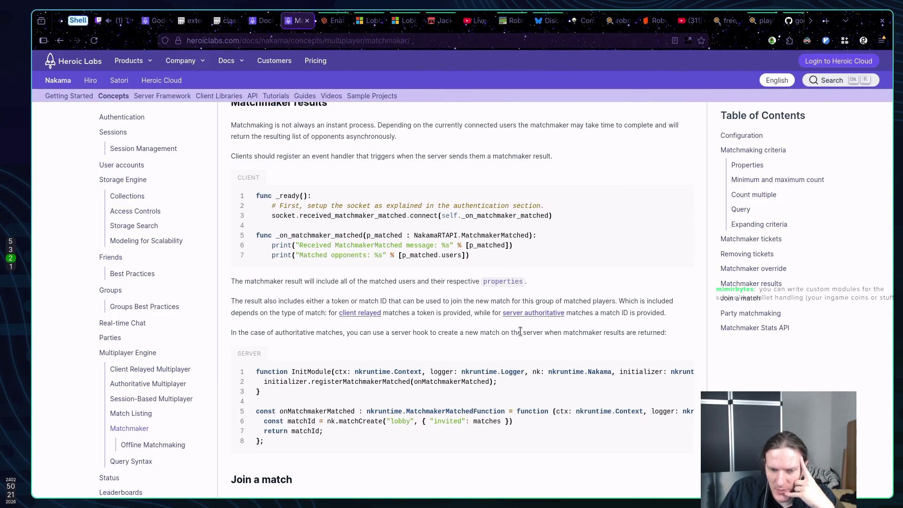
{"action": "scroll", "coordinate": [520, 331], "scroll_direction": "down", "scroll_amount": 4}
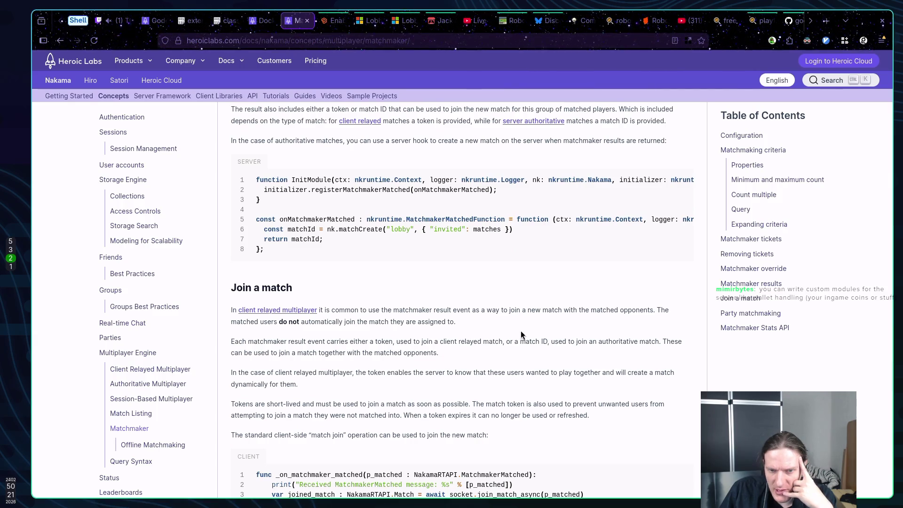
{"action": "scroll", "coordinate": [520, 332], "scroll_direction": "down", "scroll_amount": 1}
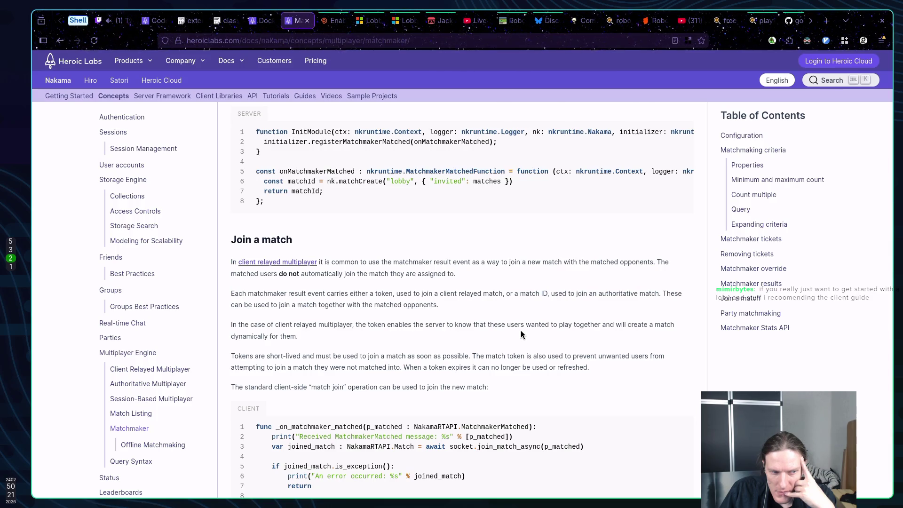
{"action": "scroll", "coordinate": [521, 332], "scroll_direction": "down", "scroll_amount": 4}
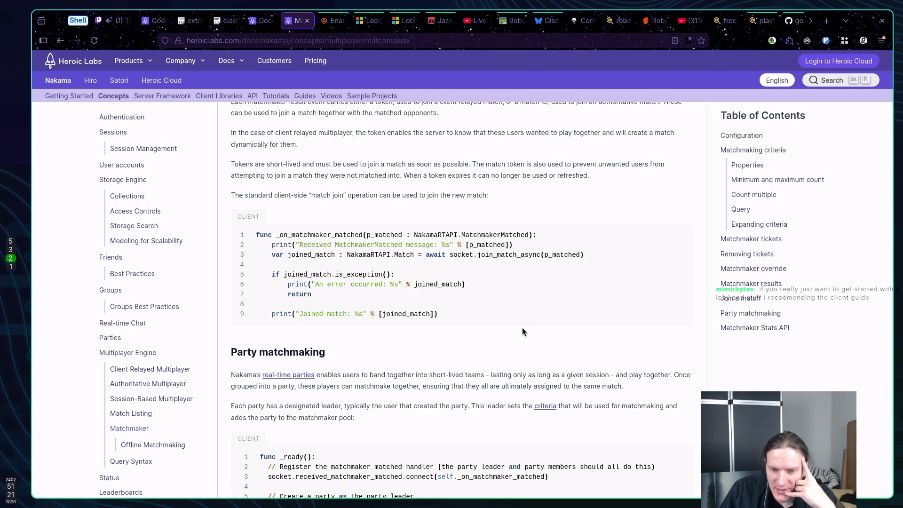
{"action": "scroll", "coordinate": [522, 331], "scroll_direction": "down", "scroll_amount": 2}
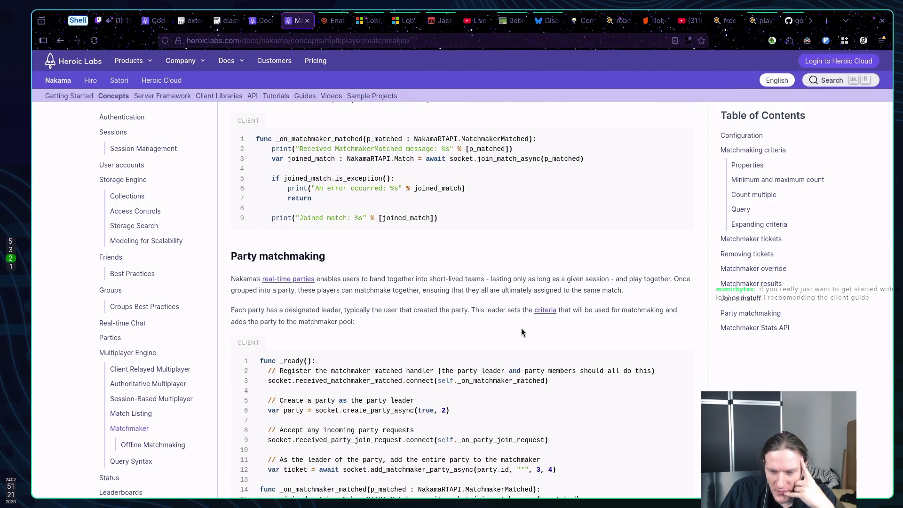
{"action": "scroll", "coordinate": [481, 319], "scroll_direction": "down", "scroll_amount": 3}
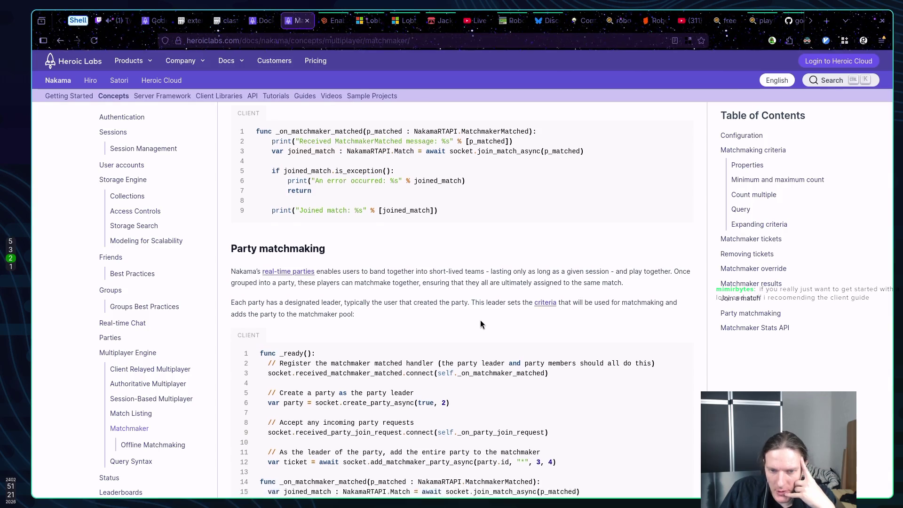
{"action": "scroll", "coordinate": [481, 320], "scroll_direction": "down", "scroll_amount": 4}
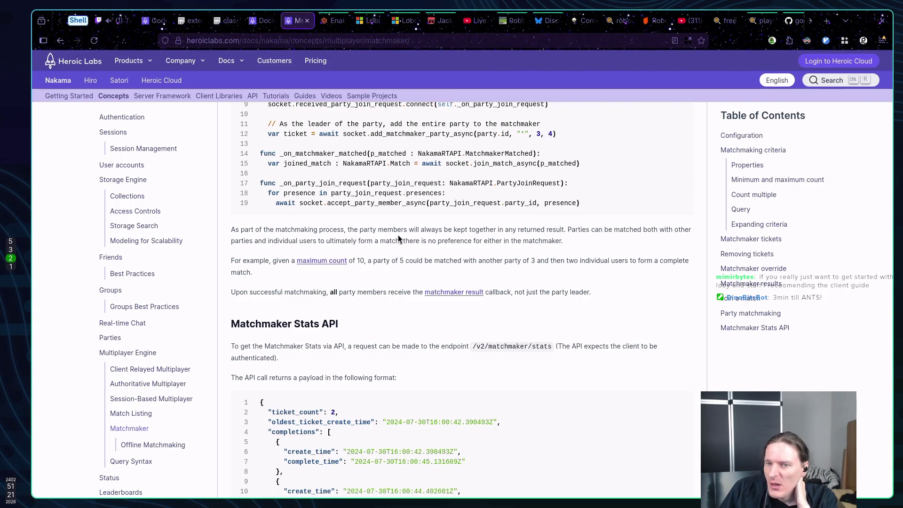
{"action": "left_click_drag", "start_coordinate": [299, 164], "coordinate": [568, 185]}
{"action": "left_click_drag", "start_coordinate": [230, 229], "coordinate": [420, 230]}
{"action": "left_click", "coordinate": [350, 177]}
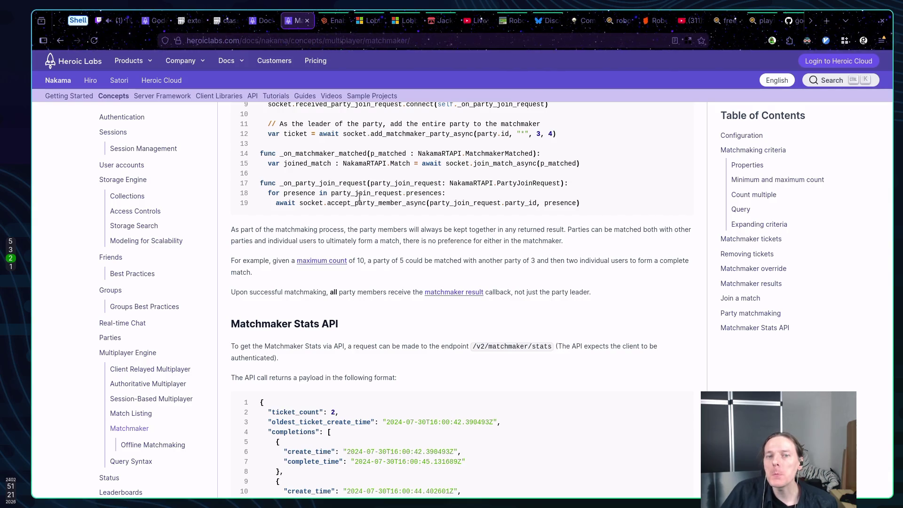
{"action": "scroll", "coordinate": [360, 197], "scroll_direction": "down", "scroll_amount": 5}
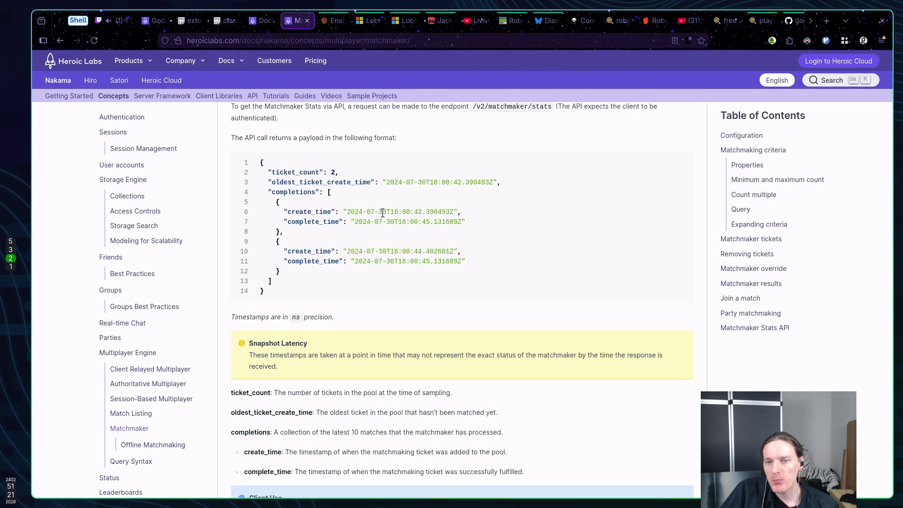
{"action": "scroll", "coordinate": [386, 213], "scroll_direction": "down", "scroll_amount": 3}
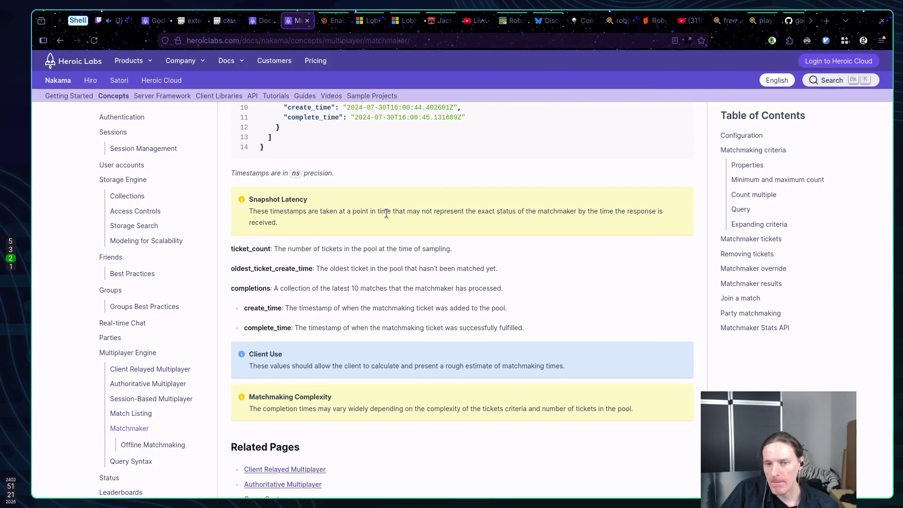
{"action": "scroll", "coordinate": [385, 212], "scroll_direction": "down", "scroll_amount": 2}
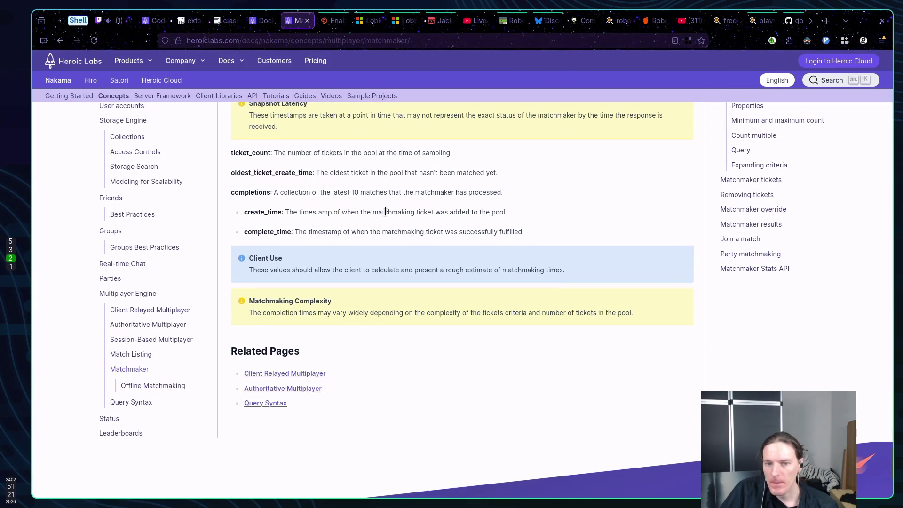
{"action": "scroll", "coordinate": [385, 212], "scroll_direction": "up", "scroll_amount": 3}
{"action": "scroll", "coordinate": [385, 212], "scroll_direction": "up", "scroll_amount": 5}
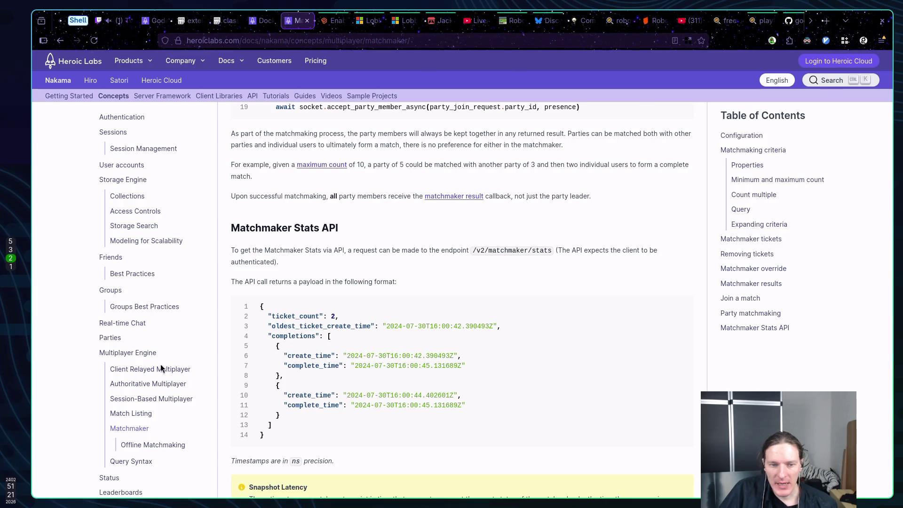
{"action": "scroll", "coordinate": [141, 348], "scroll_direction": "down", "scroll_amount": 3}
{"action": "left_click", "coordinate": [158, 304]}
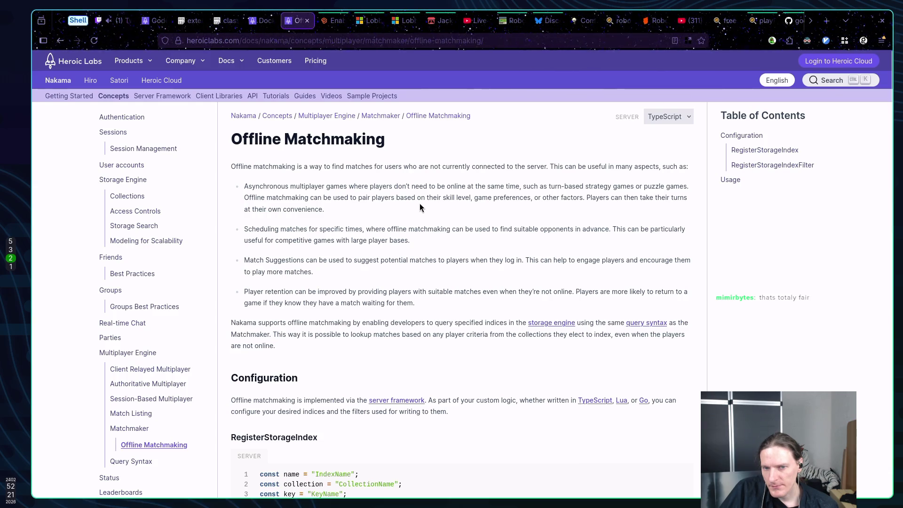
Scroll through Offline Matchmaking and follow its Client Relayed Multiplayer related page.
{"action": "scroll", "coordinate": [420, 207], "scroll_direction": "down", "scroll_amount": 6}
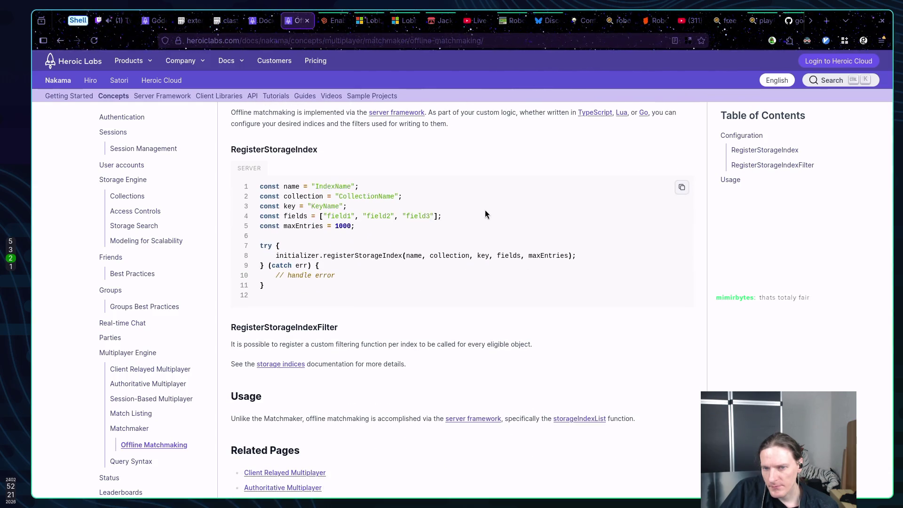
{"action": "scroll", "coordinate": [484, 211], "scroll_direction": "down", "scroll_amount": 7}
{"action": "scroll", "coordinate": [482, 211], "scroll_direction": "up", "scroll_amount": 3}
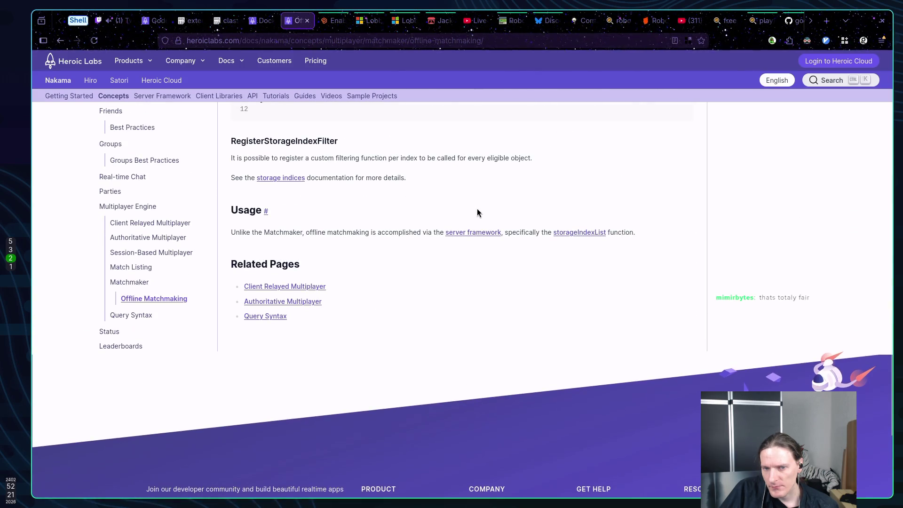
{"action": "left_click", "coordinate": [280, 286]}
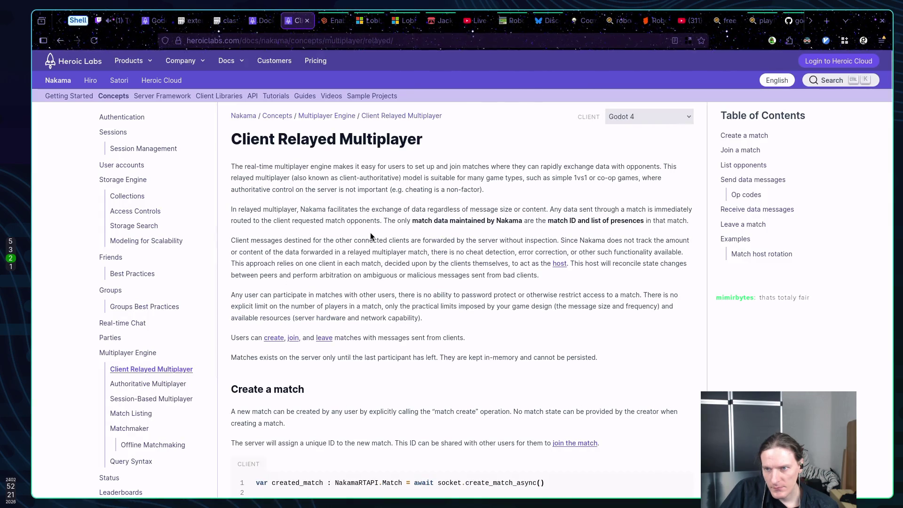
Scroll the relayed multiplayer page and glance at the Nakama Godot 4 client guide.
{"action": "scroll", "coordinate": [352, 236], "scroll_direction": "down", "scroll_amount": 2}
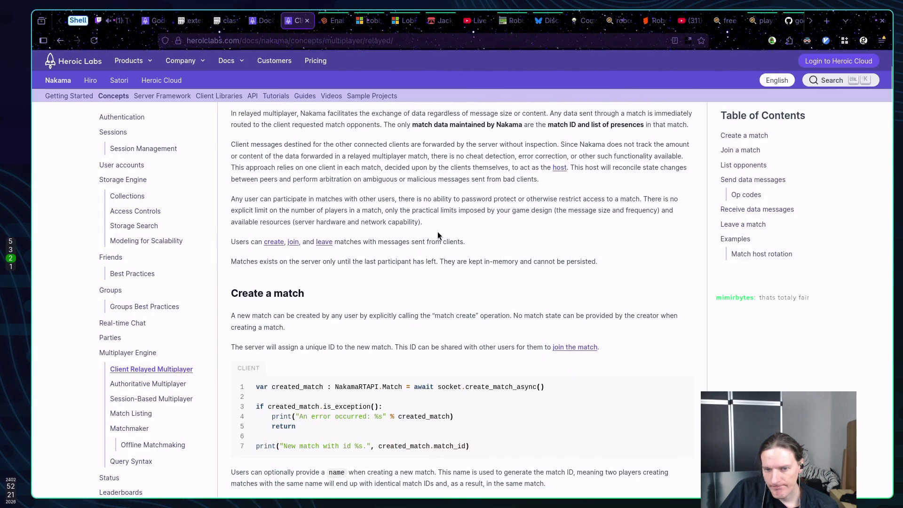
{"action": "scroll", "coordinate": [438, 232], "scroll_direction": "down", "scroll_amount": 2}
{"action": "scroll", "coordinate": [438, 233], "scroll_direction": "down", "scroll_amount": 5}
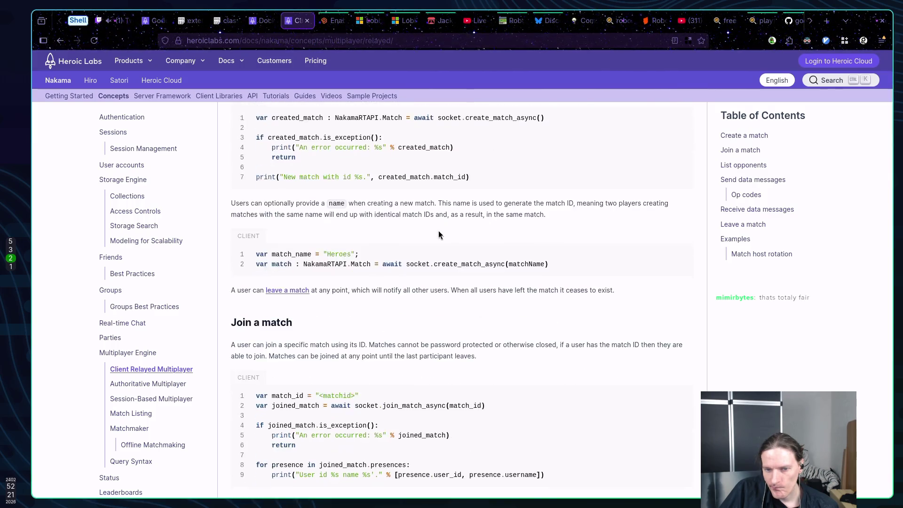
{"action": "scroll", "coordinate": [438, 231], "scroll_direction": "up", "scroll_amount": 8}
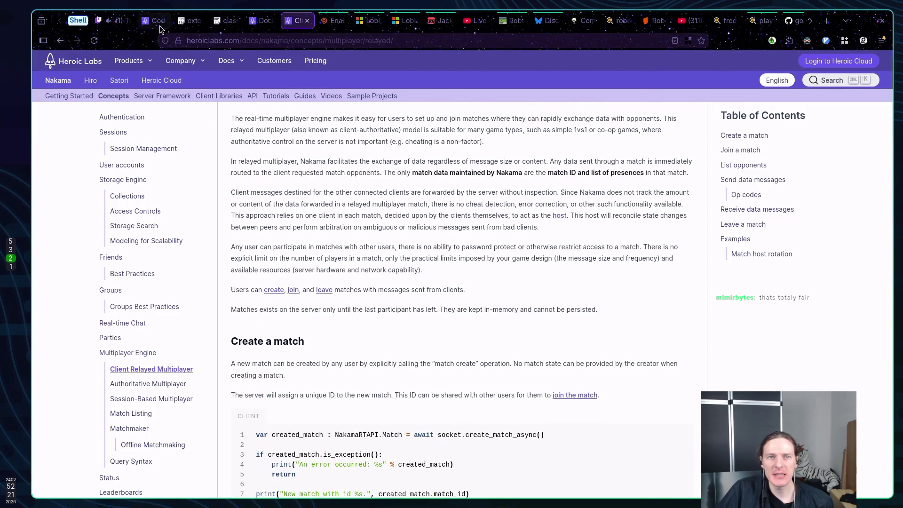
{"action": "left_click", "coordinate": [157, 20]}
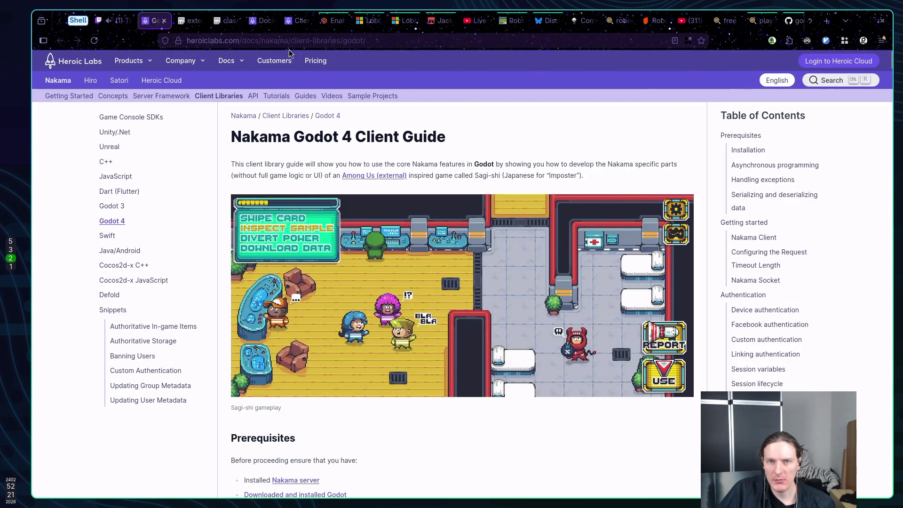
{"action": "left_click", "coordinate": [294, 21]}
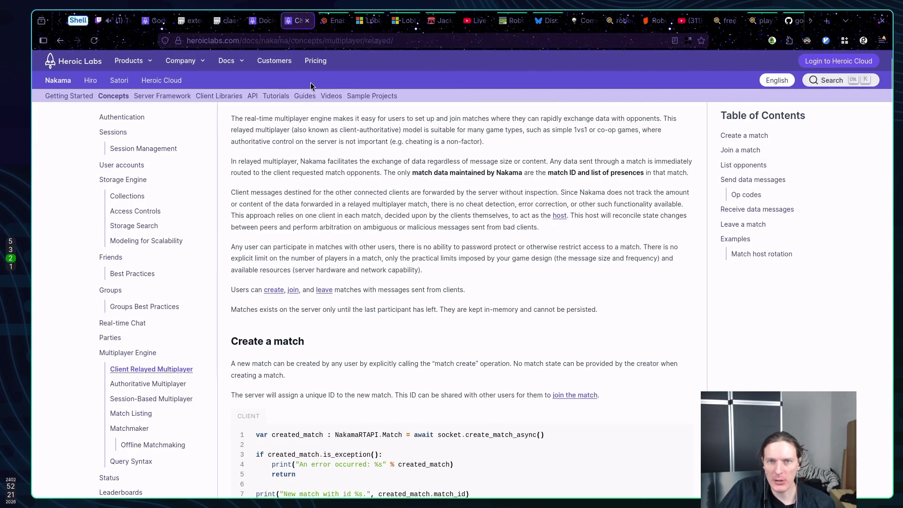
Check the Docker Compose install page, then close it and the relayed multiplayer docs.
{"action": "left_click", "coordinate": [261, 21]}
{"action": "scroll", "coordinate": [415, 212], "scroll_direction": "down", "scroll_amount": 8}
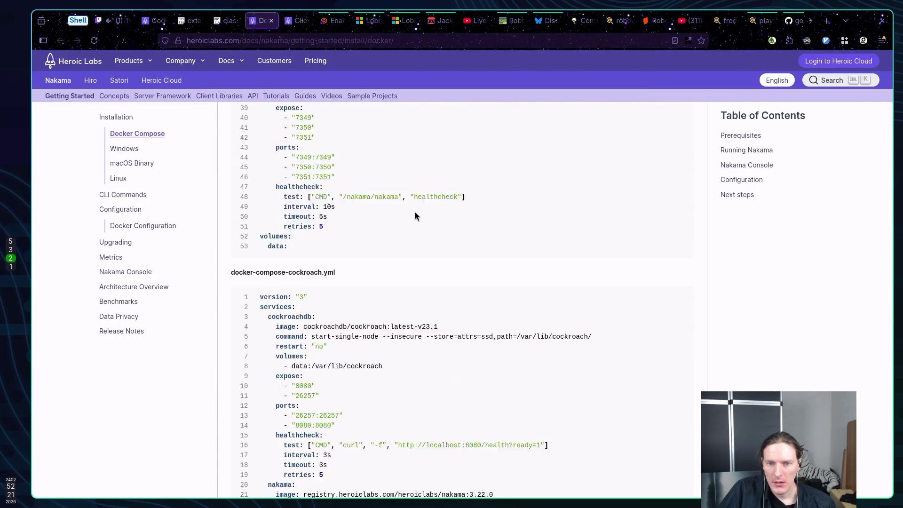
{"action": "scroll", "coordinate": [398, 207], "scroll_direction": "up", "scroll_amount": 3}
{"action": "middle_click", "coordinate": [262, 23]}
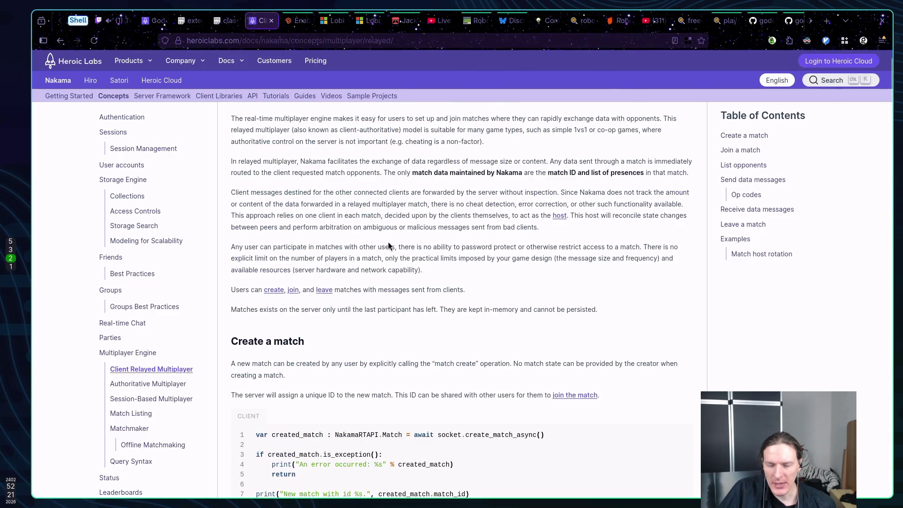
{"action": "middle_click", "coordinate": [258, 23]}
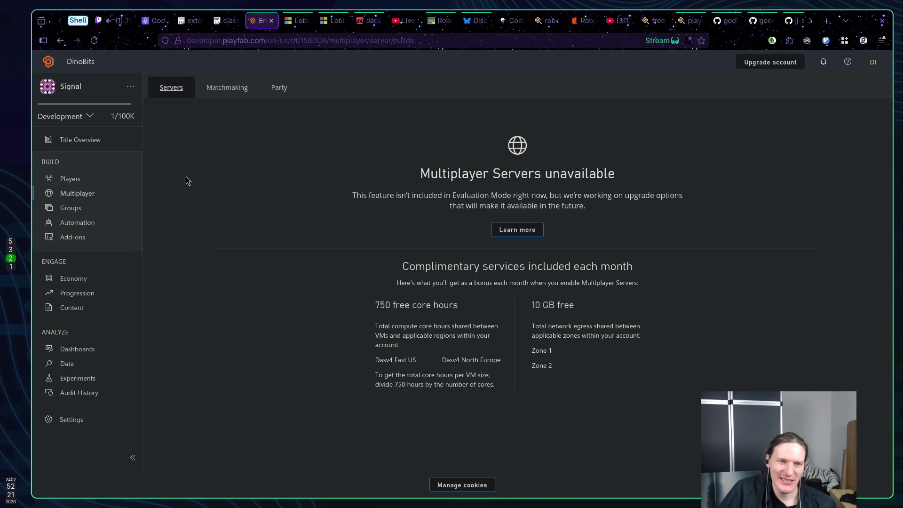
View PlayFab's Players and Multiplayer pages, then close the dashboard, Create Lobby and Find Lobbies tabs.
{"action": "left_click", "coordinate": [66, 179]}
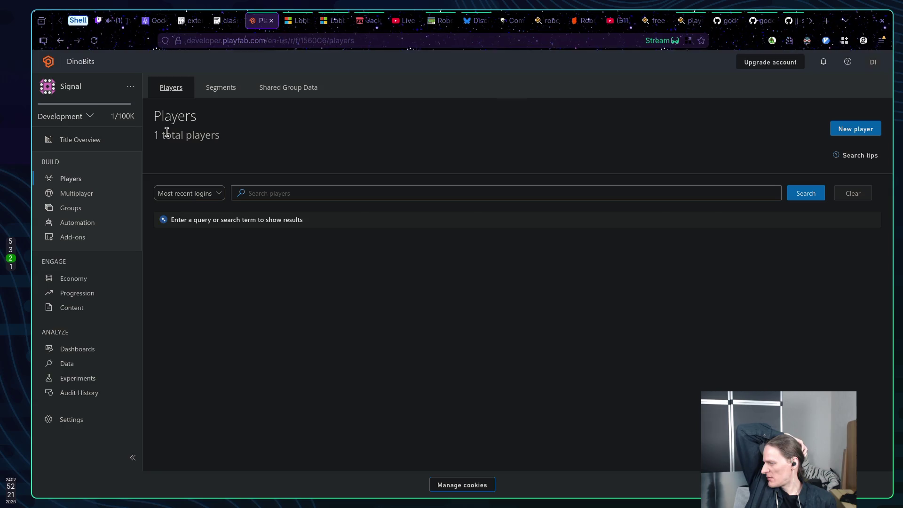
{"action": "left_click", "coordinate": [75, 199]}
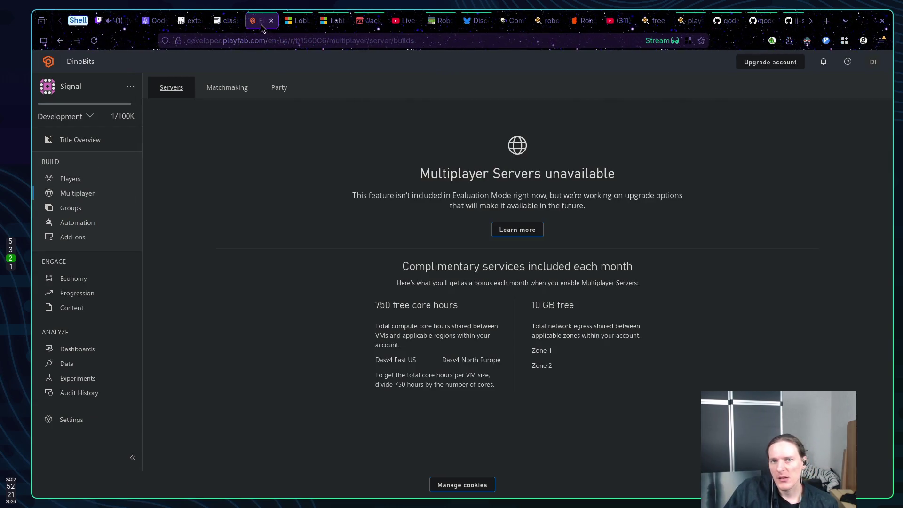
{"action": "middle_click", "coordinate": [260, 22]}
{"action": "middle_click", "coordinate": [263, 24]}
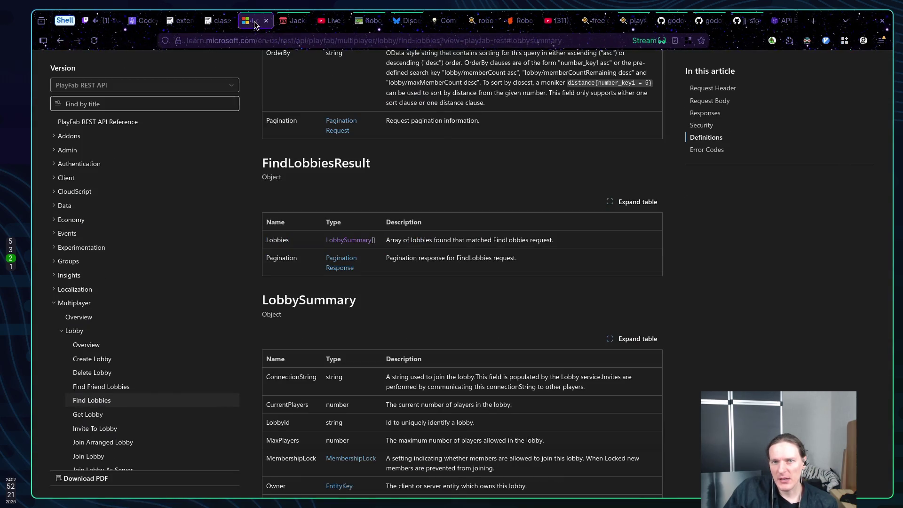
{"action": "middle_click", "coordinate": [282, 22]}
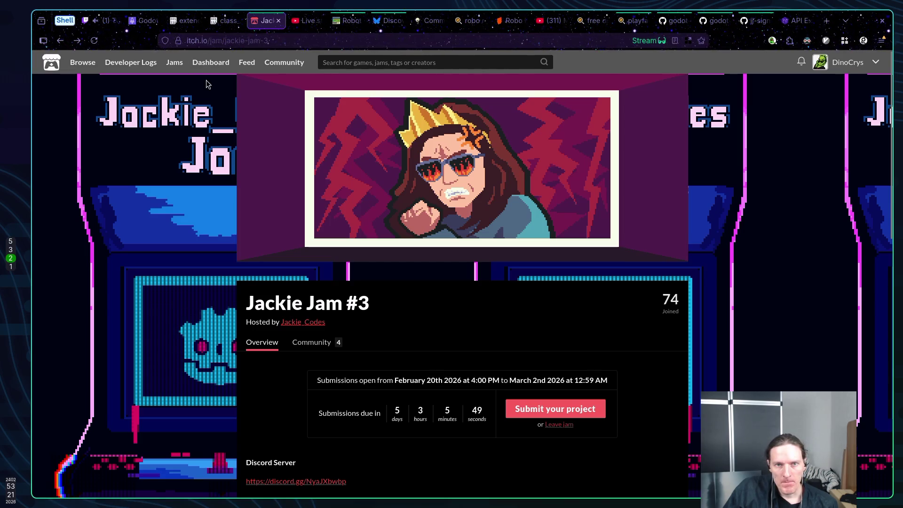
Review the two Nakama code pastes and the command pattern article.
{"action": "left_click", "coordinate": [218, 20]}
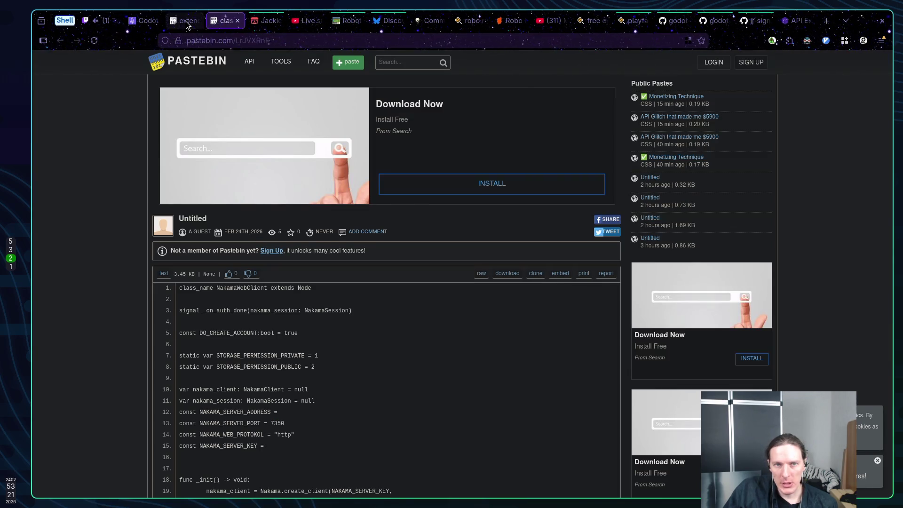
{"action": "left_click", "coordinate": [185, 21]}
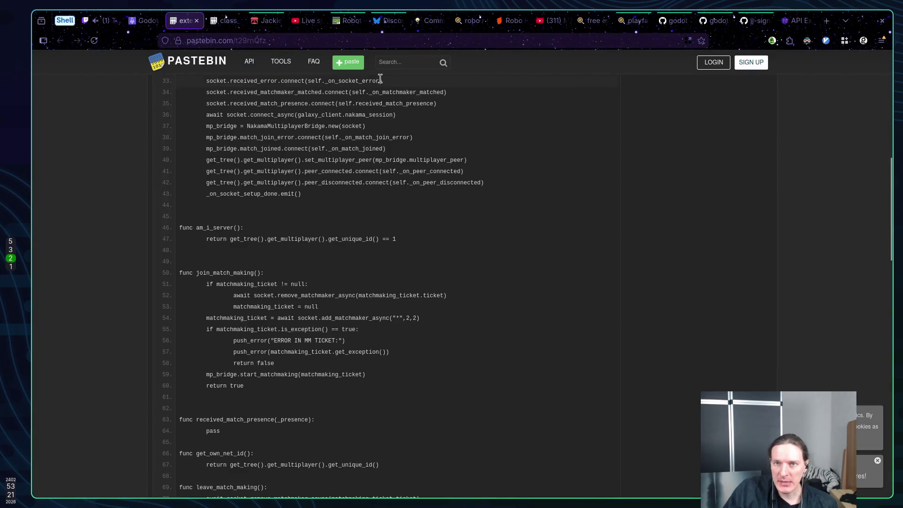
{"action": "left_click", "coordinate": [429, 21]}
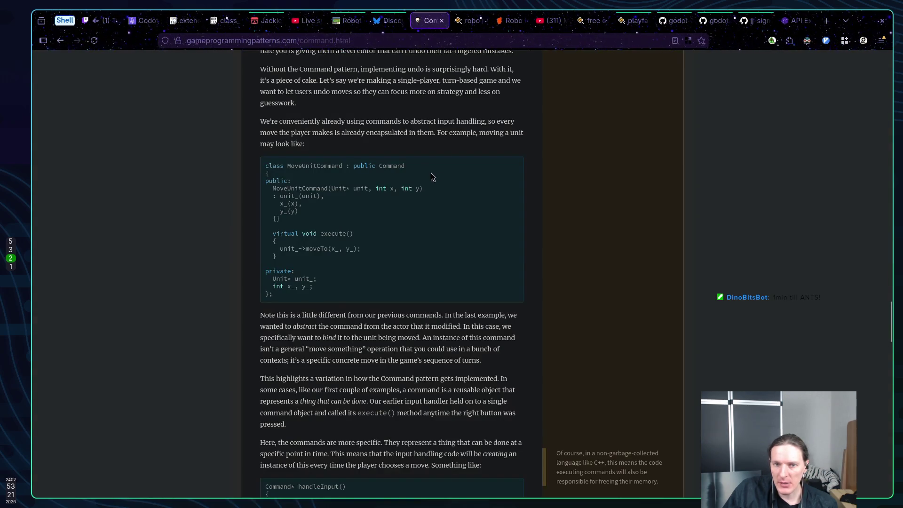
{"action": "scroll", "coordinate": [385, 111], "scroll_direction": "up", "scroll_amount": 8}
{"action": "scroll", "coordinate": [385, 111], "scroll_direction": "down", "scroll_amount": 8}
Close the command pattern article and the robo rally, free hosting and playfab godot searches.
{"action": "middle_click", "coordinate": [427, 26]}
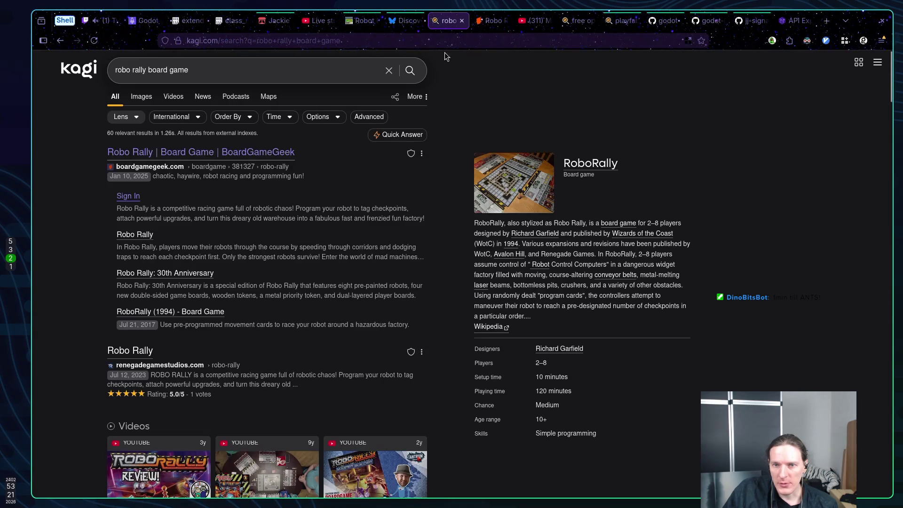
{"action": "middle_click", "coordinate": [449, 21]}
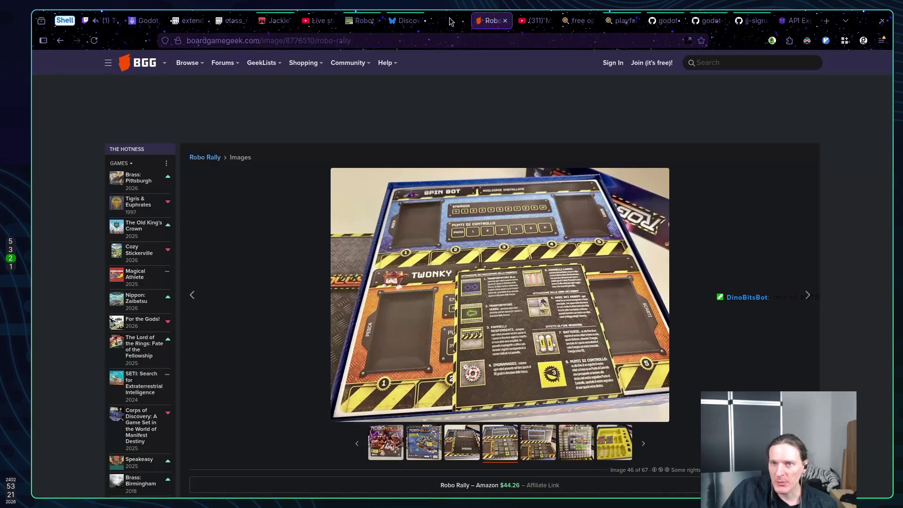
{"action": "left_click", "coordinate": [561, 22]}
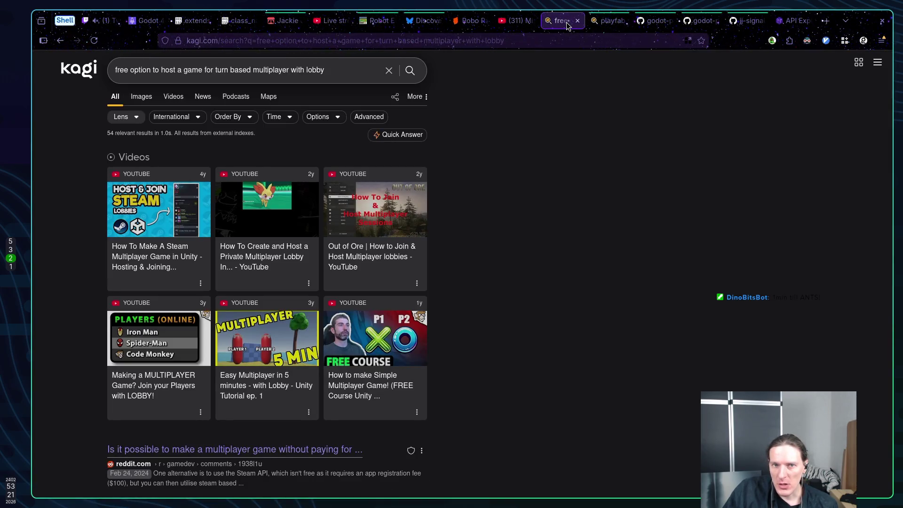
{"action": "middle_click", "coordinate": [567, 26]}
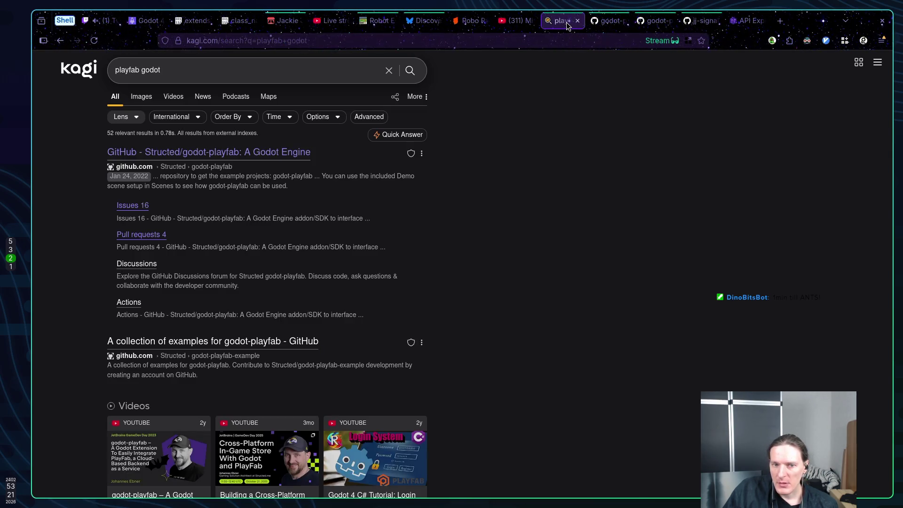
{"action": "middle_click", "coordinate": [568, 26]}
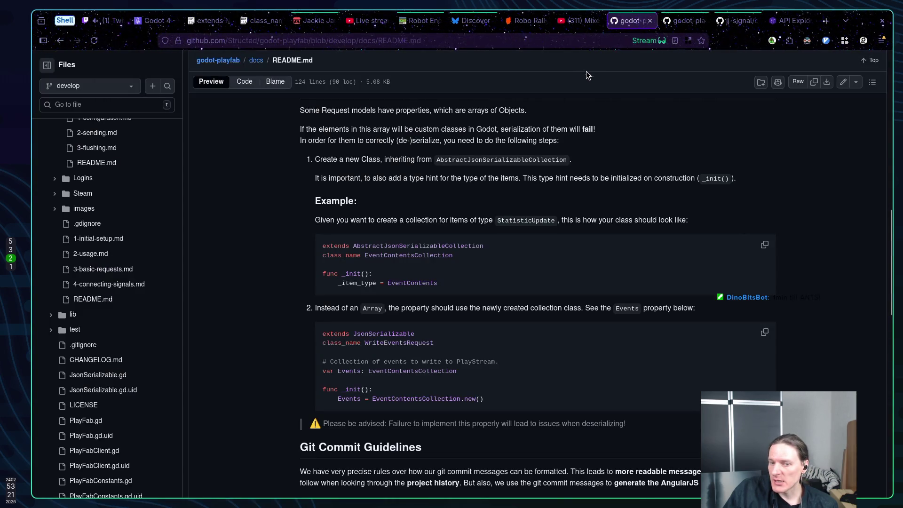
Close the godot-playfab README and 3-basic-requests tabs, then go to the jj-signal repository.
{"action": "left_click_drag", "start_coordinate": [341, 399], "coordinate": [373, 408]}
{"action": "left_click", "coordinate": [376, 404]}
{"action": "left_click_drag", "start_coordinate": [364, 370], "coordinate": [444, 372]}
{"action": "left_click", "coordinate": [479, 371]}
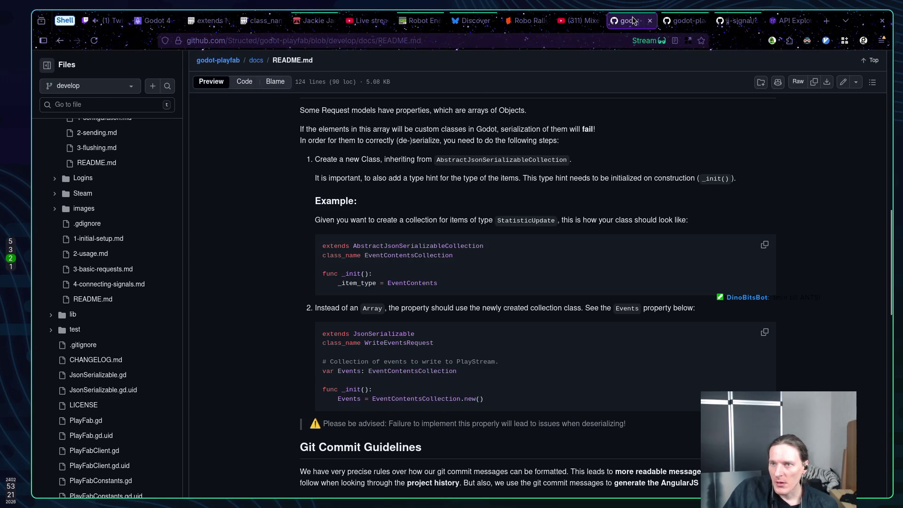
{"action": "middle_click", "coordinate": [633, 20]}
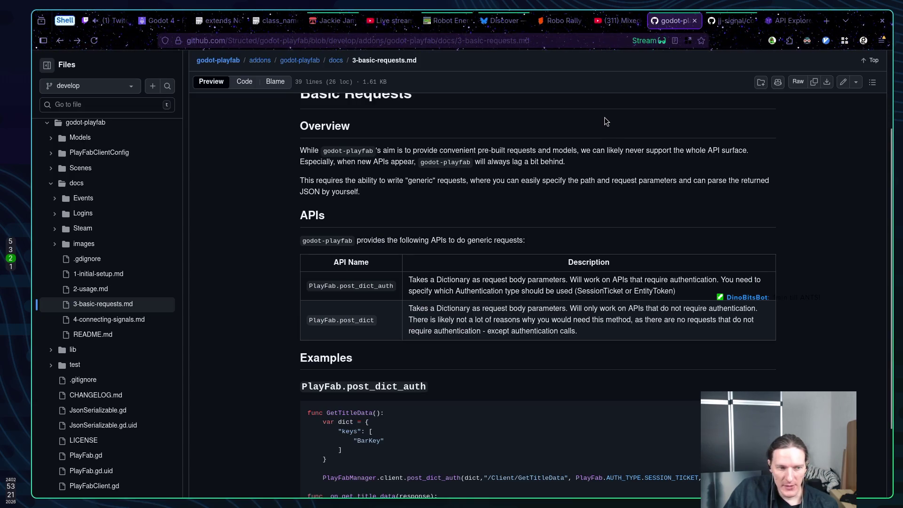
{"action": "middle_click", "coordinate": [677, 23]}
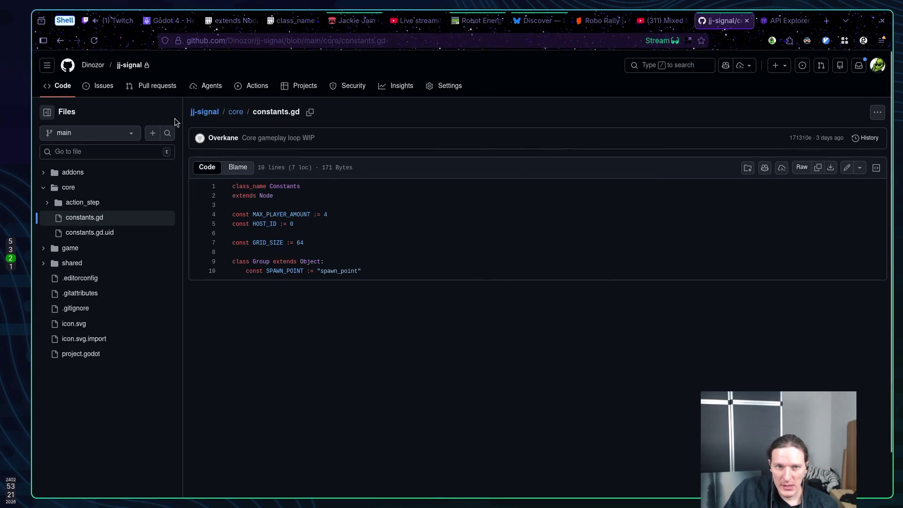
{"action": "left_click", "coordinate": [73, 90]}
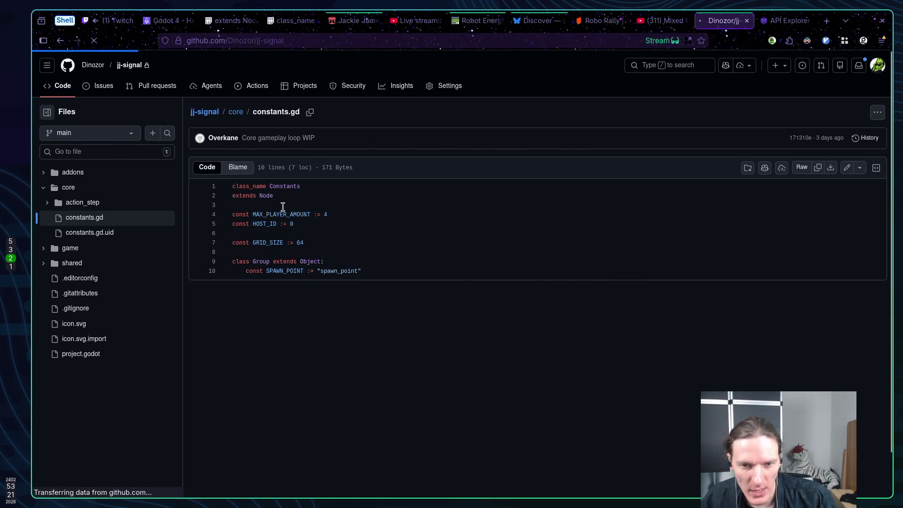
In the terminal, run git rebase and then git status.
{"action": "key", "text": "super+1"}
{"action": "type", "text": "git "}
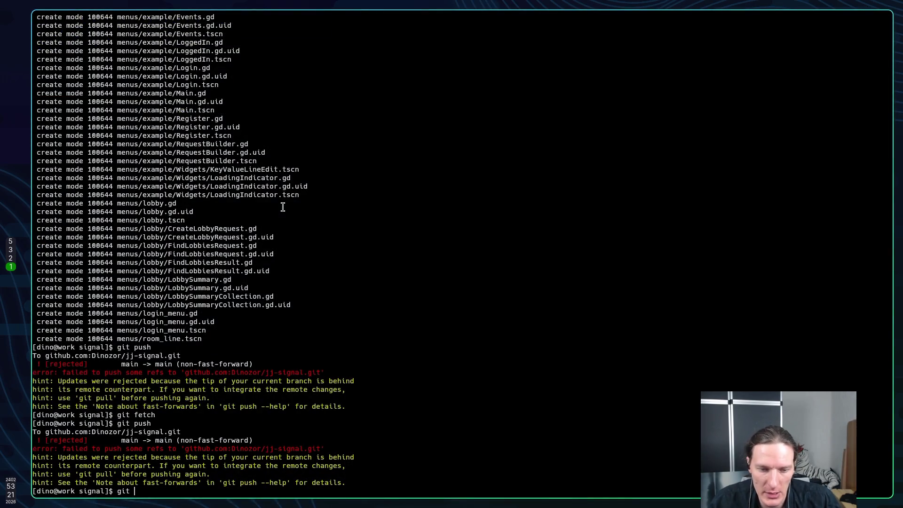
{"action": "type", "text": "rebase"}
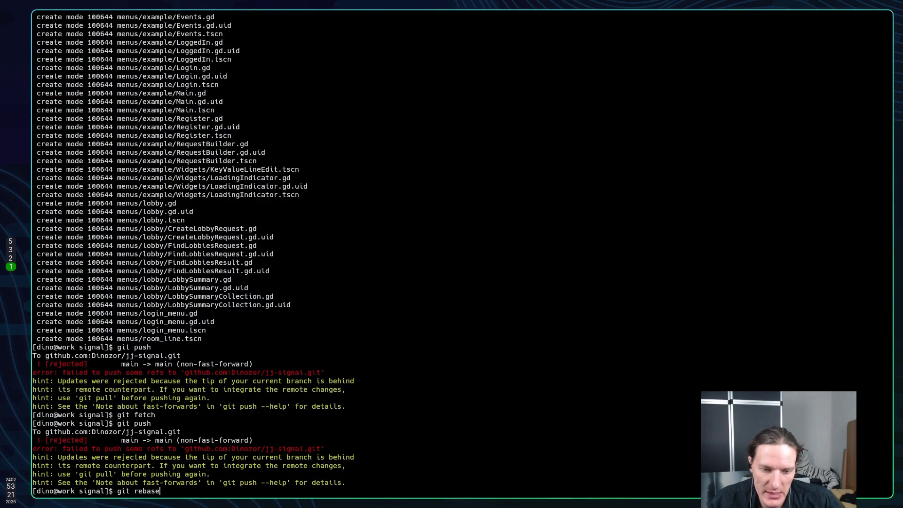
{"action": "key", "text": "Return"}
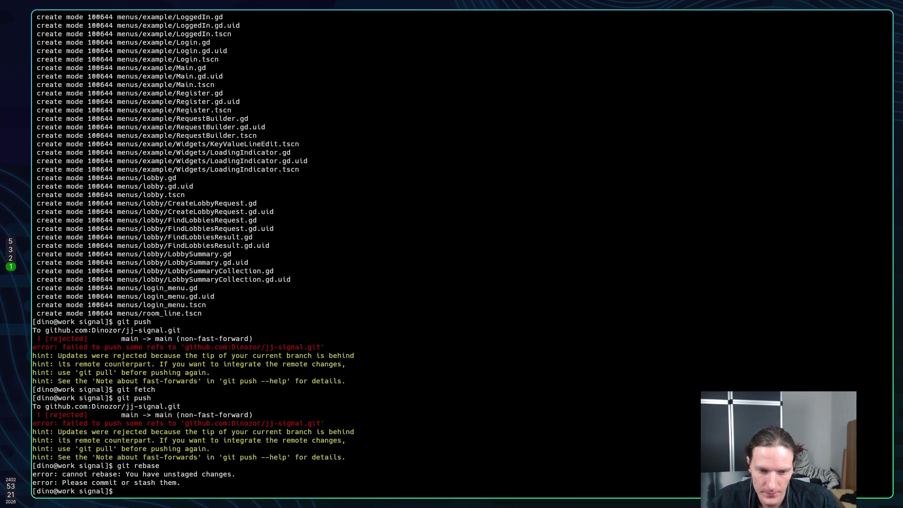
{"action": "type", "text": "git status"}
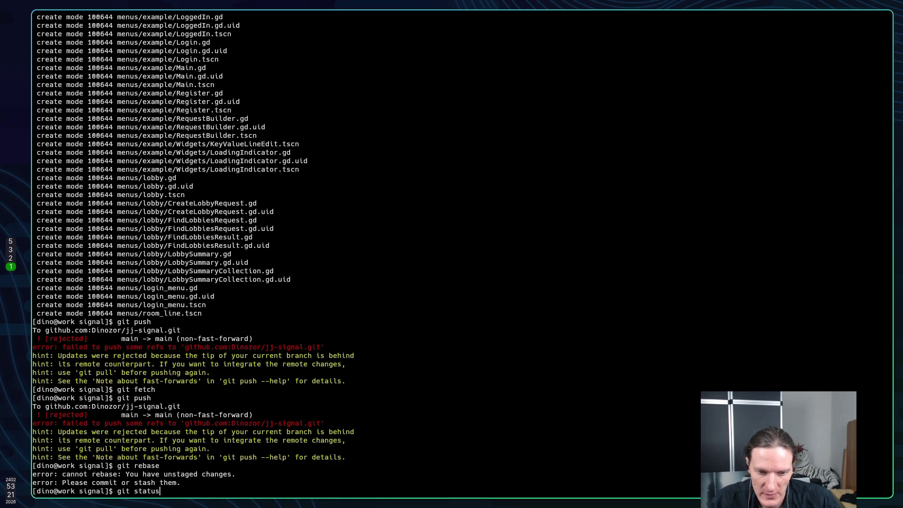
{"action": "key", "text": "Return"}
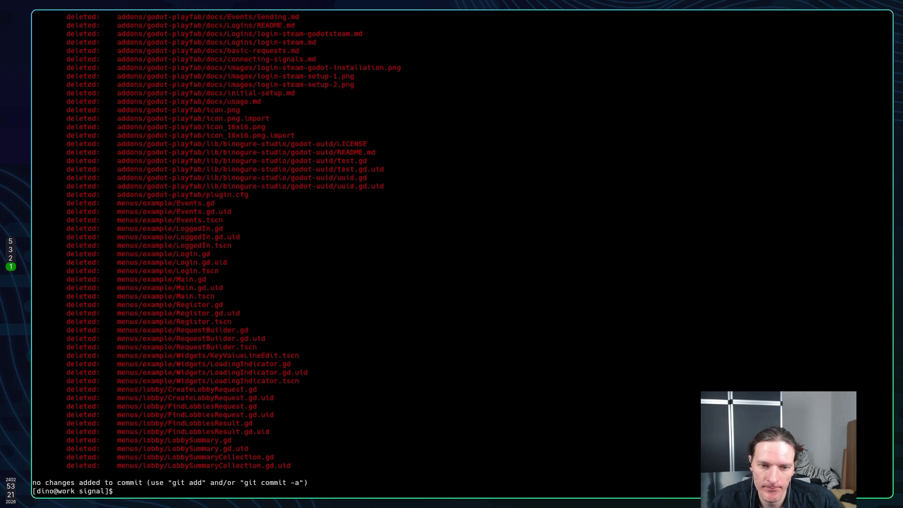
Clear the half-typed git command and switch to the Godot editor.
{"action": "type", "text": "git"}
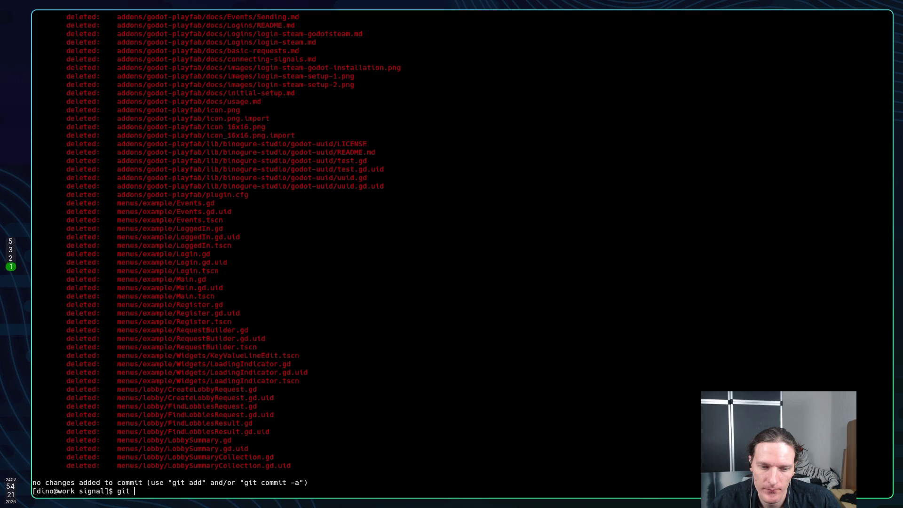
{"action": "key", "text": "BackSpace"}
{"action": "key", "text": "BackSpace"}
{"action": "key", "text": "BackSpace"}
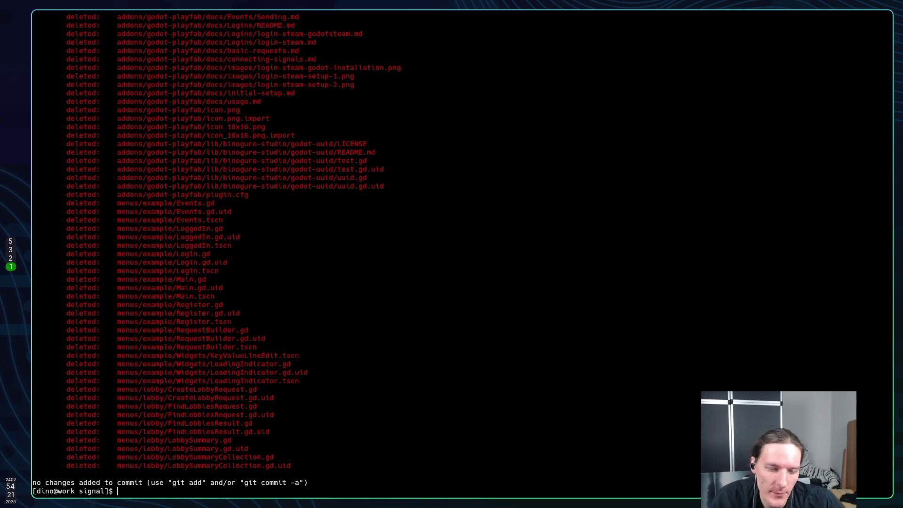
{"action": "type", "text": "git"}
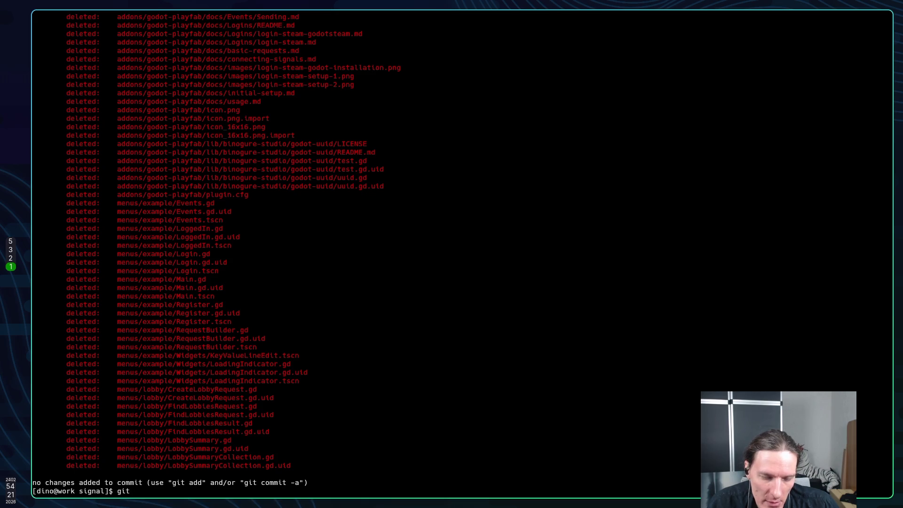
{"action": "key", "text": "super+2"}
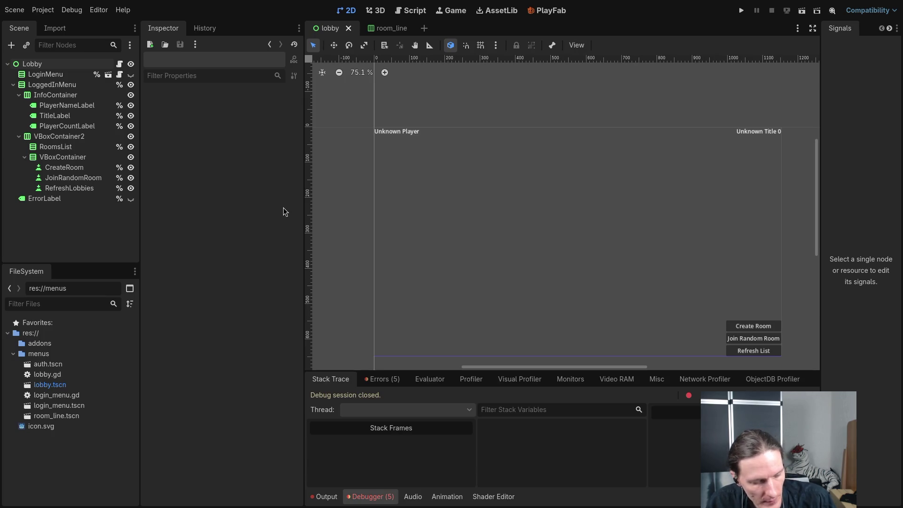
Quit the Godot editor with Save & Quit so the unsaved script is kept.
{"action": "key", "text": "ctrl+q"}
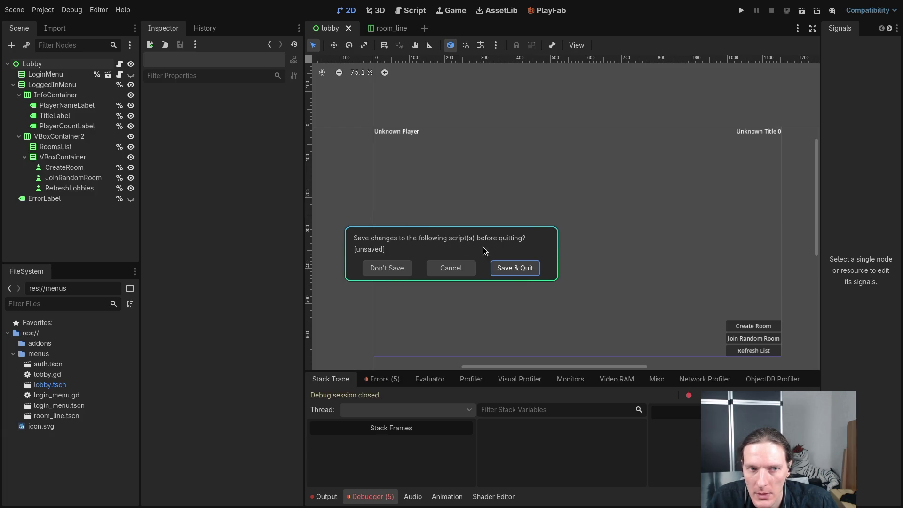
{"action": "left_click", "coordinate": [501, 269]}
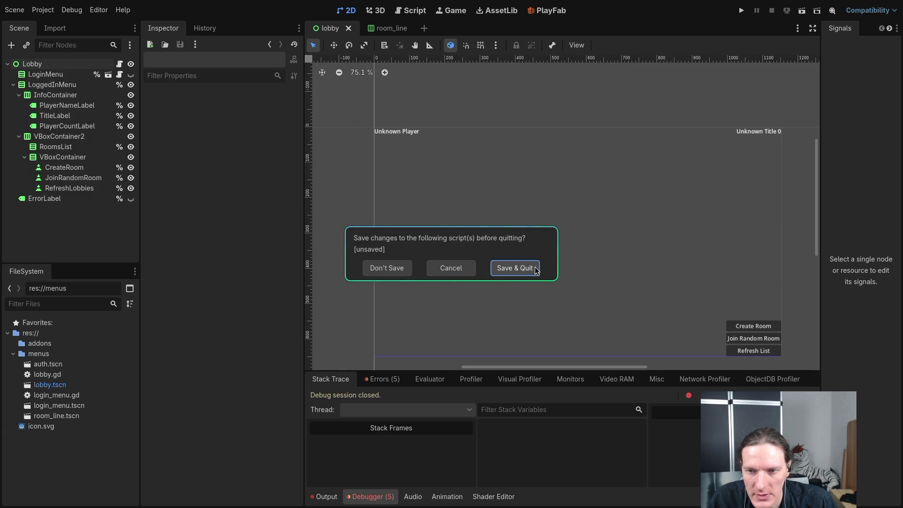
{"action": "left_click", "coordinate": [514, 267]}
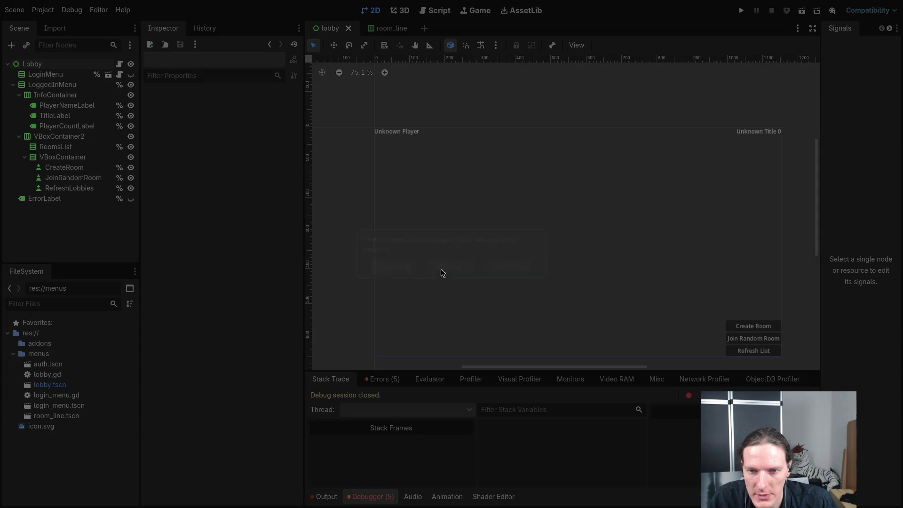
{"action": "key", "text": "super+1"}
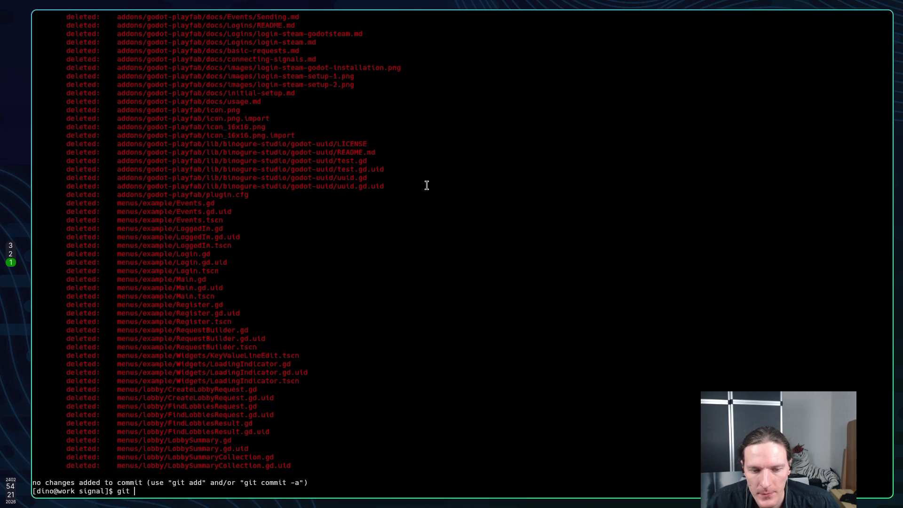
Hard-reset the repository to discard all local changes, then check git status.
{"action": "type", "text": "reset --hard"}
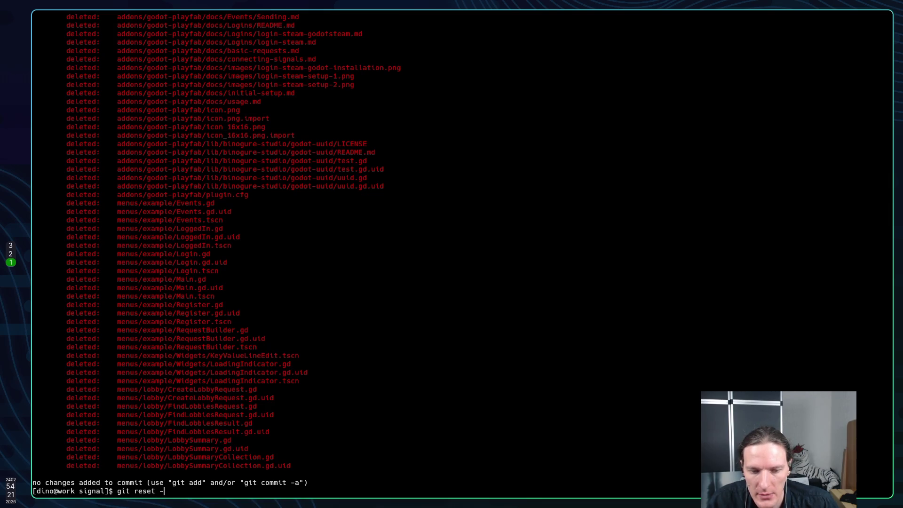
{"action": "key", "text": "Return"}
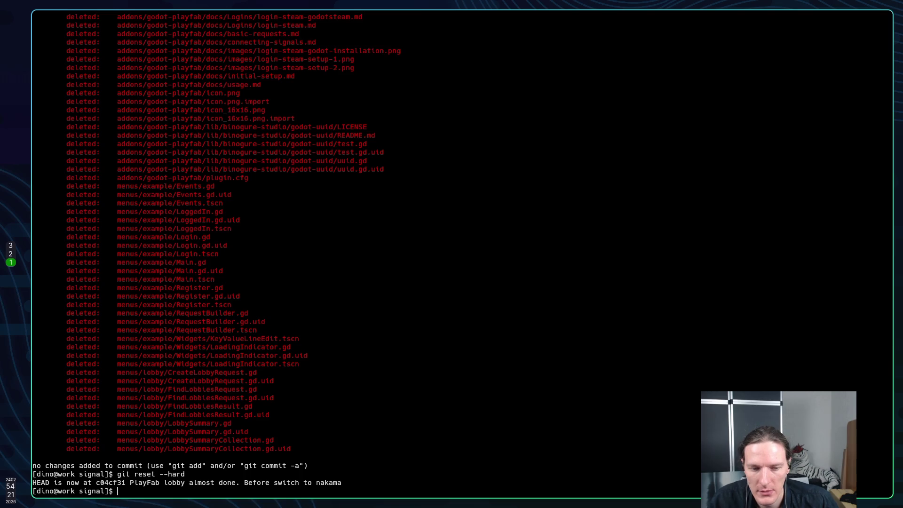
{"action": "type", "text": "git status"}
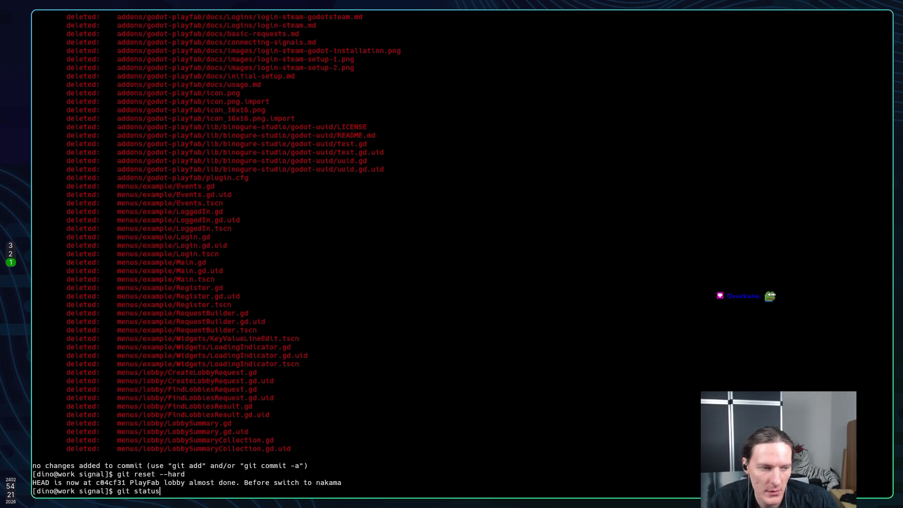
{"action": "key", "text": "Return"}
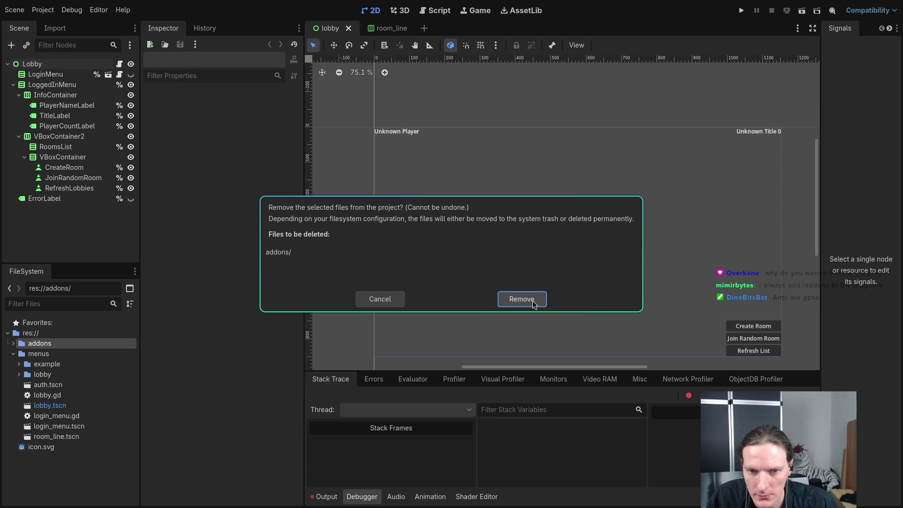
Remove addons/, menus/example and menus/lobby from the project and re-save the lobby scene.
{"action": "left_click", "coordinate": [532, 301]}
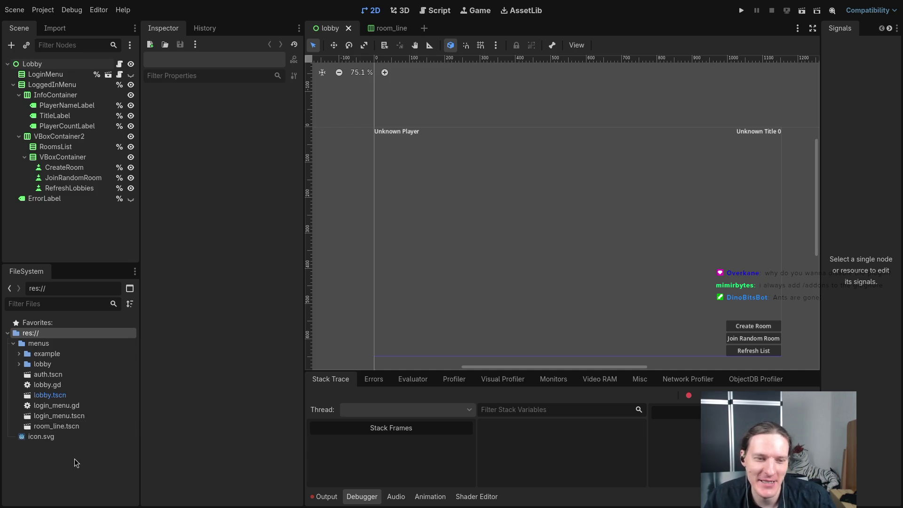
{"action": "left_click", "coordinate": [45, 353]}
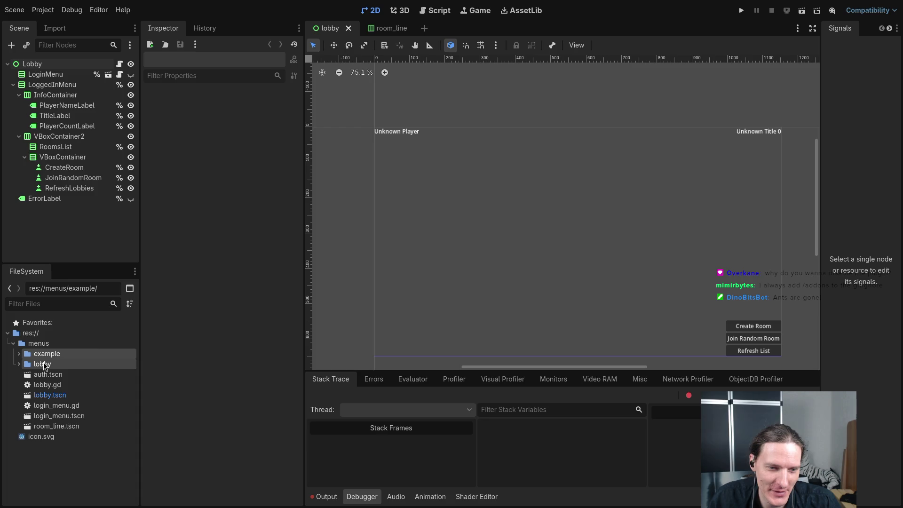
{"action": "right_click", "coordinate": [44, 365]}
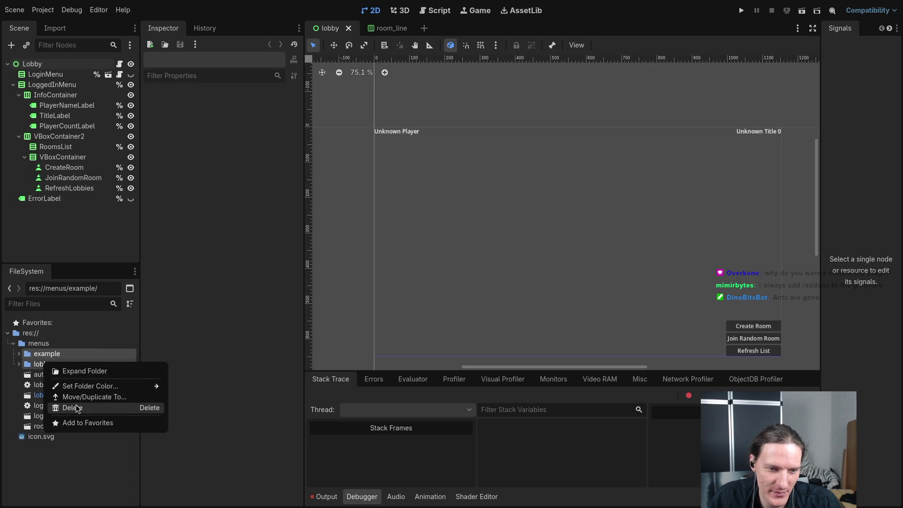
{"action": "left_click", "coordinate": [77, 408]}
{"action": "left_click", "coordinate": [529, 300]}
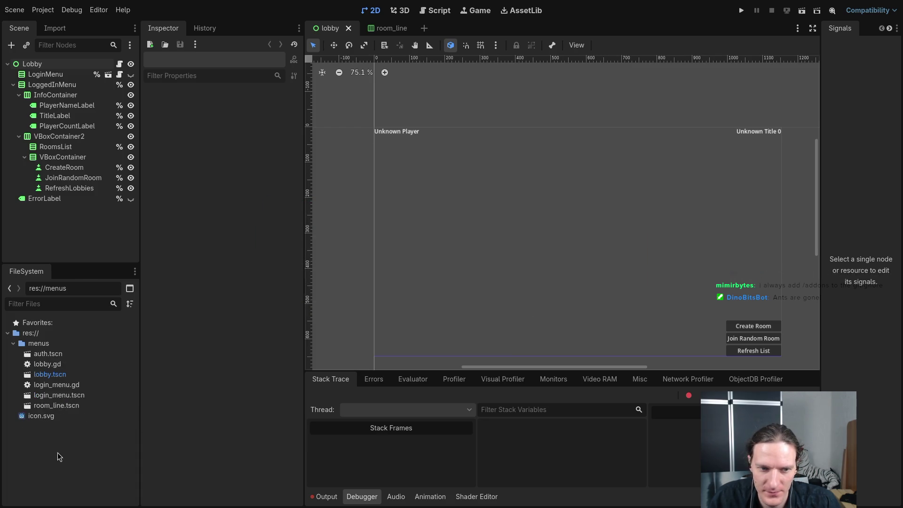
{"action": "key", "text": "ctrl+s"}
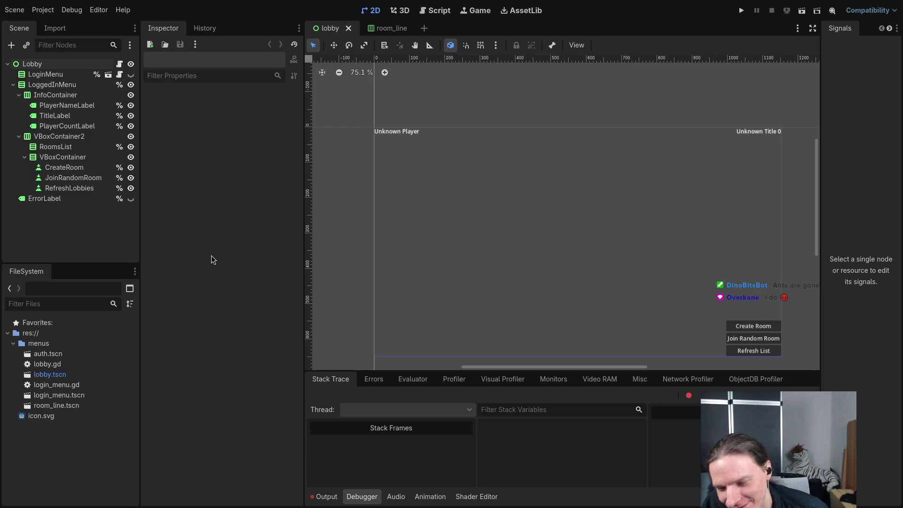
Add a new empty 'addons' folder under res:// in the FileSystem dock.
{"action": "right_click", "coordinate": [32, 334]}
{"action": "mouse_move", "coordinate": [73, 347]}
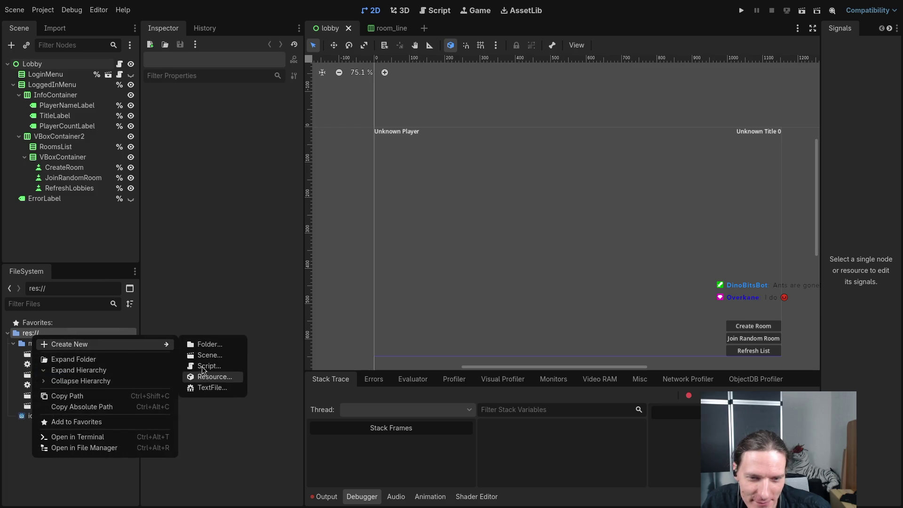
{"action": "left_click", "coordinate": [209, 344]}
{"action": "type", "text": "addons"}
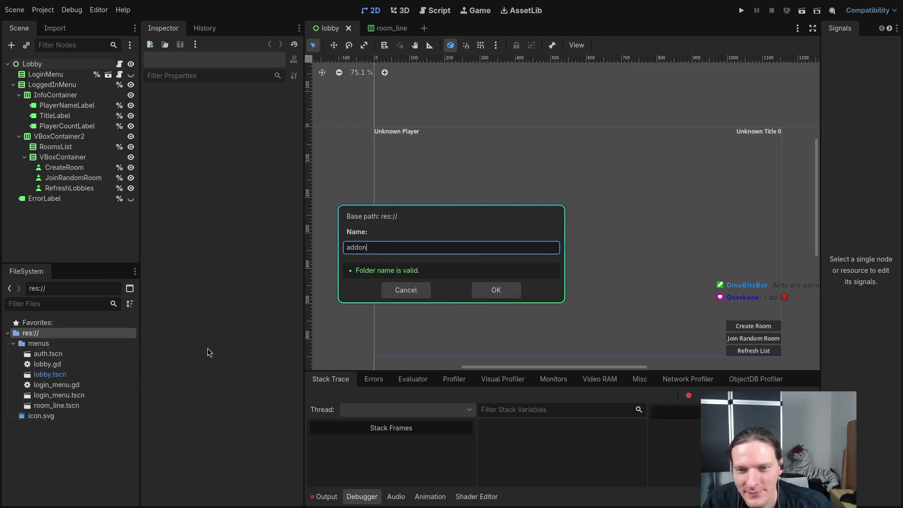
{"action": "key", "text": "Return"}
{"action": "left_click", "coordinate": [70, 463]}
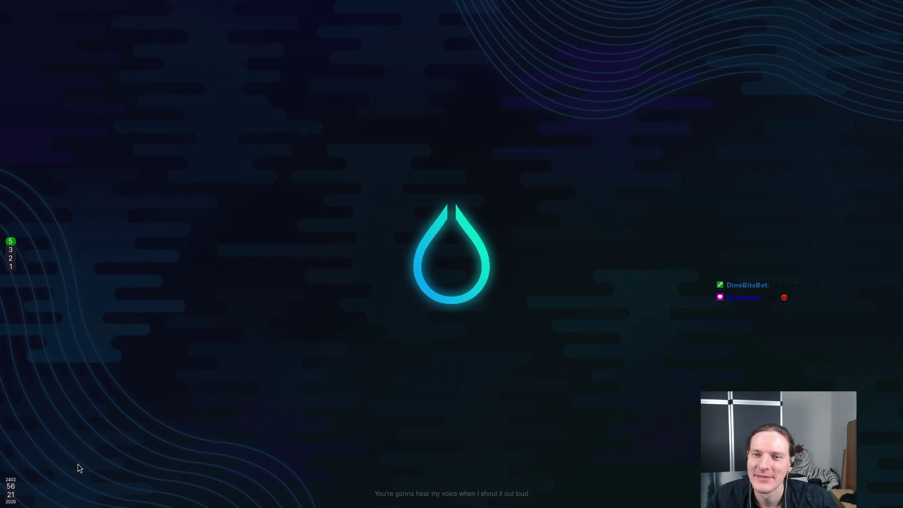
Check git status and stage all changes with git add.
{"action": "type", "text": "git status"}
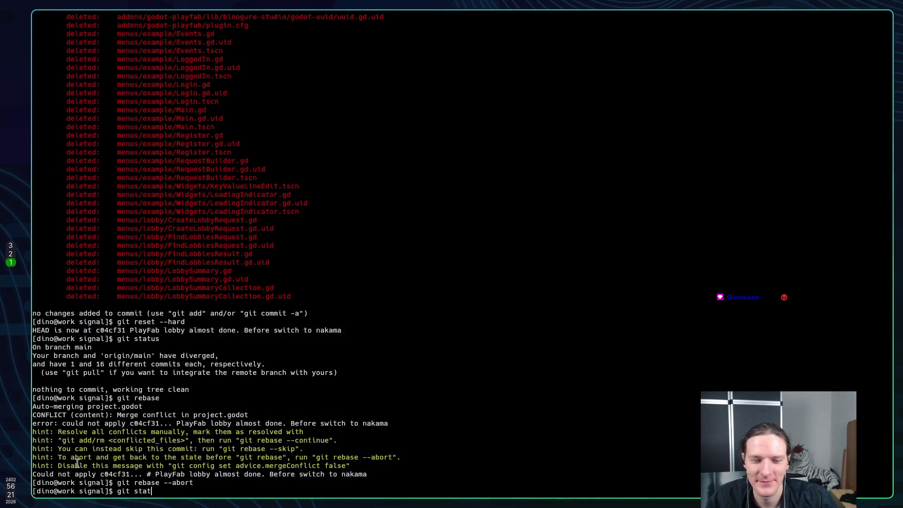
{"action": "key", "text": "Return"}
{"action": "type", "text": "git add ."}
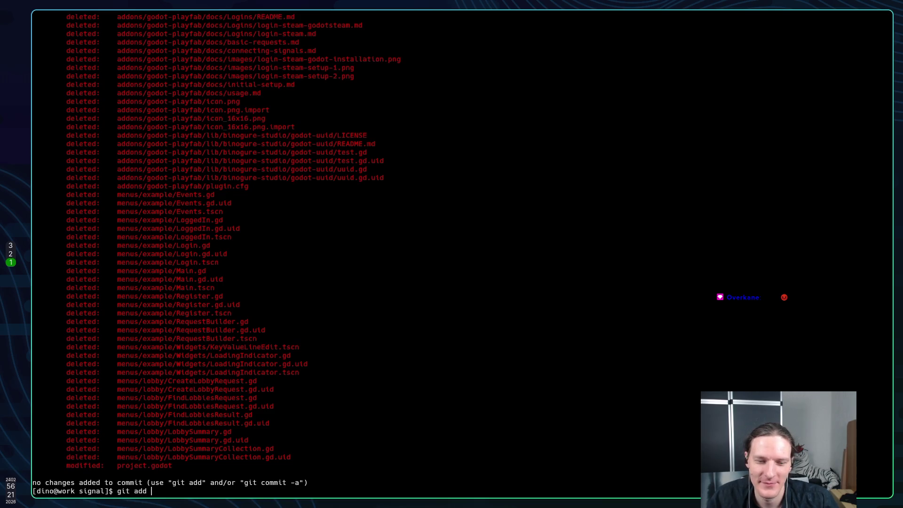
{"action": "key", "text": "Return"}
Commit the staged deletions with the message 'Remove PlayFab files'.
{"action": "type", "text": "git"}
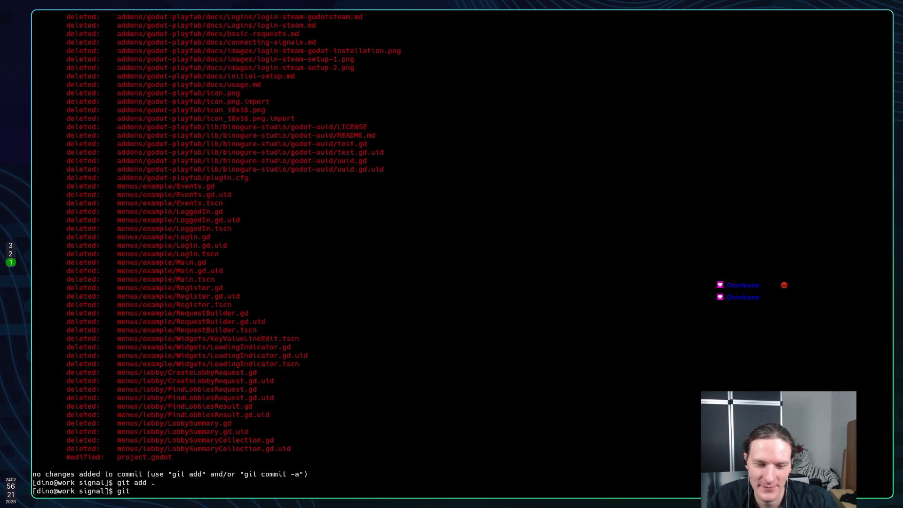
{"action": "type", "text": "comm"}
{"action": "key", "text": "BackSpace"}
{"action": "key", "text": "BackSpace"}
{"action": "key", "text": "BackSpace"}
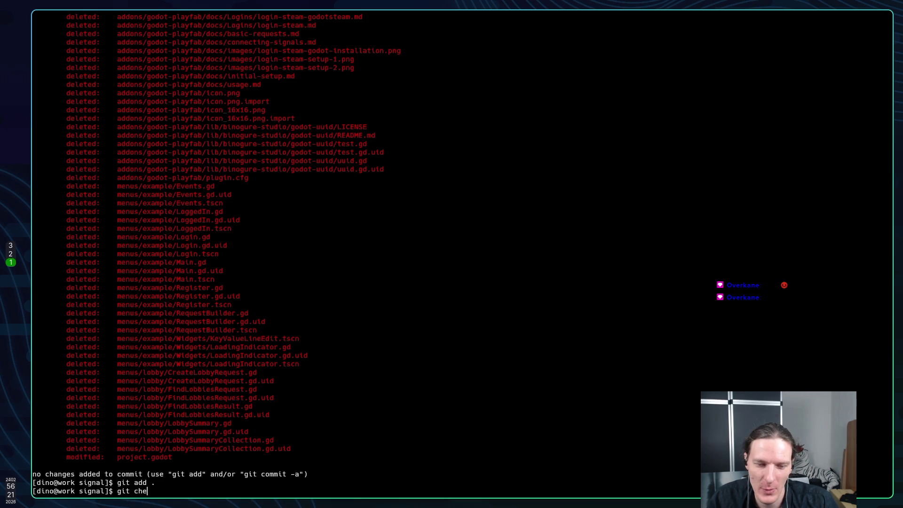
{"action": "type", "text": "commi"}
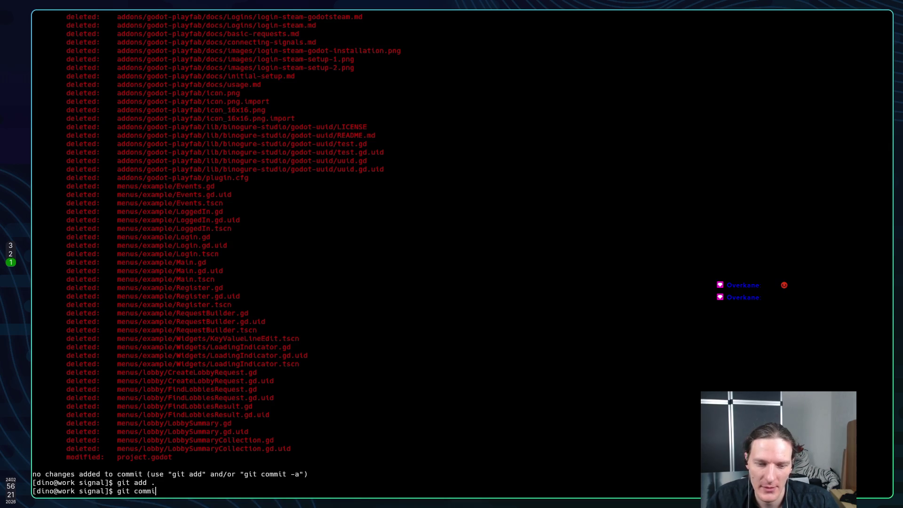
{"action": "type", "text": "t --"}
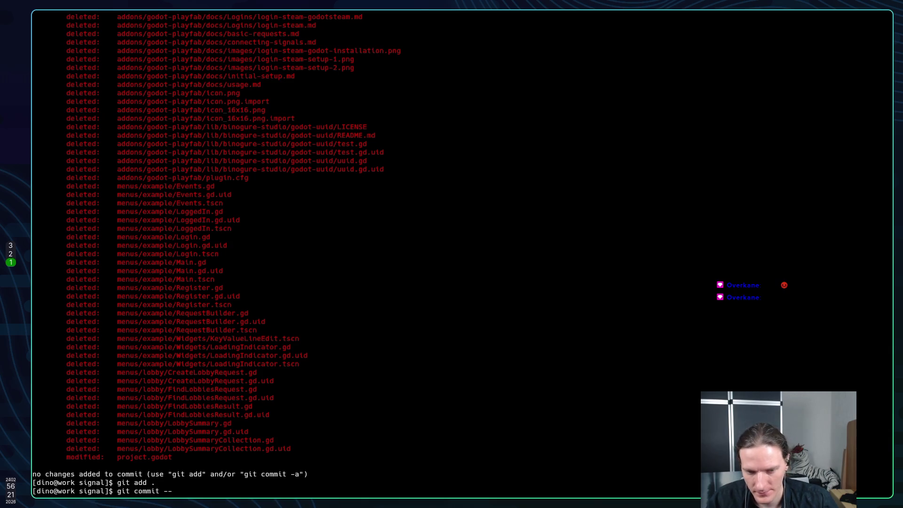
{"action": "key", "text": "BackSpace"}
{"action": "type", "text": "m "}
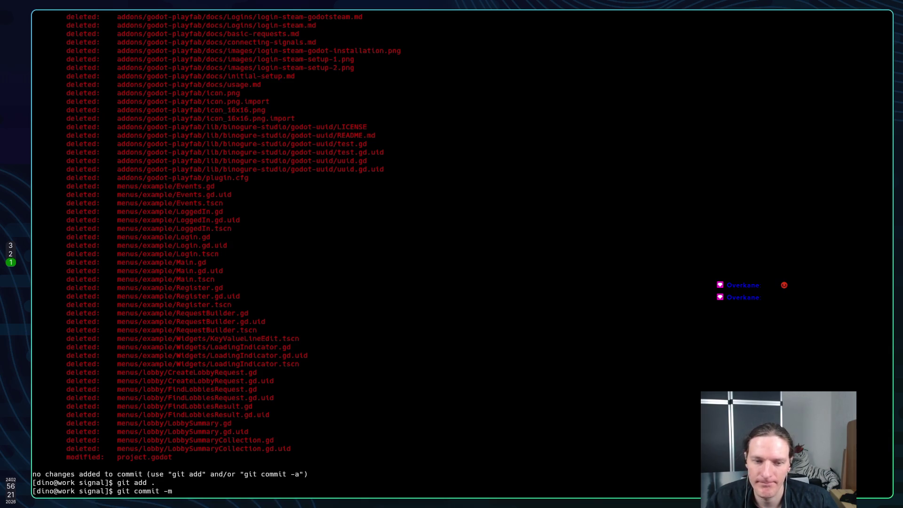
{"action": "type", "text": "\"Remo"}
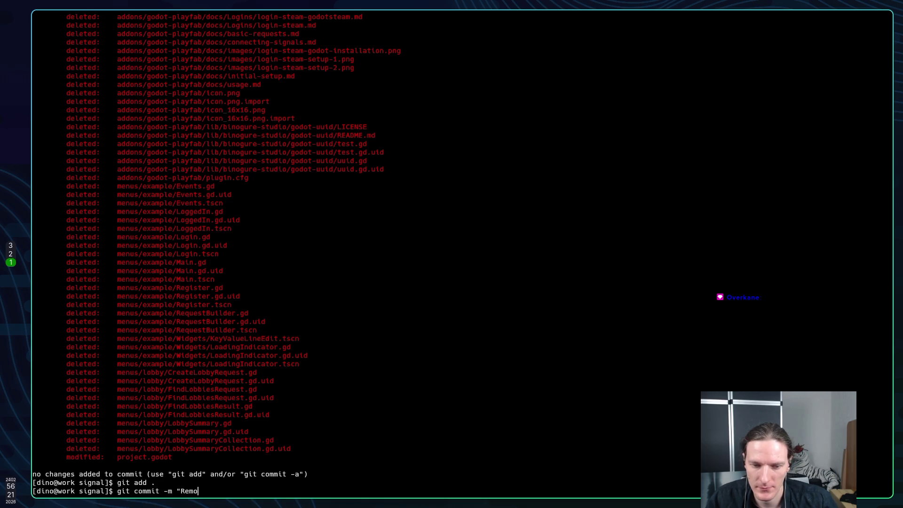
{"action": "type", "text": "ve Pla"}
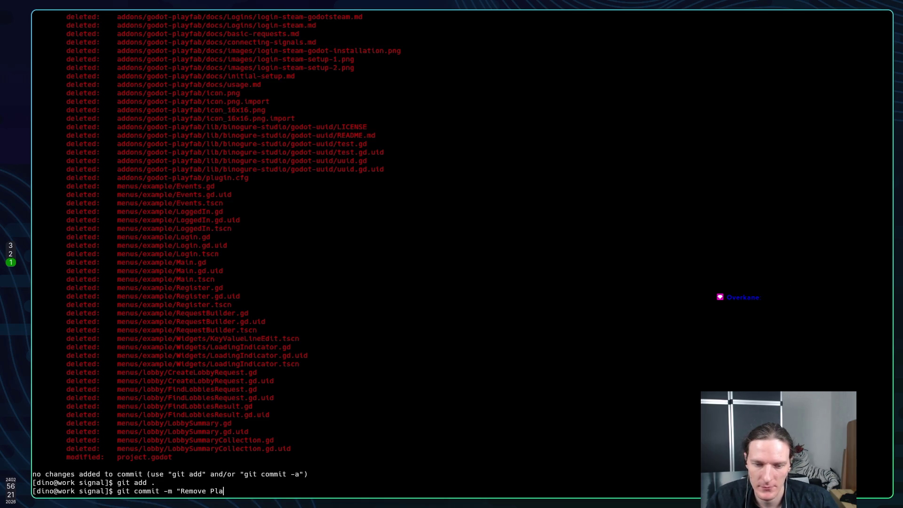
{"action": "type", "text": "yFab "}
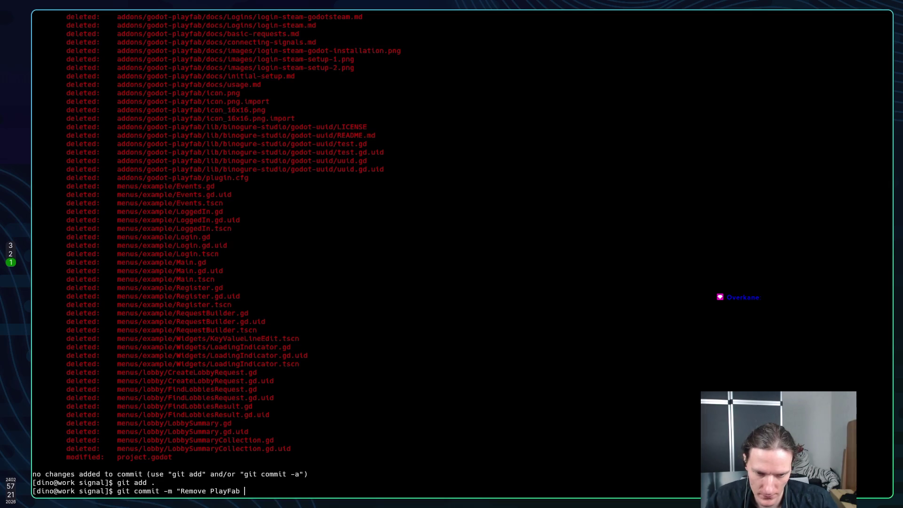
{"action": "type", "text": "files\""}
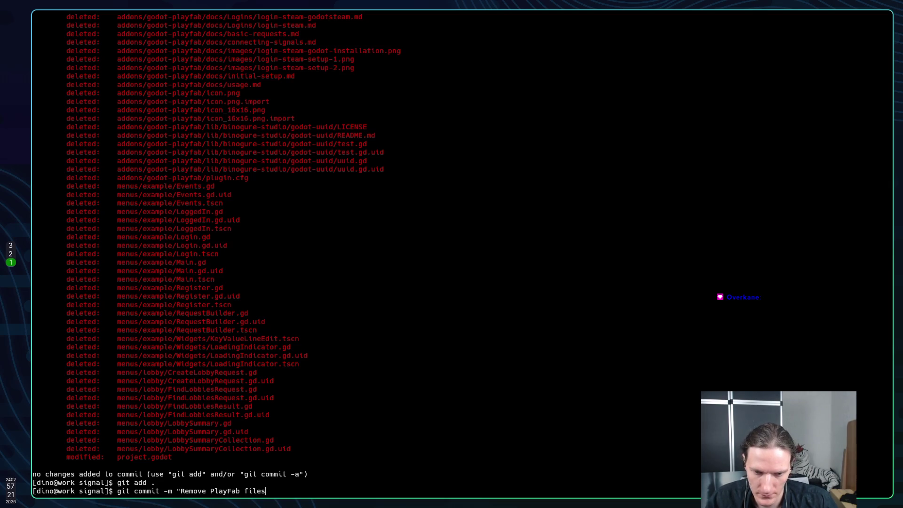
{"action": "key", "text": "Return"}
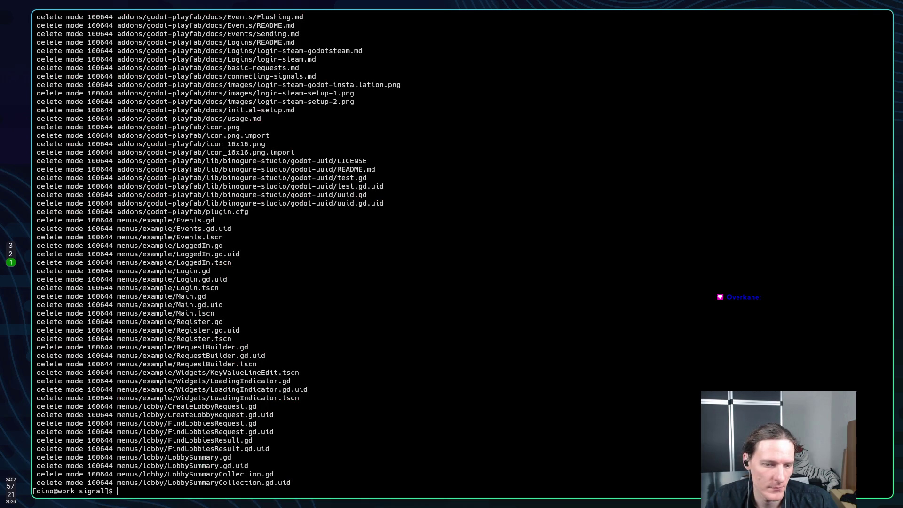
Fetch the latest changes from origin with git fetch.
{"action": "type", "text": "git fetsh"}
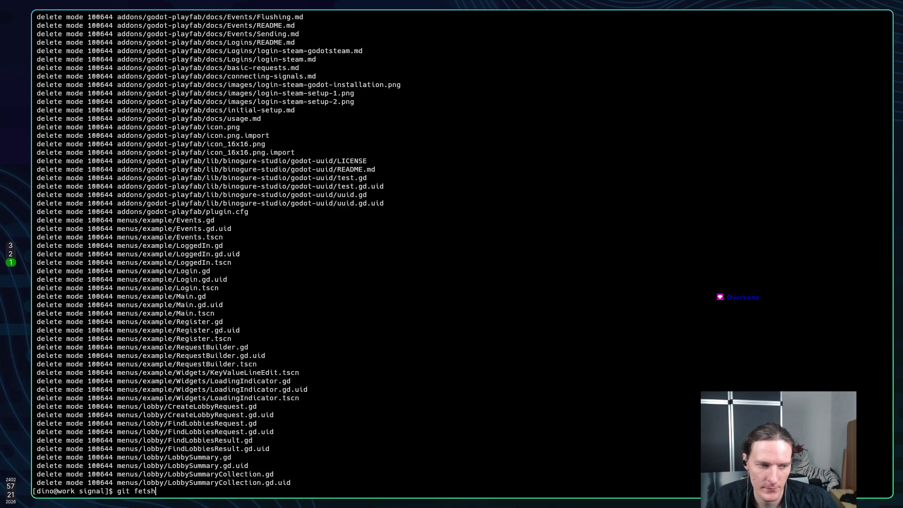
{"action": "key", "text": "BackSpace"}
{"action": "key", "text": "BackSpace"}
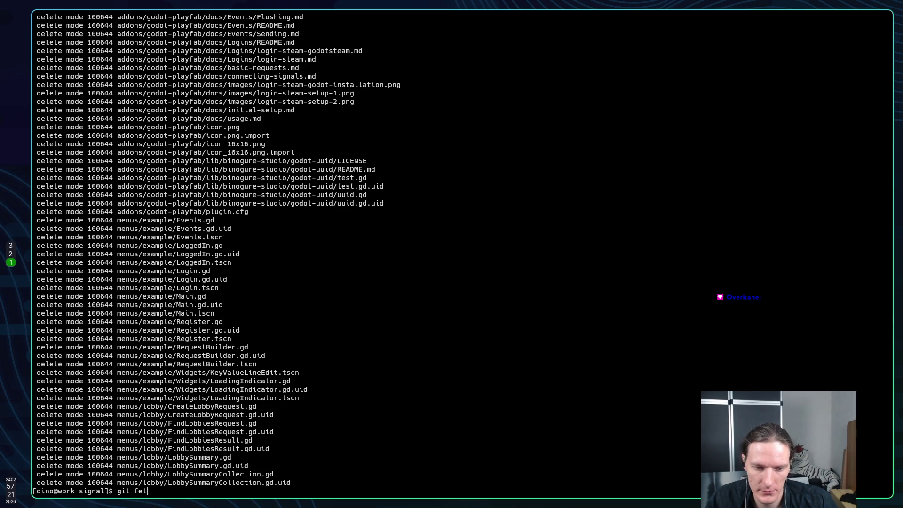
{"action": "type", "text": "ch"}
{"action": "key", "text": "Return"}
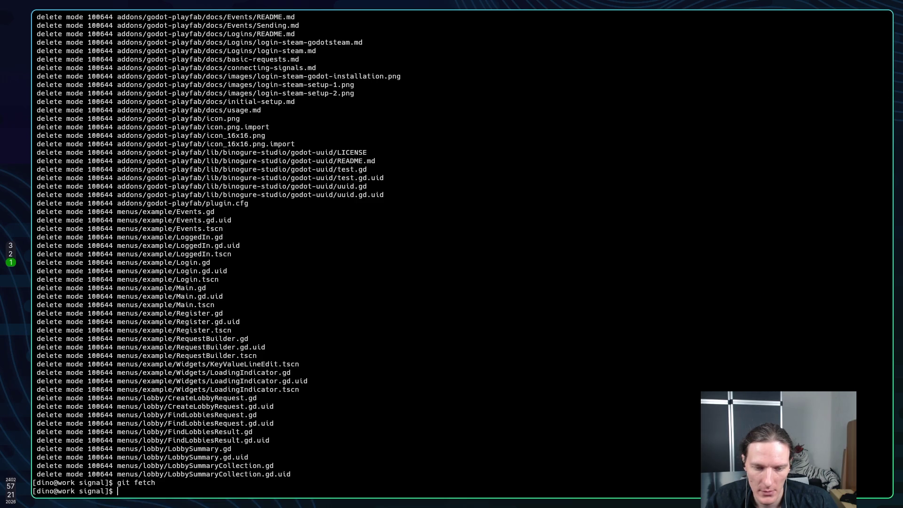
Abandon a git rebase and try launching the git UI with aliases lg and lzg.
{"action": "type", "text": "git rebase"}
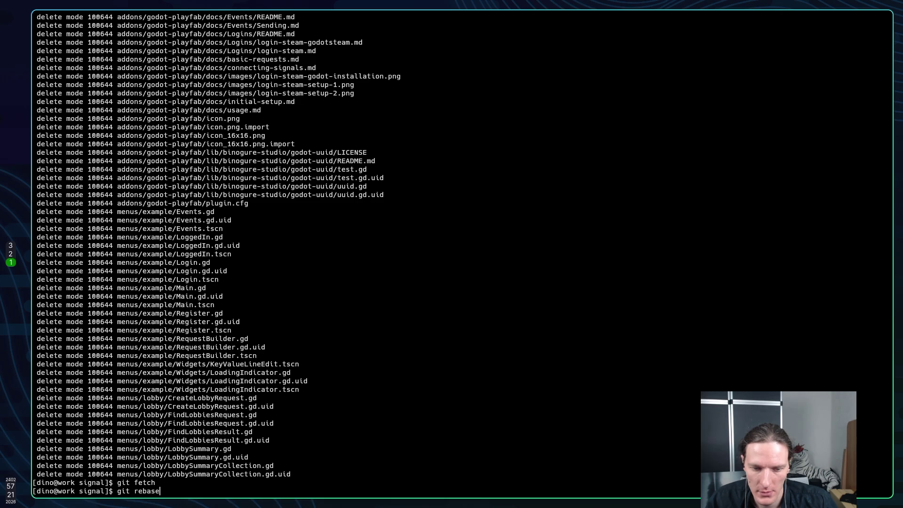
{"action": "key", "text": "BackSpace"}
{"action": "key", "text": "BackSpace"}
{"action": "key", "text": "BackSpace"}
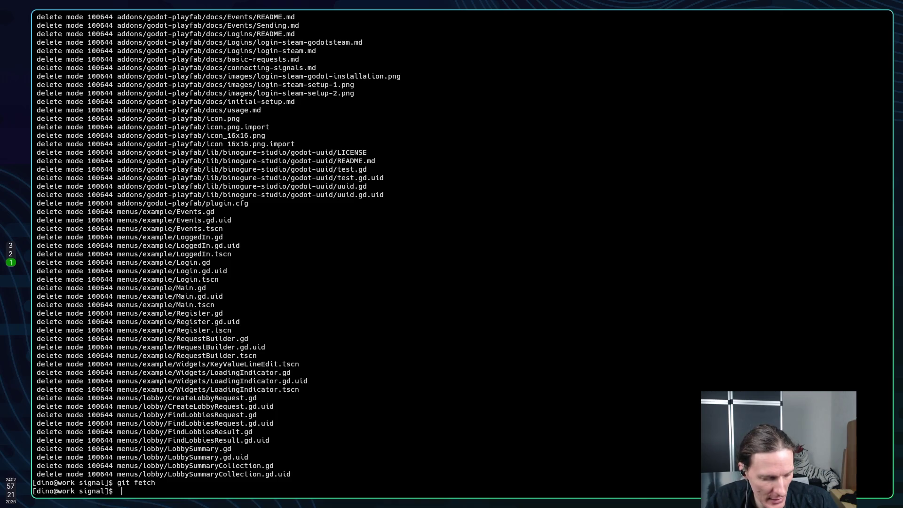
{"action": "type", "text": "lg"}
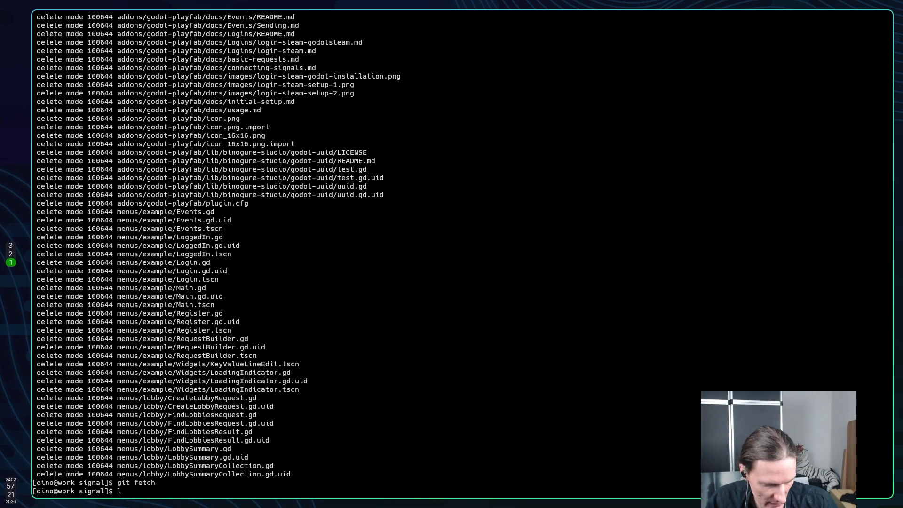
{"action": "key", "text": "Return"}
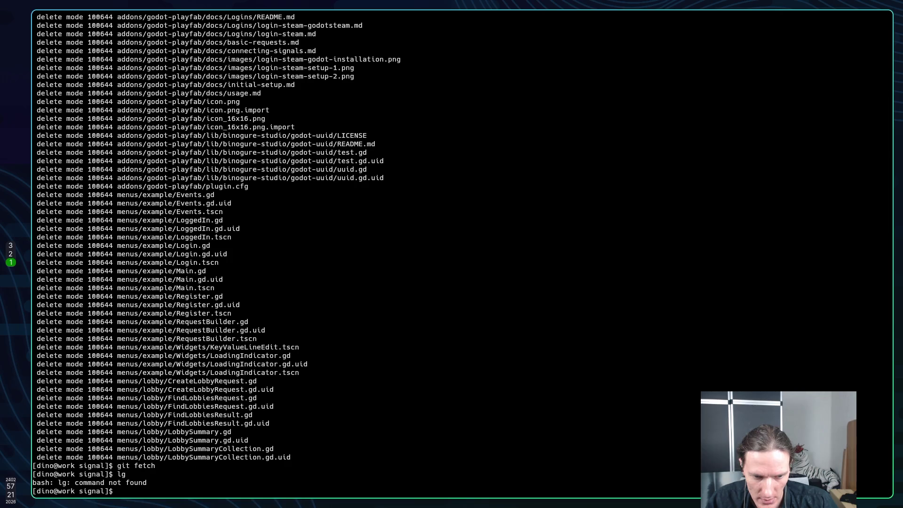
{"action": "type", "text": "lzg"}
{"action": "key", "text": "Return"}
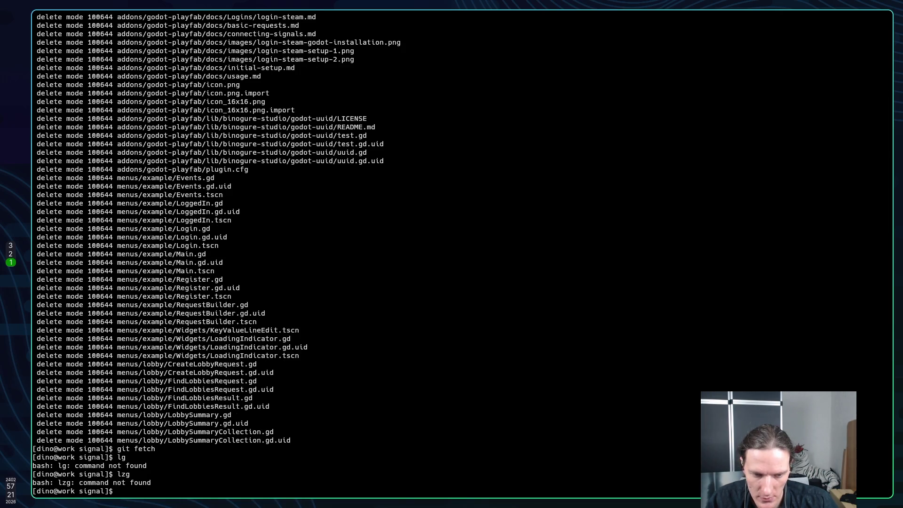
Look for the git UI command among l-completions and a 'git fet' history search.
{"action": "type", "text": "l"}
{"action": "key", "text": "Tab"}
{"action": "key", "text": "Tab"}
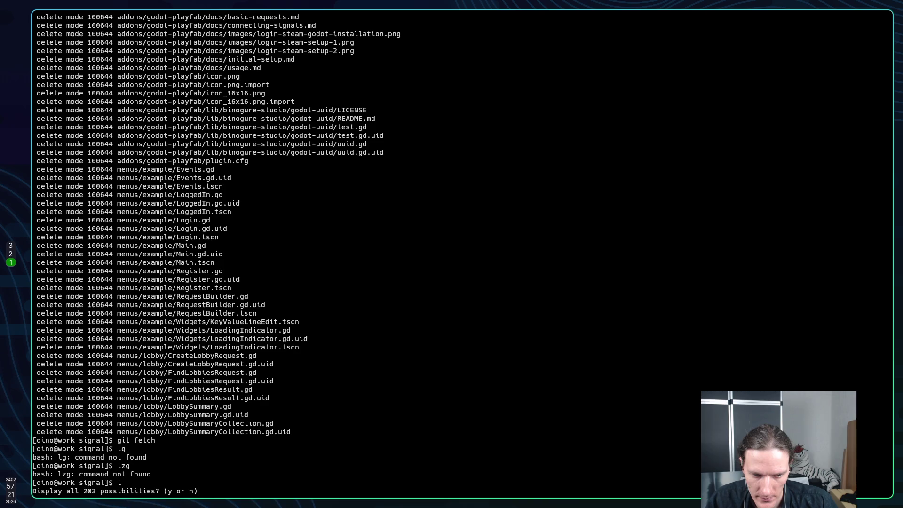
{"action": "key", "text": "n"}
{"action": "key", "text": "ctrl+r"}
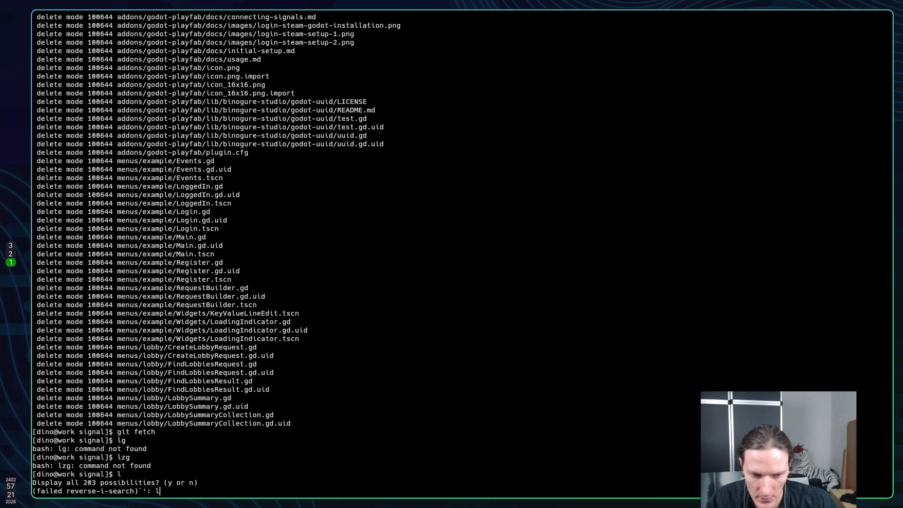
{"action": "type", "text": "git fet^C"}
{"action": "key", "text": "ctrl+c"}
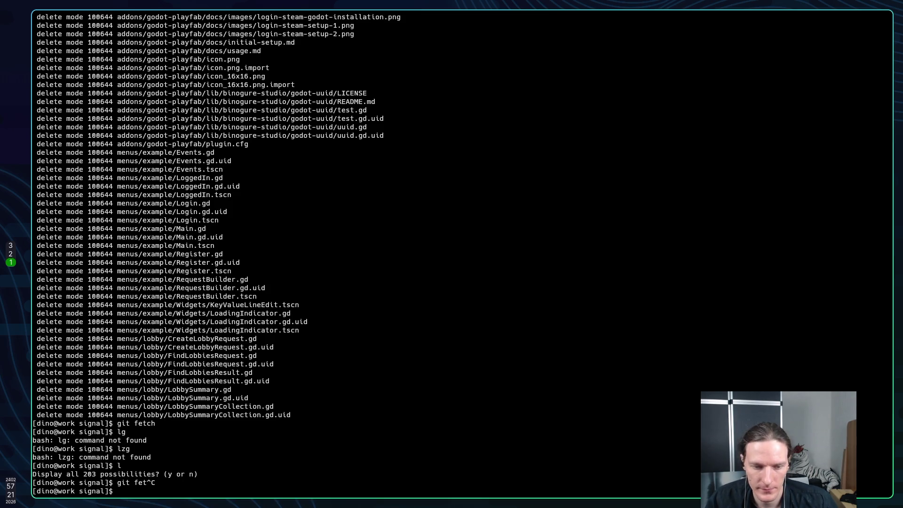
Start viewing a bash alias file in the home directory, then clear the command.
{"action": "type", "text": "cat /"}
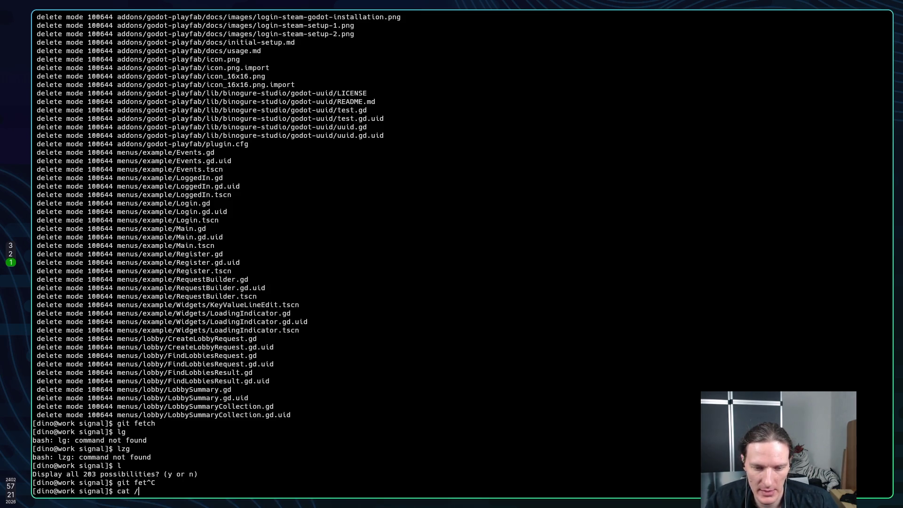
{"action": "type", "text": "~/"}
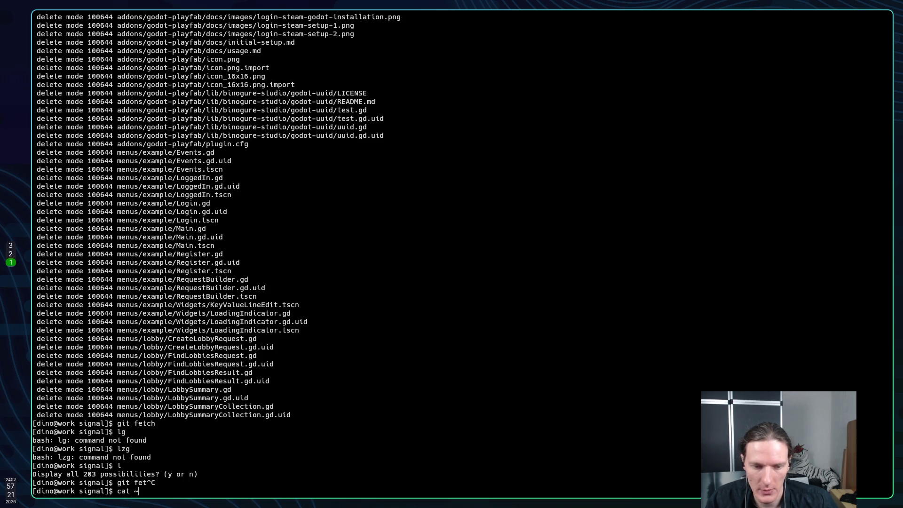
{"action": "key", "text": "Tab"}
{"action": "key", "text": "Tab"}
{"action": "type", "text": "ba"}
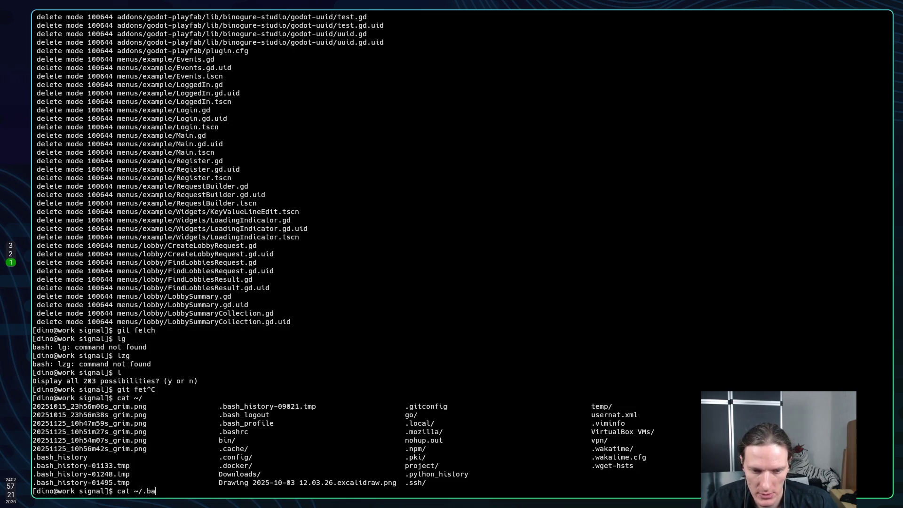
{"action": "key", "text": "Tab"}
{"action": "key", "text": "Tab"}
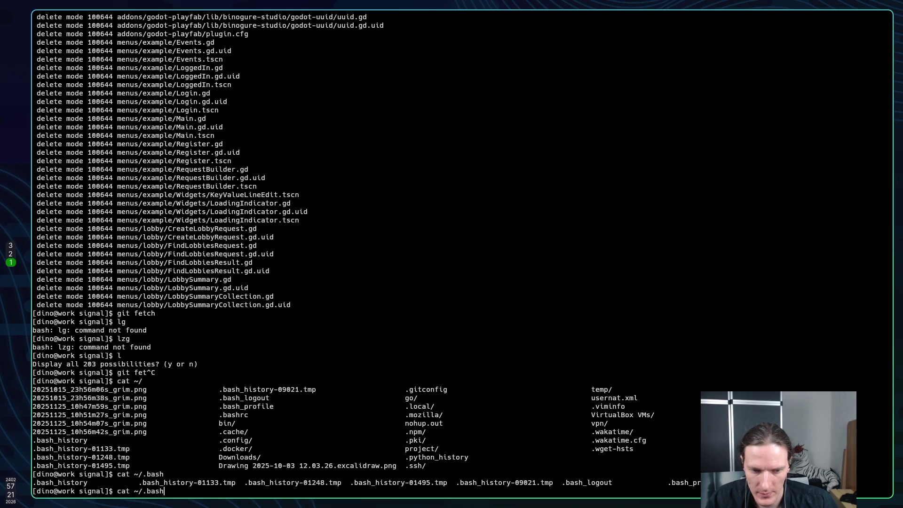
{"action": "type", "text": "_al"}
{"action": "key", "text": "BackSpace"}
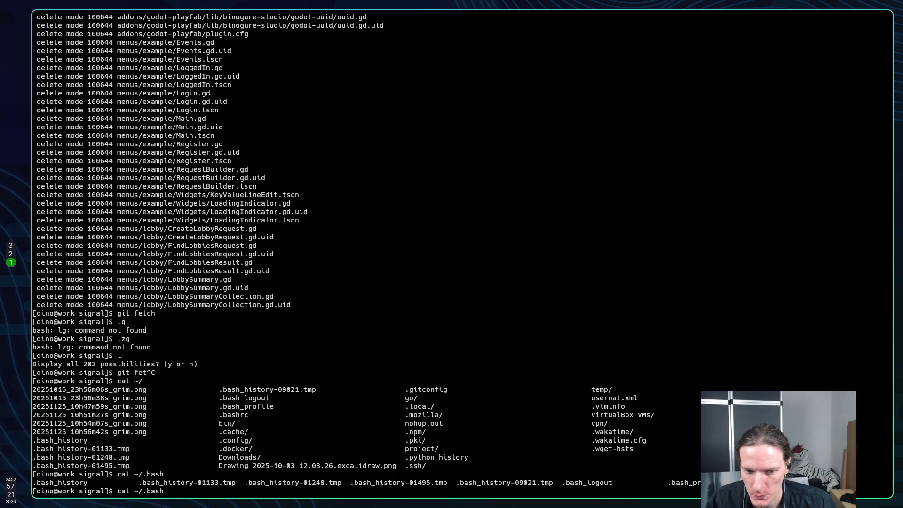
{"action": "key", "text": "ctrl+w"}
{"action": "key", "text": "ctrl+w"}
Launch lazygit in the signal repository using tab completion.
{"action": "type", "text": "lazy"}
{"action": "key", "text": "Tab"}
{"action": "key", "text": "Tab"}
{"action": "key", "text": "Tab"}
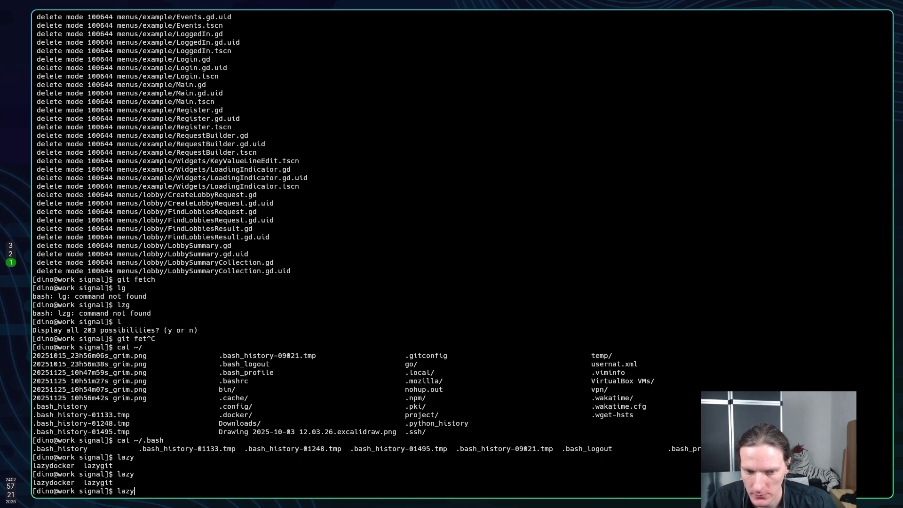
{"action": "type", "text": "g"}
{"action": "key", "text": "Tab"}
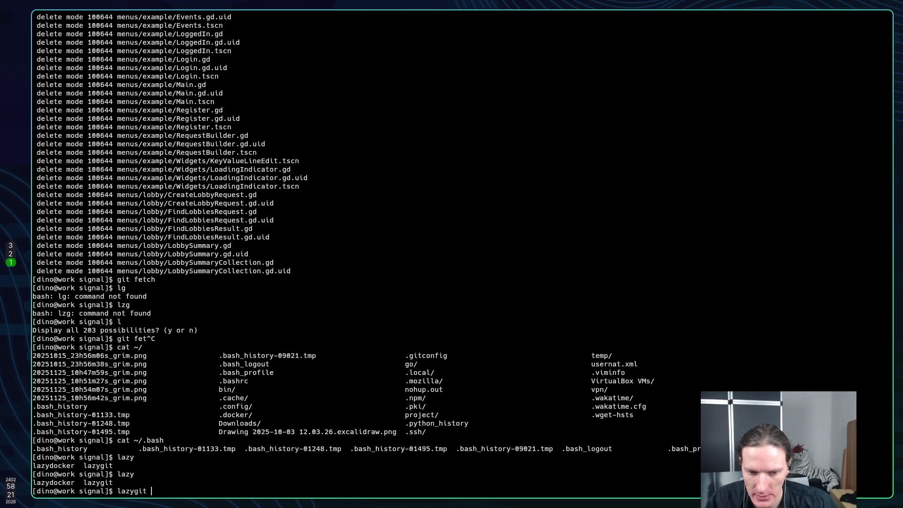
{"action": "key", "text": "Return"}
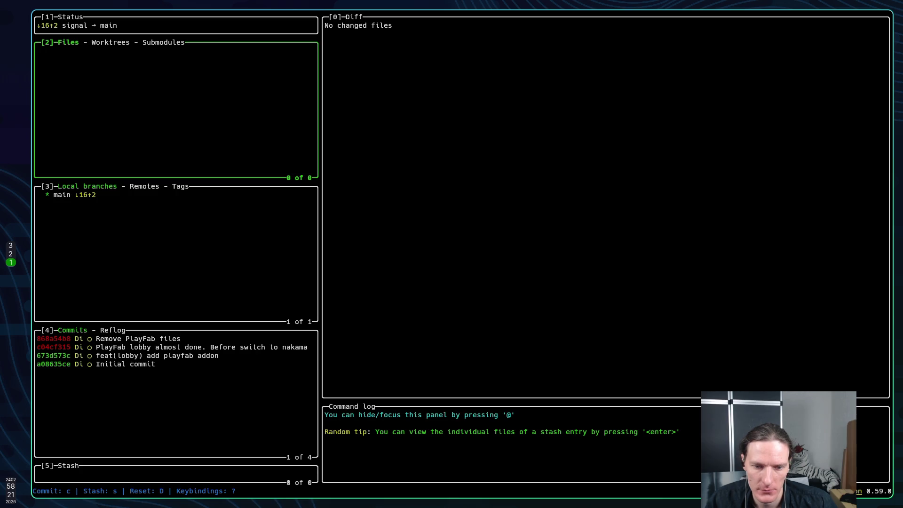
{"action": "key", "text": "?"}
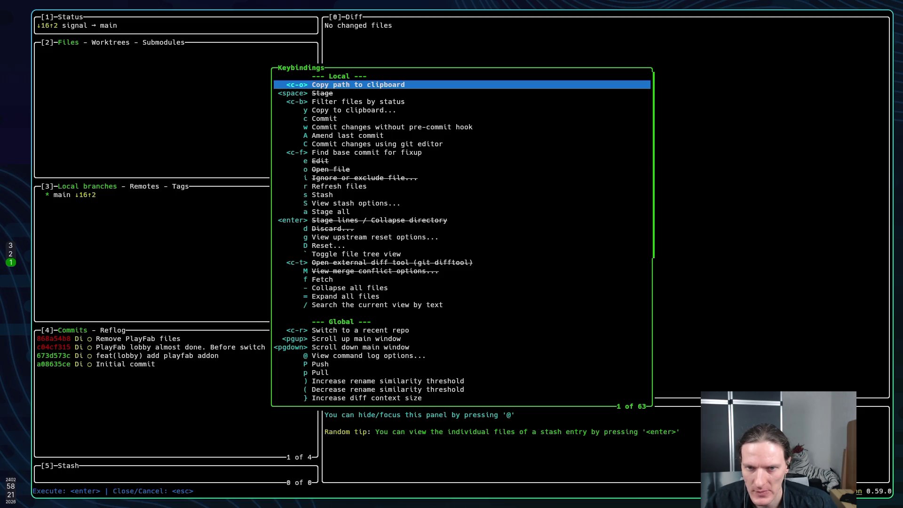
{"action": "key", "text": "Down"}
{"action": "key", "text": "Down"}
{"action": "key", "text": "Down"}
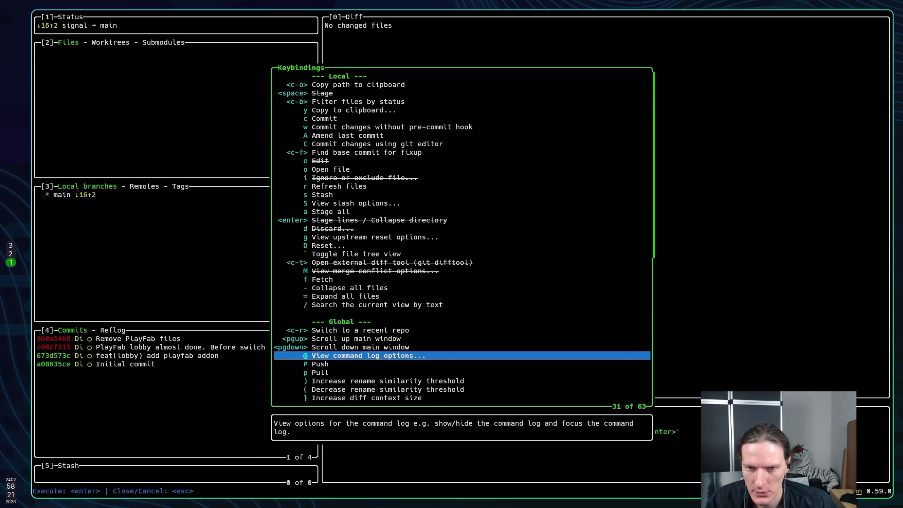
{"action": "key", "text": "Down"}
{"action": "key", "text": "Down"}
{"action": "key", "text": "Down"}
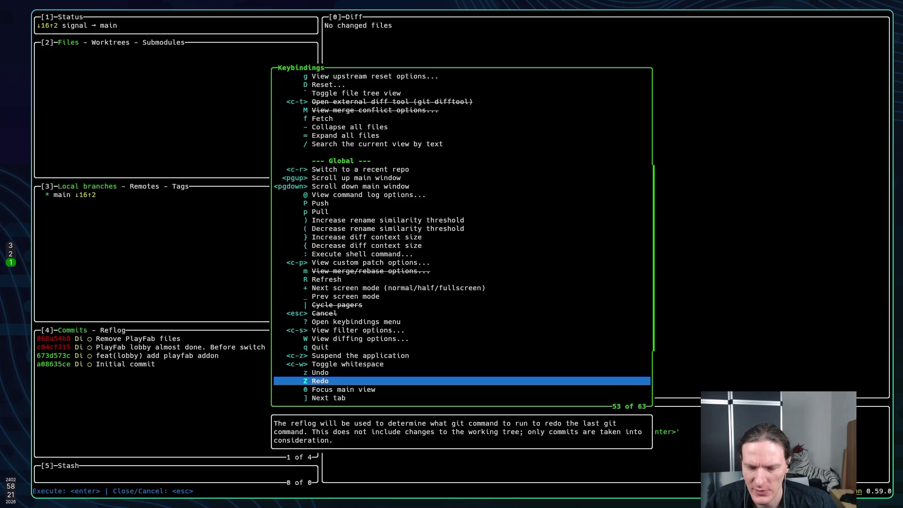
{"action": "key", "text": "Down"}
{"action": "key", "text": "Down"}
{"action": "key", "text": "Down"}
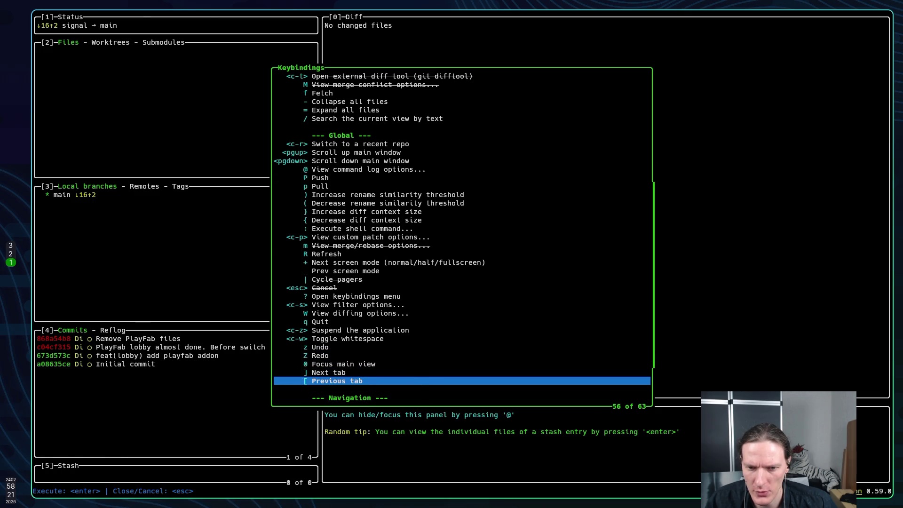
{"action": "key", "text": "q"}
{"action": "key", "text": "Up"}
{"action": "key", "text": "Return"}
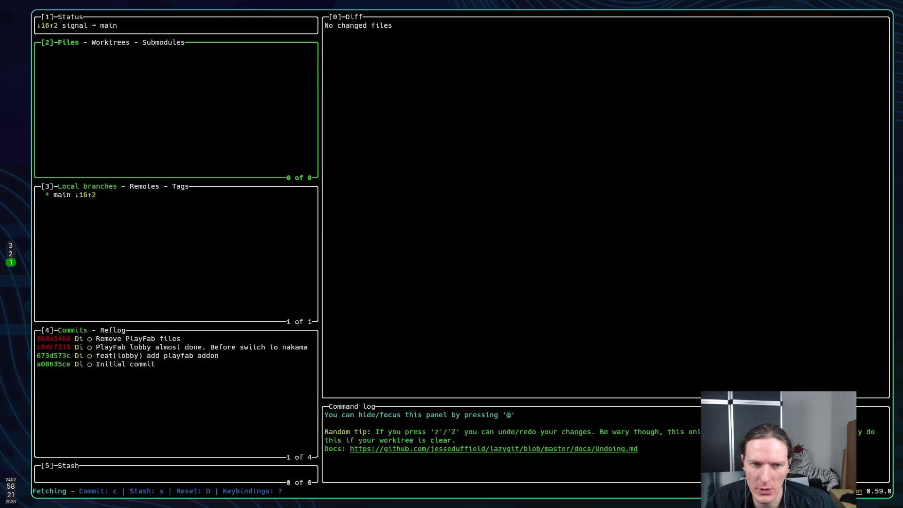
{"action": "key", "text": "3"}
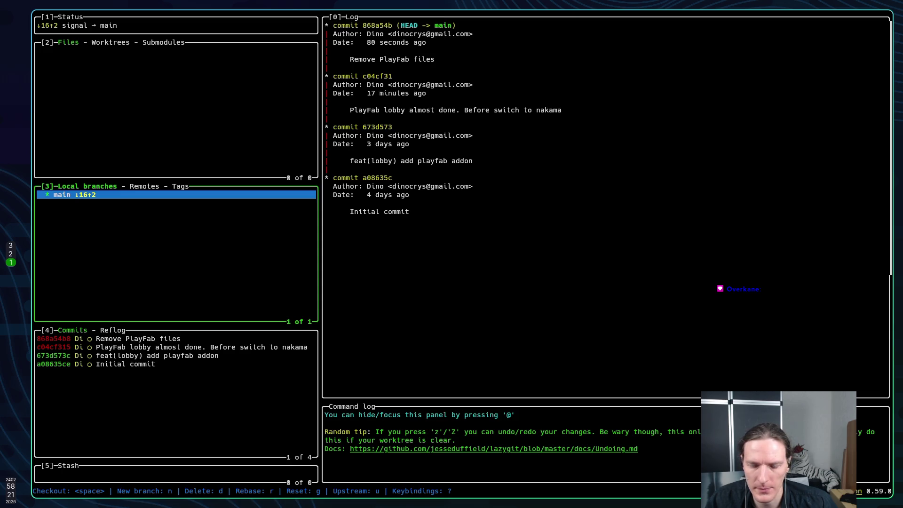
{"action": "key", "text": "?"}
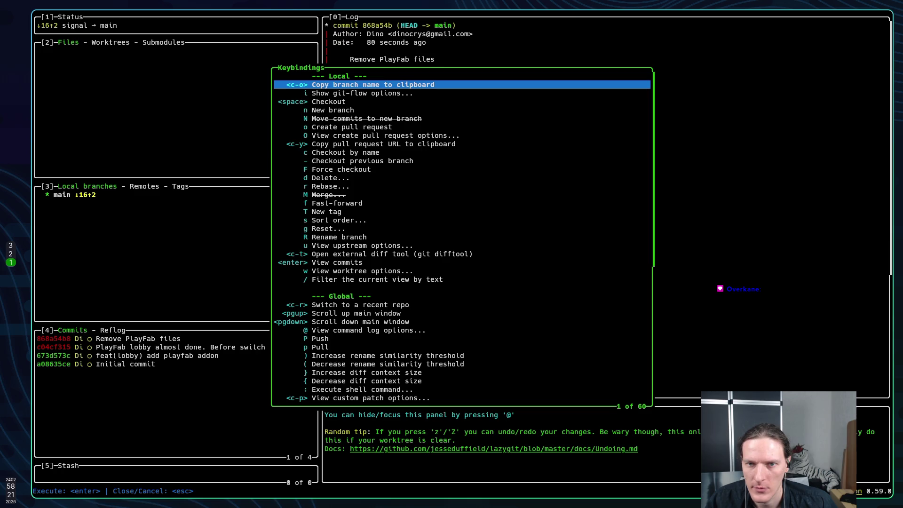
{"action": "key", "text": "Escape"}
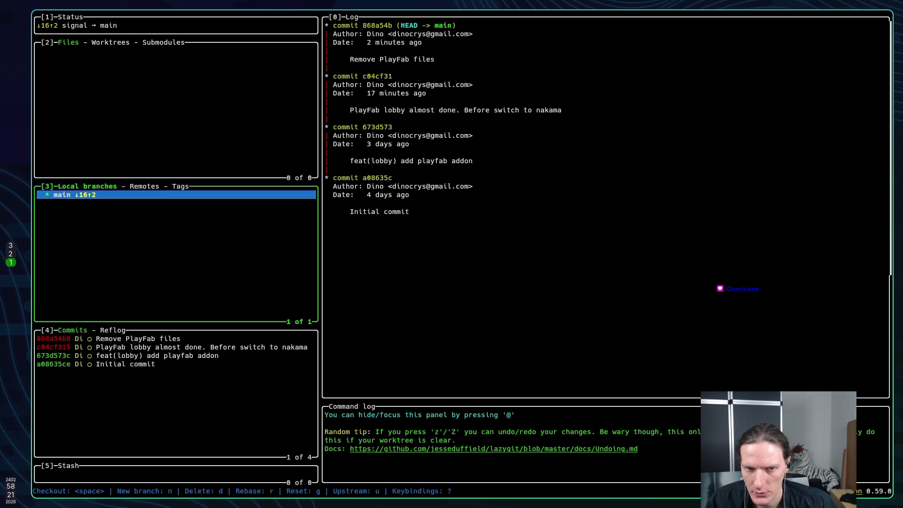
{"action": "key", "text": "question"}
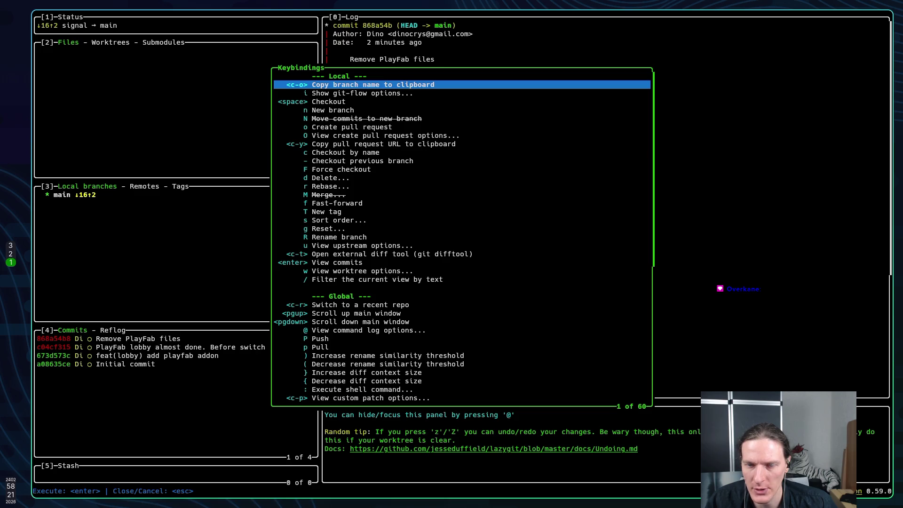
{"action": "key", "text": "Down"}
{"action": "key", "text": "Down"}
{"action": "key", "text": "Down"}
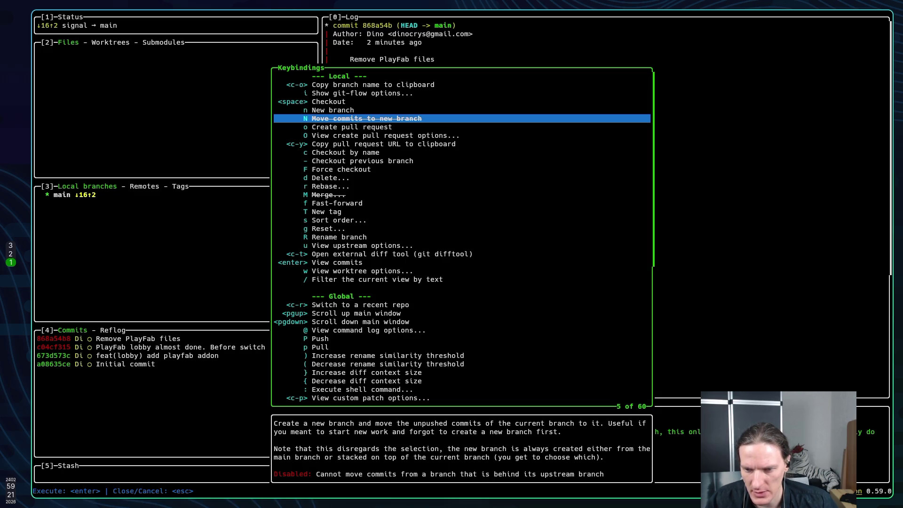
{"action": "key", "text": "Escape"}
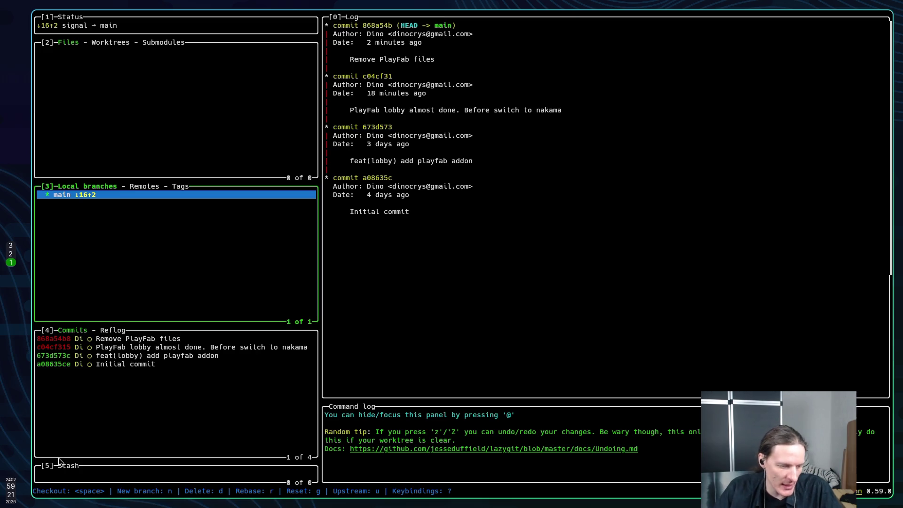
{"action": "key", "text": "super+3"}
{"action": "key", "text": "super+2"}
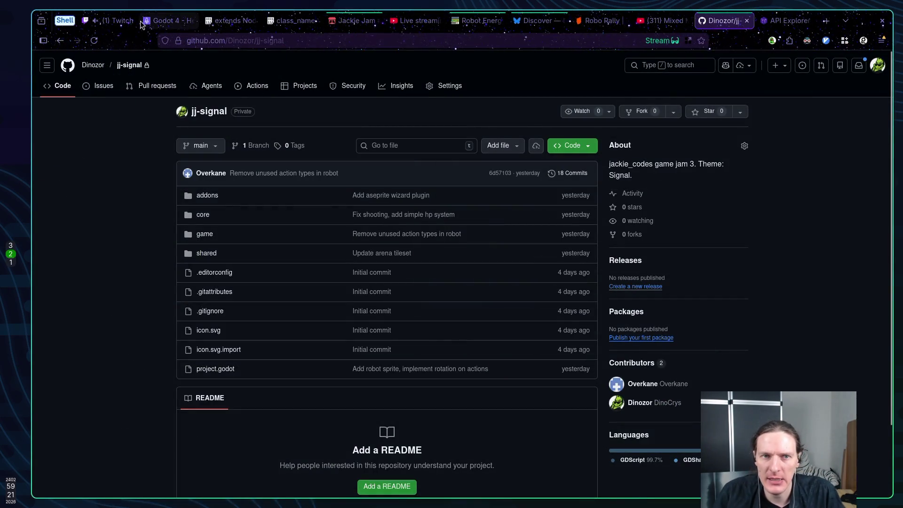
Read through the intro of the Nakama Godot 4 Client Guide.
{"action": "left_click", "coordinate": [168, 23]}
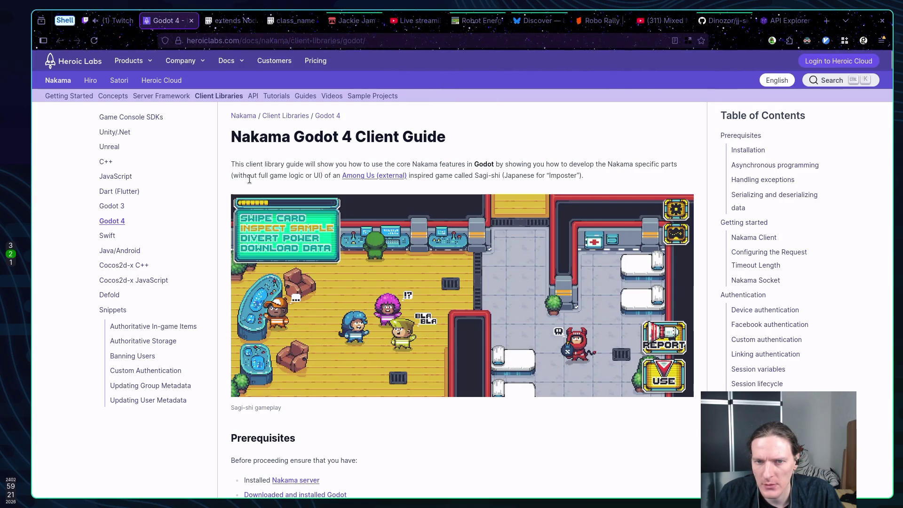
{"action": "left_click_drag", "start_coordinate": [250, 176], "coordinate": [271, 175]}
{"action": "left_click", "coordinate": [273, 175]}
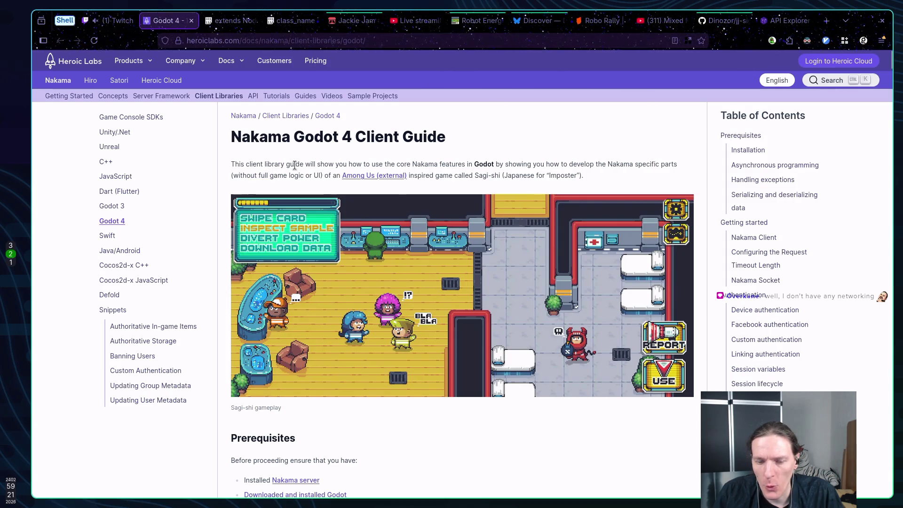
{"action": "scroll", "coordinate": [306, 190], "scroll_direction": "down", "scroll_amount": 1}
{"action": "scroll", "coordinate": [307, 190], "scroll_direction": "up", "scroll_amount": 1}
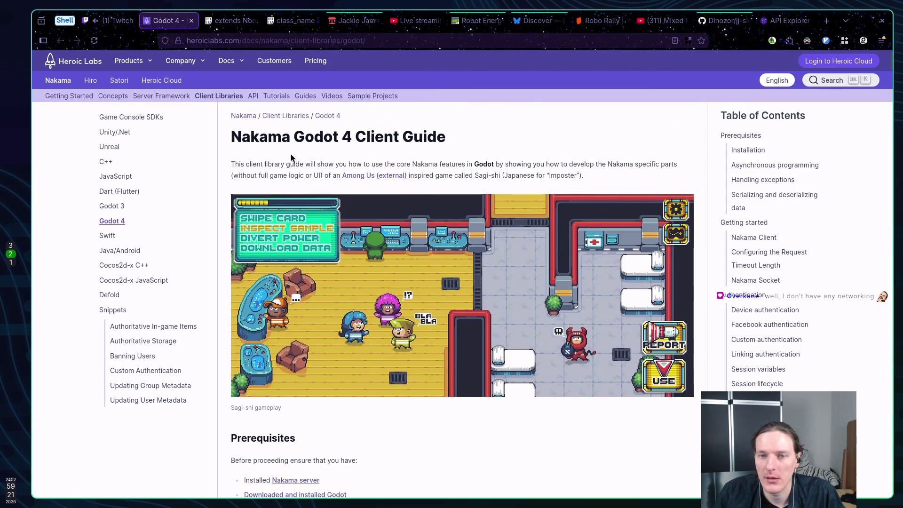
{"action": "left_click_drag", "start_coordinate": [231, 163], "coordinate": [452, 169]}
{"action": "left_click", "coordinate": [334, 175]}
{"action": "left_click_drag", "start_coordinate": [334, 175], "coordinate": [440, 176]}
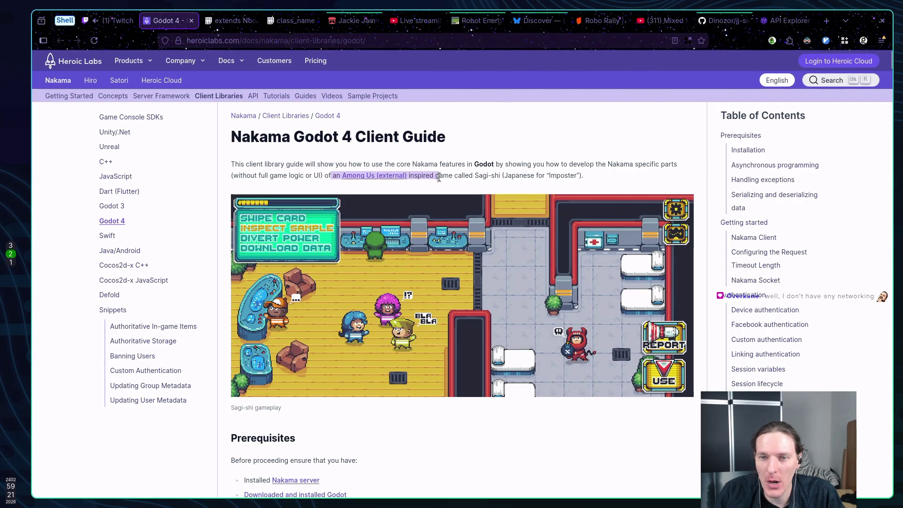
{"action": "left_click", "coordinate": [440, 176]}
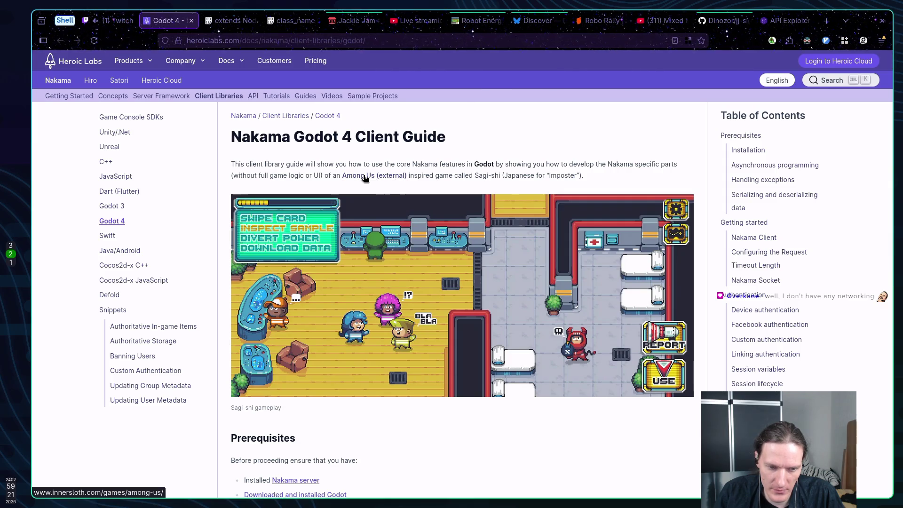
{"action": "left_click_drag", "start_coordinate": [365, 178], "coordinate": [312, 167]}
{"action": "scroll", "coordinate": [521, 175], "scroll_direction": "down", "scroll_amount": 6}
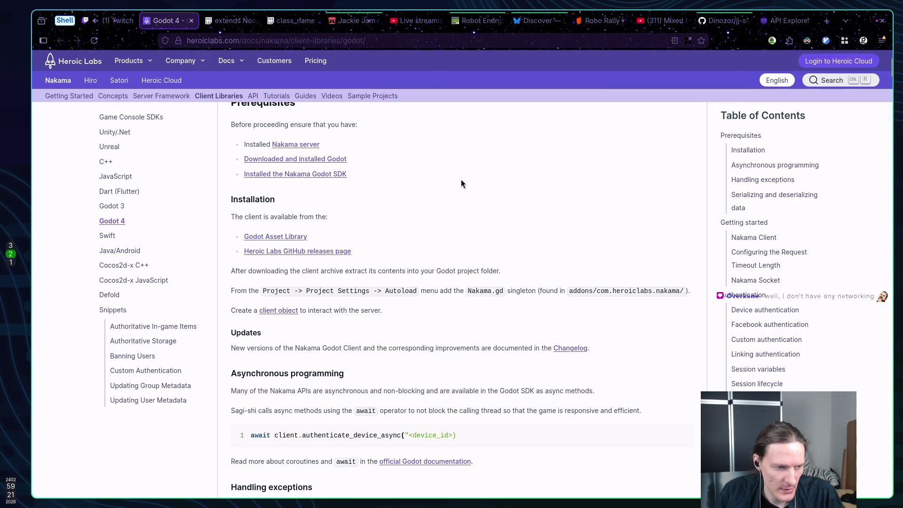
{"action": "scroll", "coordinate": [456, 183], "scroll_direction": "down", "scroll_amount": 3}
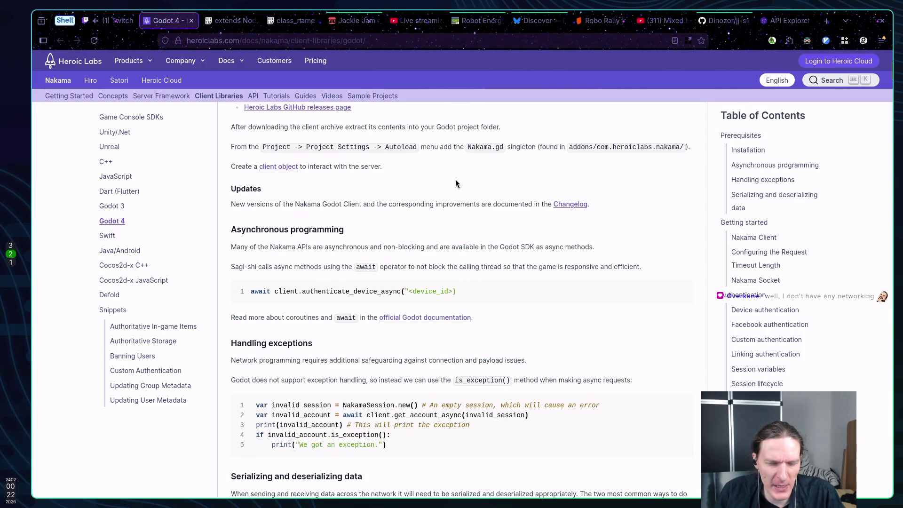
{"action": "scroll", "coordinate": [451, 184], "scroll_direction": "up", "scroll_amount": 10}
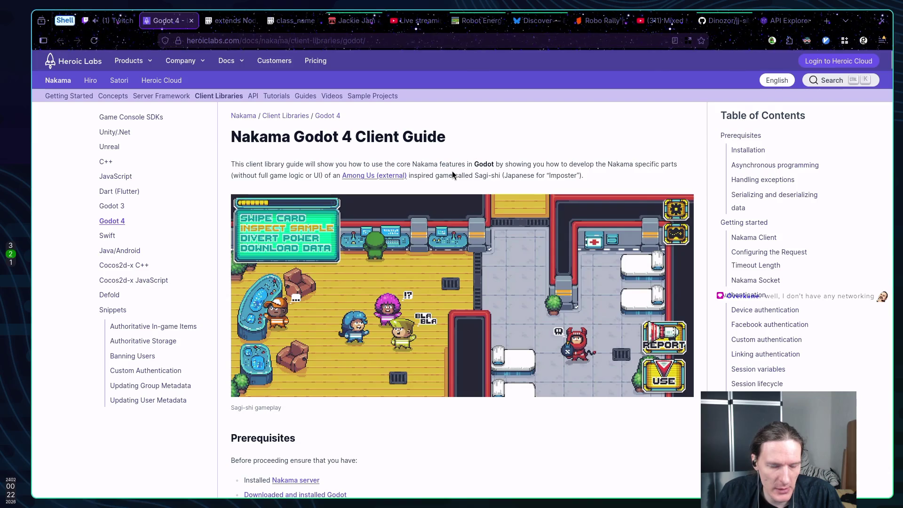
Glance back at lazygit, then open a new blank browser tab.
{"action": "key", "text": "super+1"}
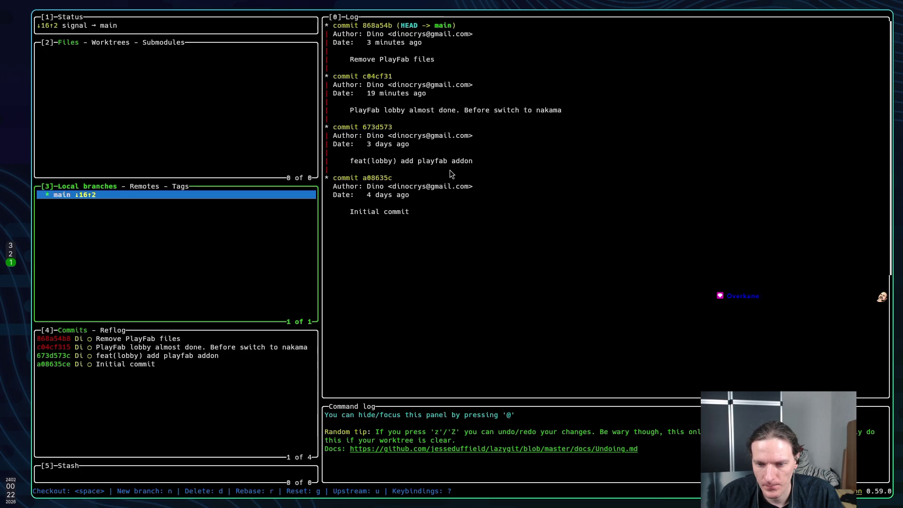
{"action": "key", "text": "super+2"}
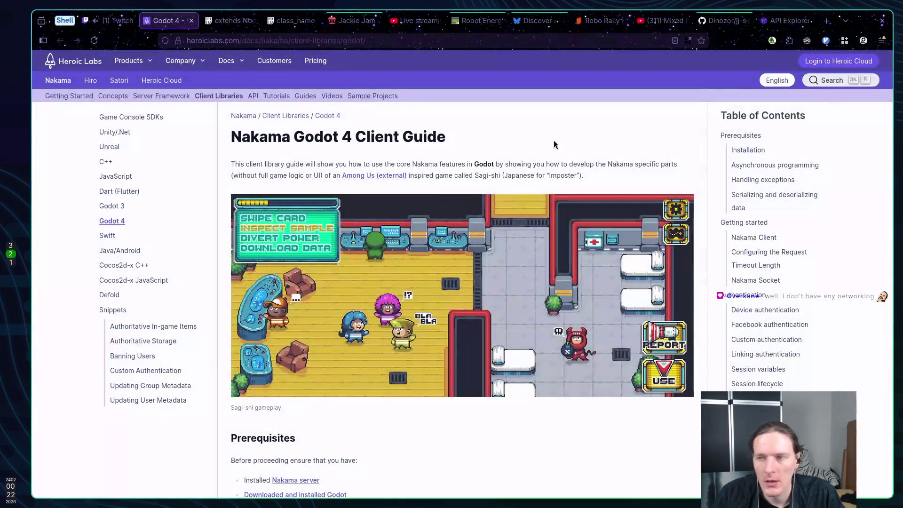
{"action": "left_click", "coordinate": [827, 21]}
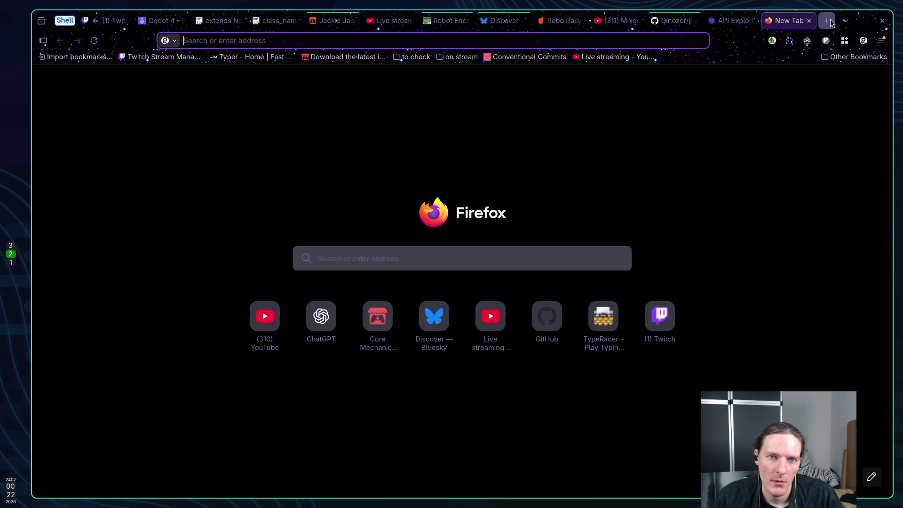
Search Kagi for 'git move last few commits to new branch' and open the Stack Overflow question.
{"action": "type", "text": "git move "}
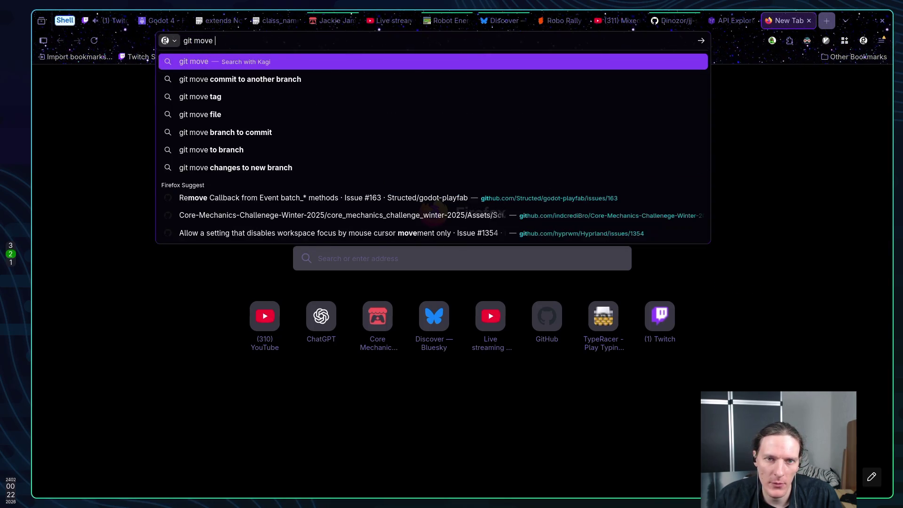
{"action": "type", "text": "last few"}
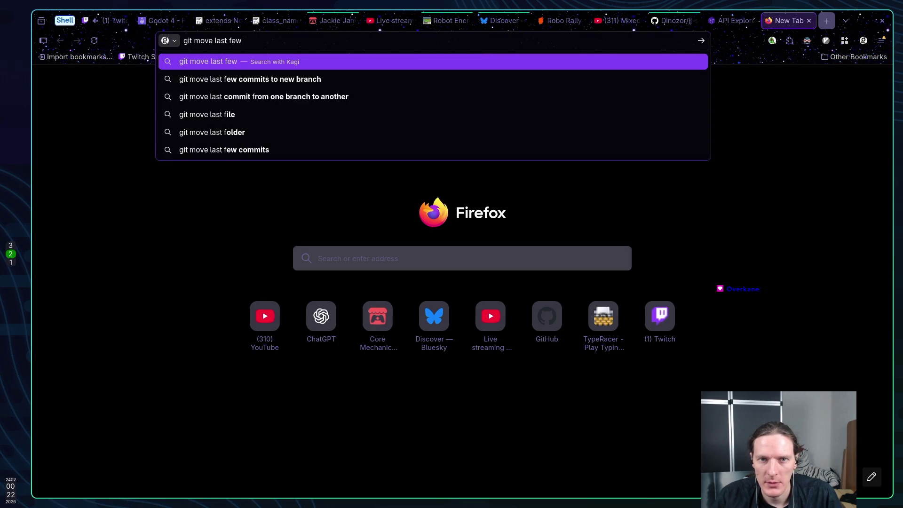
{"action": "key", "text": "Down"}
{"action": "key", "text": "Return"}
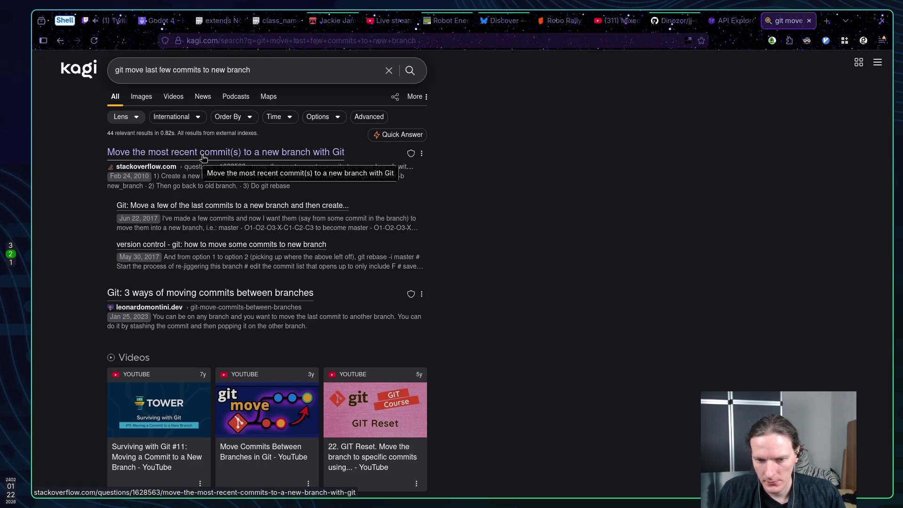
{"action": "left_click", "coordinate": [203, 152]}
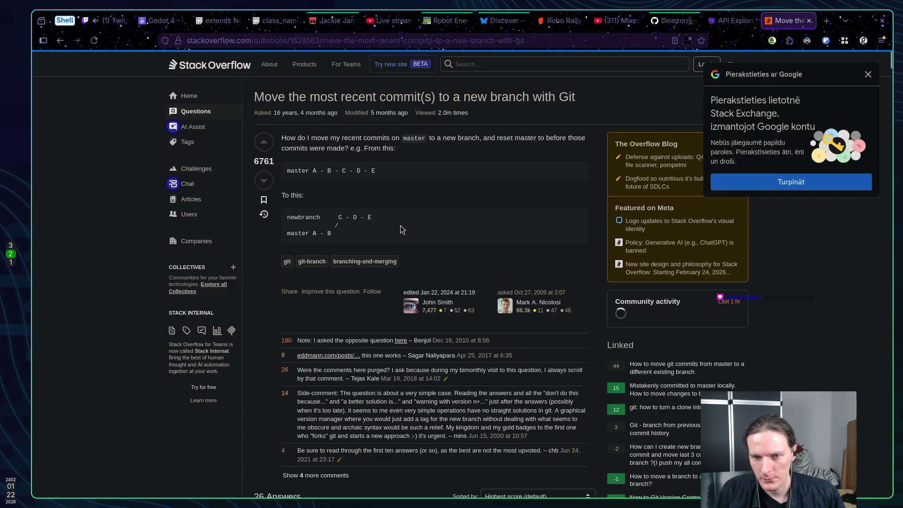
Scroll to the accepted answer's 'Moving to a new branch' recipe, then return to lazygit.
{"action": "scroll", "coordinate": [460, 230], "scroll_direction": "down", "scroll_amount": 5}
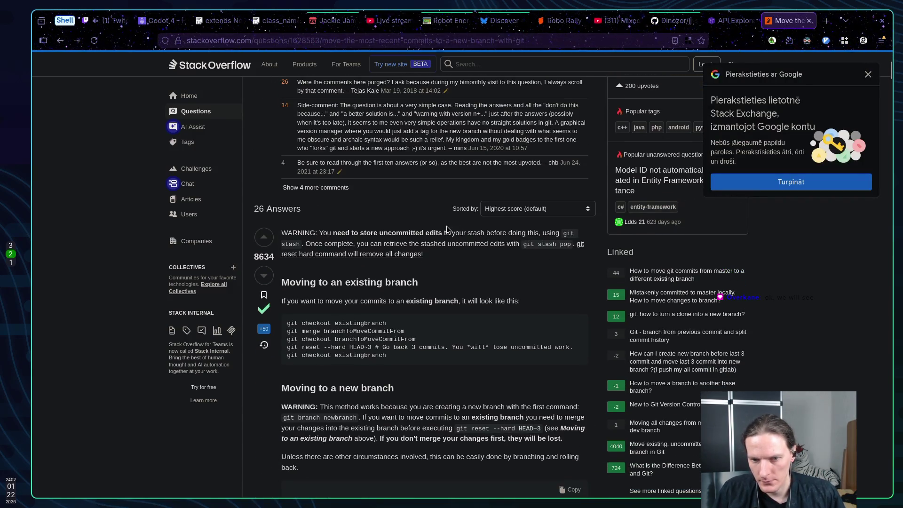
{"action": "scroll", "coordinate": [470, 231], "scroll_direction": "down", "scroll_amount": 1}
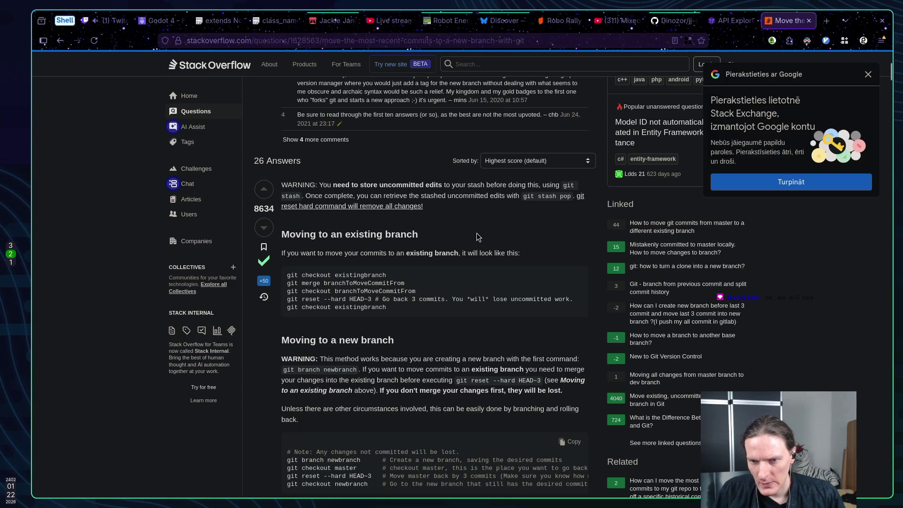
{"action": "scroll", "coordinate": [476, 236], "scroll_direction": "down", "scroll_amount": 3}
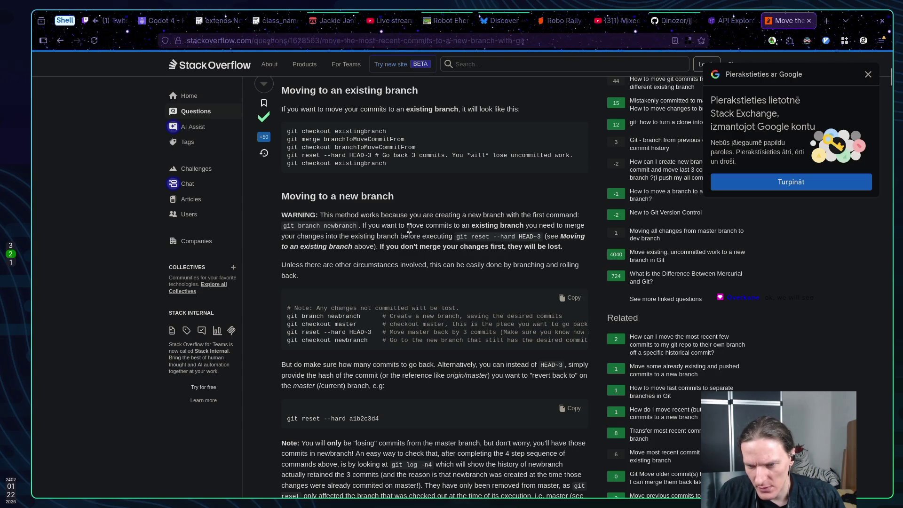
{"action": "scroll", "coordinate": [409, 229], "scroll_direction": "down", "scroll_amount": 1}
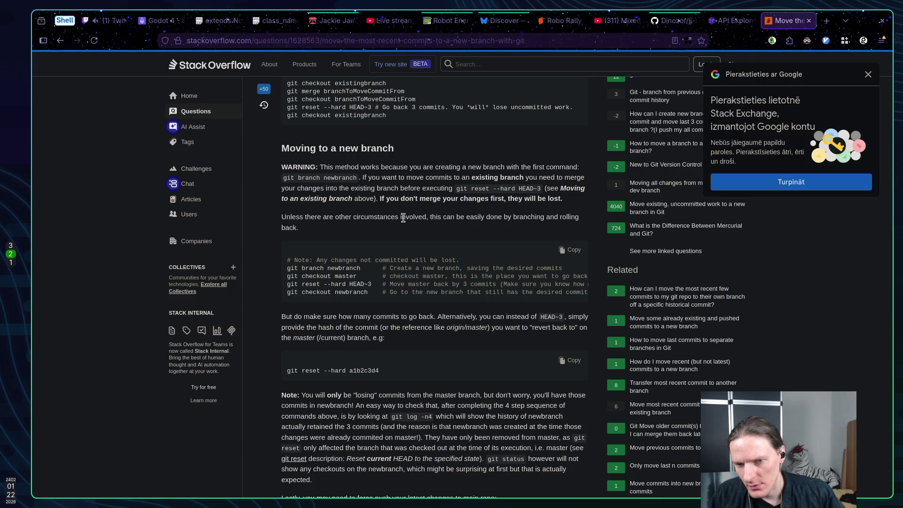
{"action": "key", "text": "super+1"}
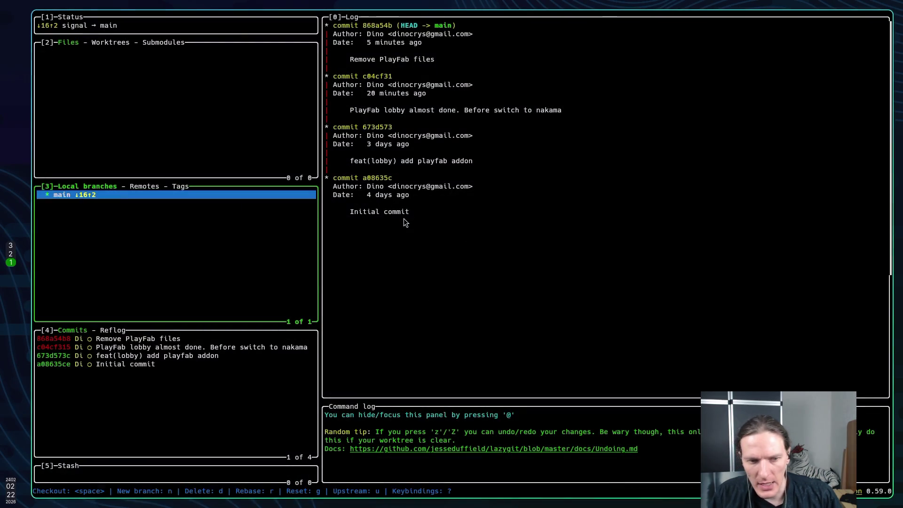
Create the feature/playfab-experiment branch at the current commit and check git status.
{"action": "type", "text": "q"}
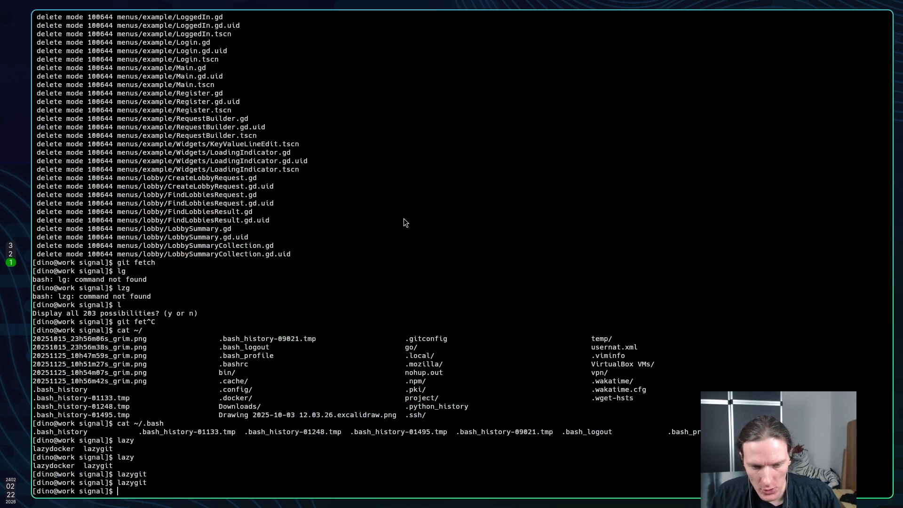
{"action": "type", "text": "g"}
{"action": "type", "text": "it chec"}
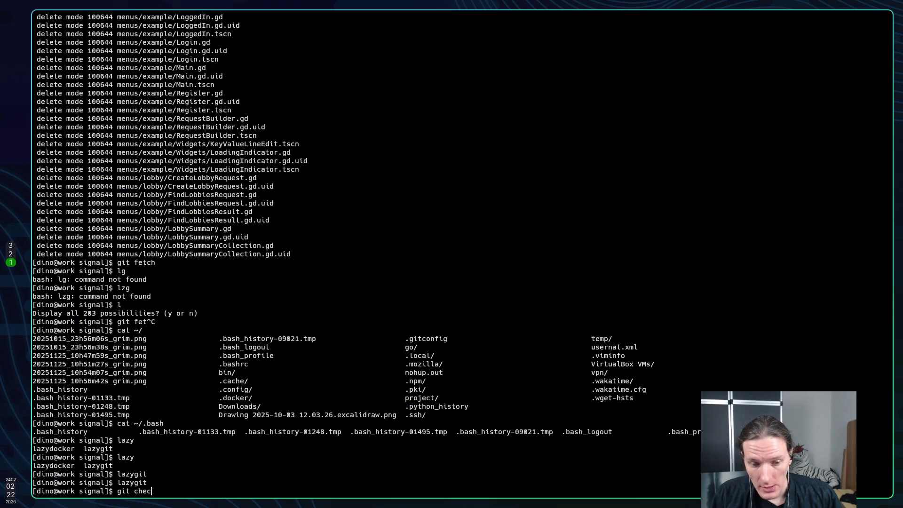
{"action": "type", "text": "k"}
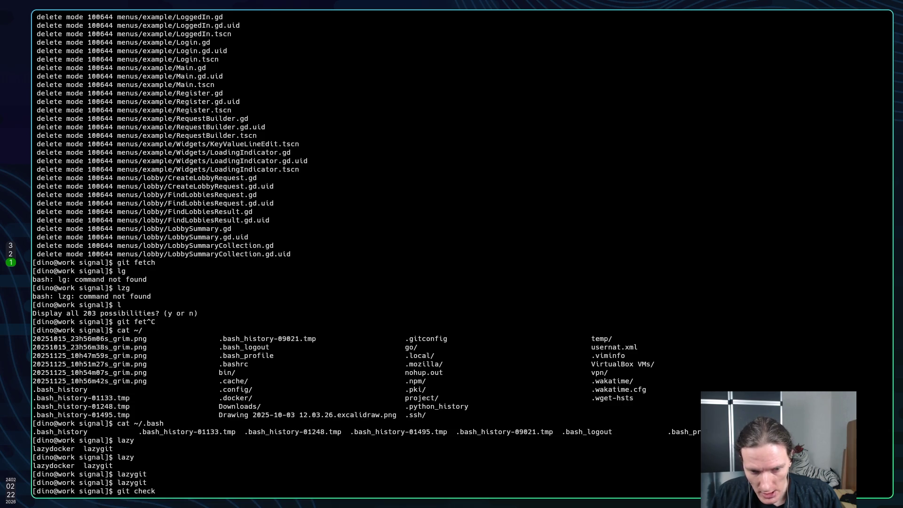
{"action": "key", "text": "BackSpace"}
{"action": "key", "text": "BackSpace"}
{"action": "key", "text": "BackSpace"}
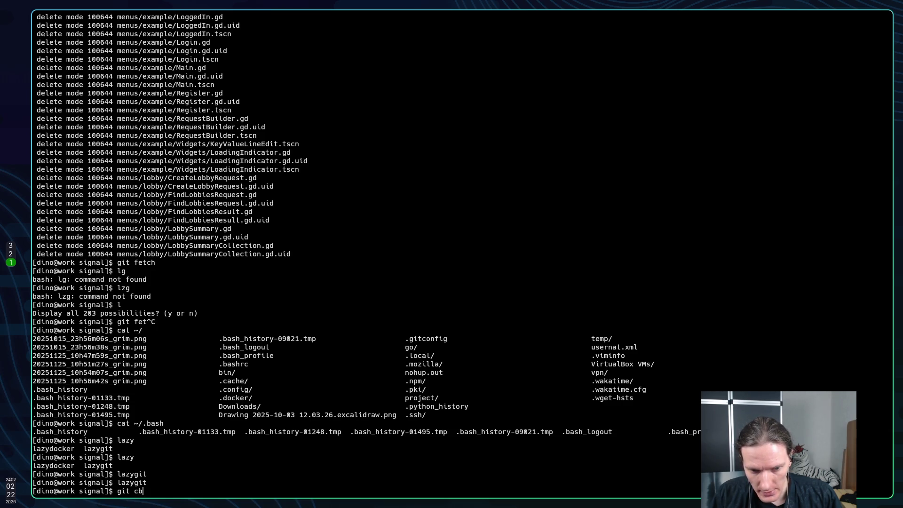
{"action": "type", "text": "bra"}
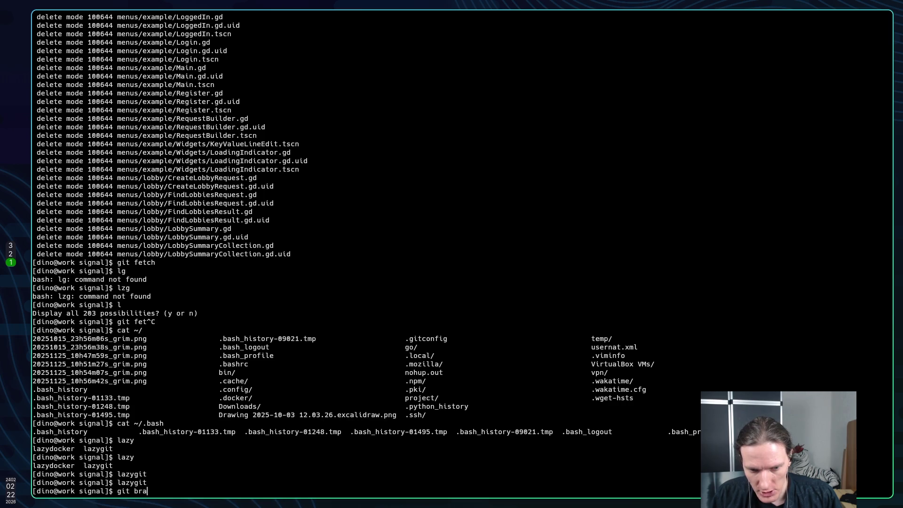
{"action": "type", "text": "nch"}
{"action": "key", "text": "super+2"}
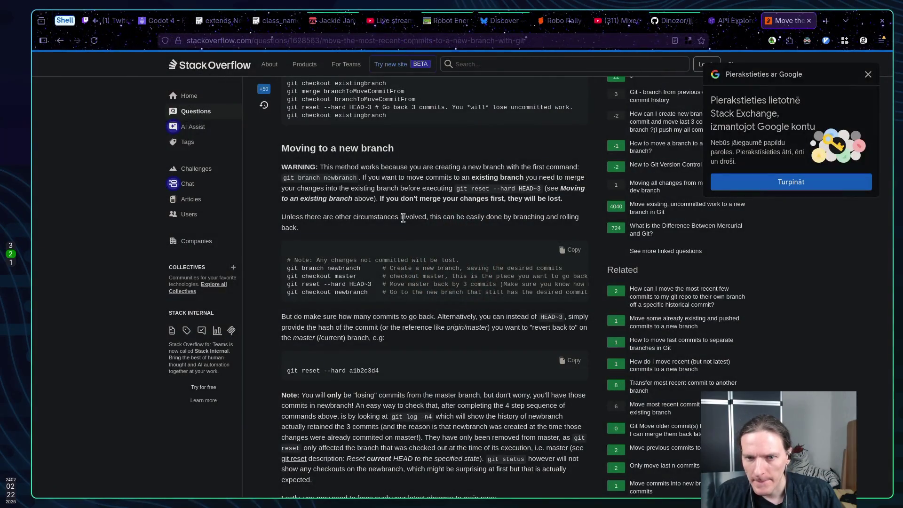
{"action": "scroll", "coordinate": [403, 217], "scroll_direction": "up", "scroll_amount": 3}
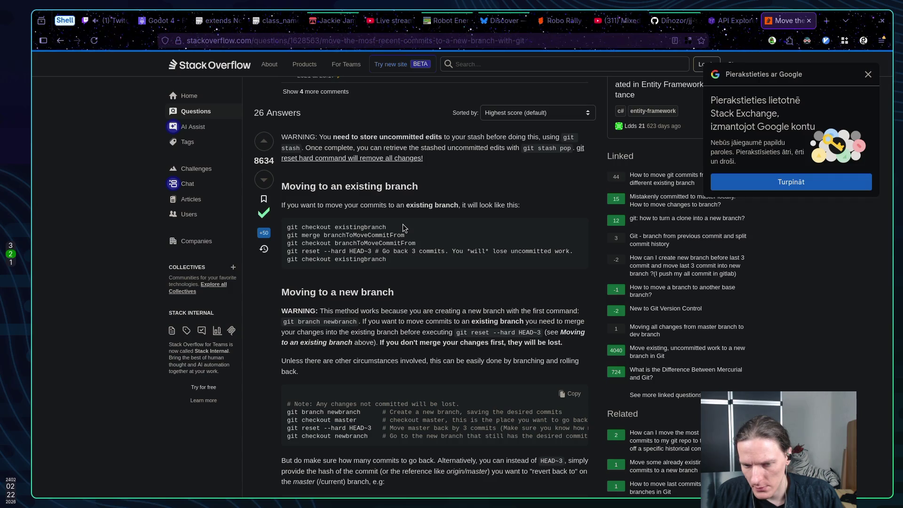
{"action": "key", "text": "super+1"}
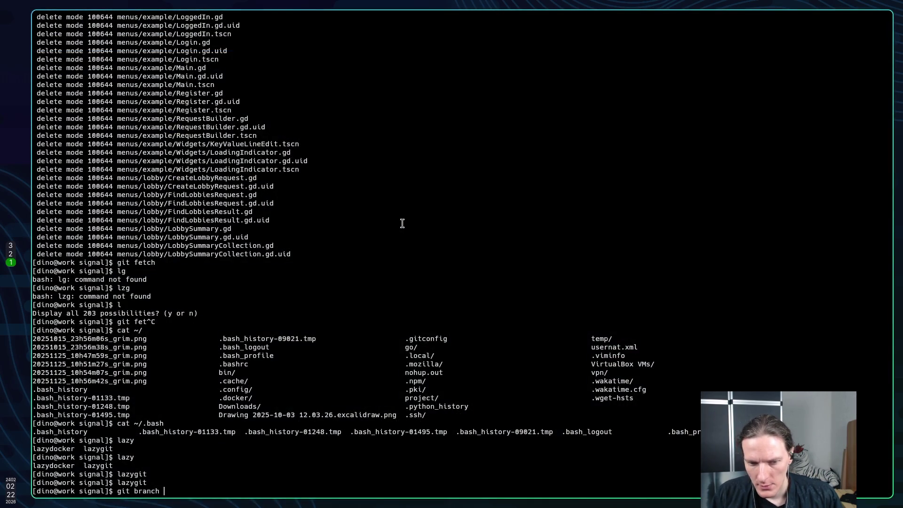
{"action": "type", "text": "feat"}
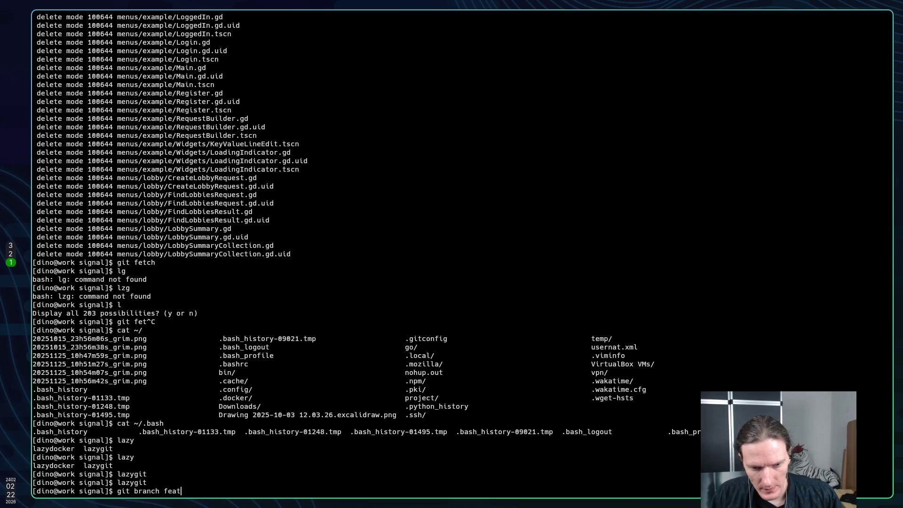
{"action": "type", "text": "ure/playfab"}
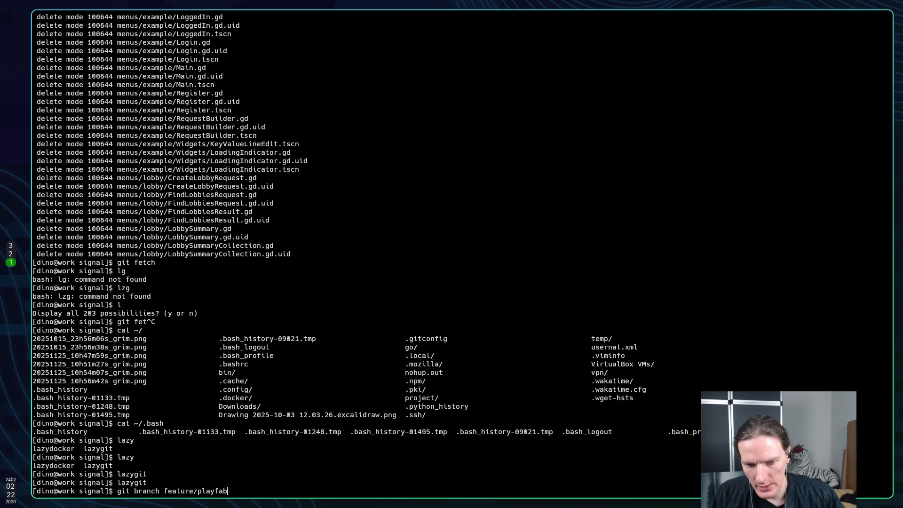
{"action": "type", "text": "-experime"}
{"action": "type", "text": "nt"}
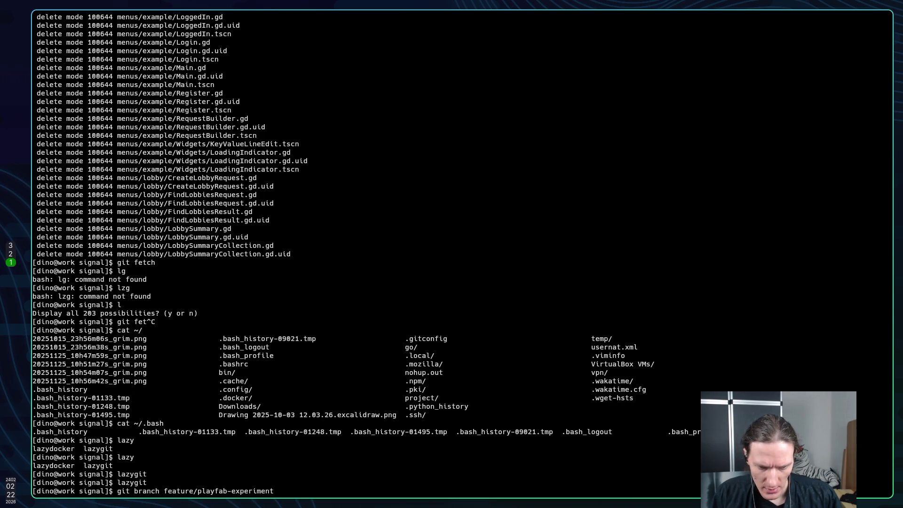
{"action": "key", "text": "Return"}
{"action": "type", "text": "git status"}
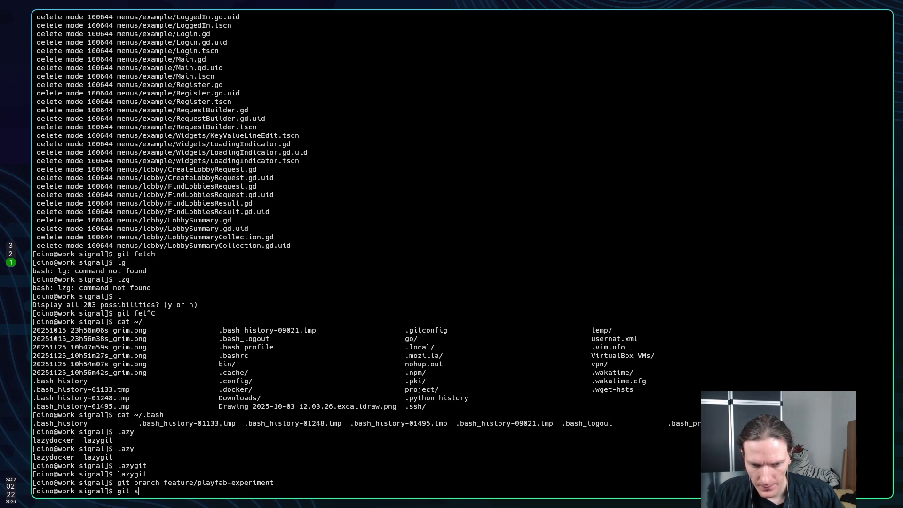
{"action": "key", "text": "Return"}
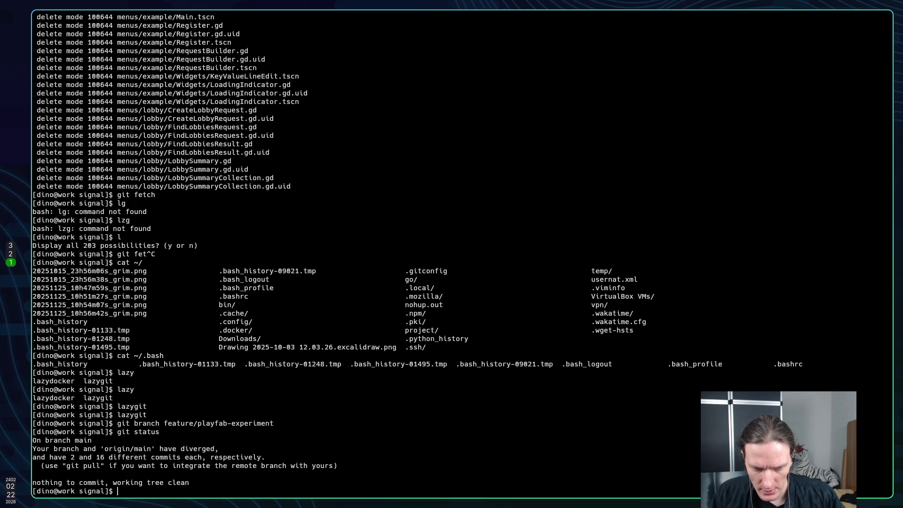
Check out feature/playfab-experiment, confirm it is clean, then switch back to main.
{"action": "type", "text": "git ch"}
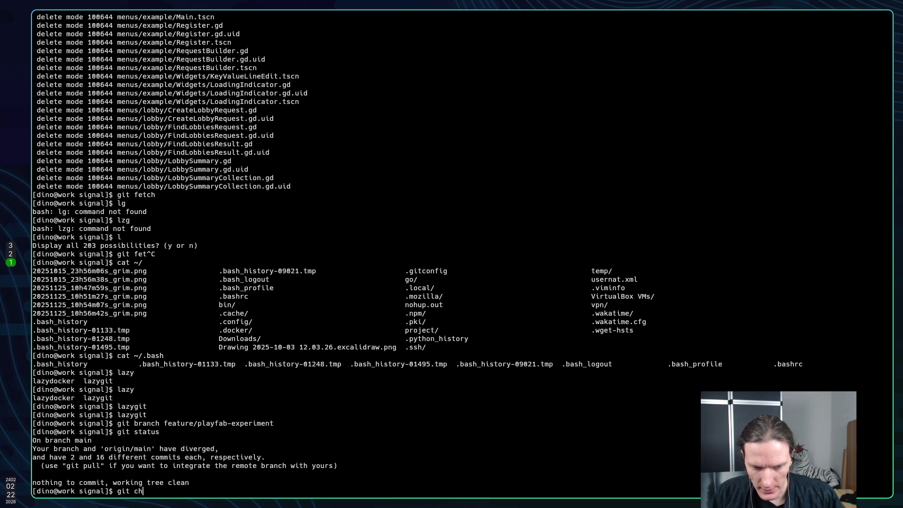
{"action": "type", "text": "eckour"}
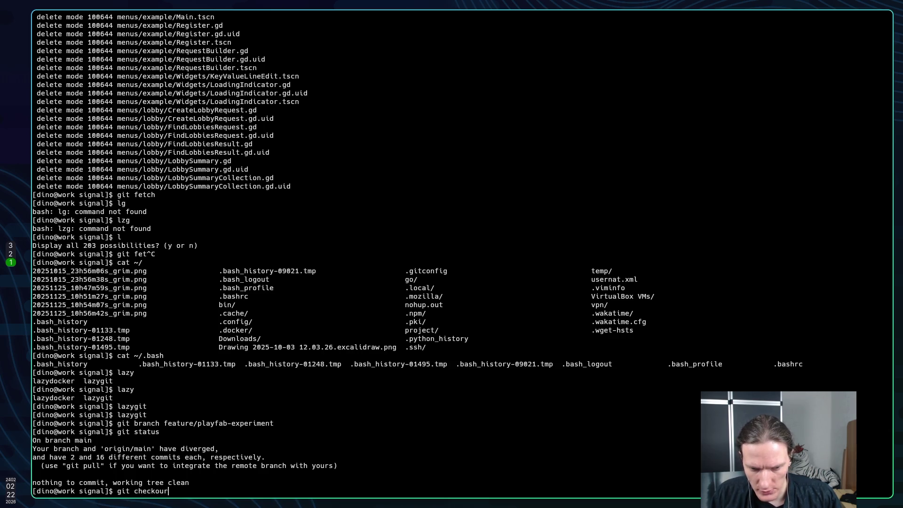
{"action": "key", "text": "BackSpace"}
{"action": "type", "text": "t fe"}
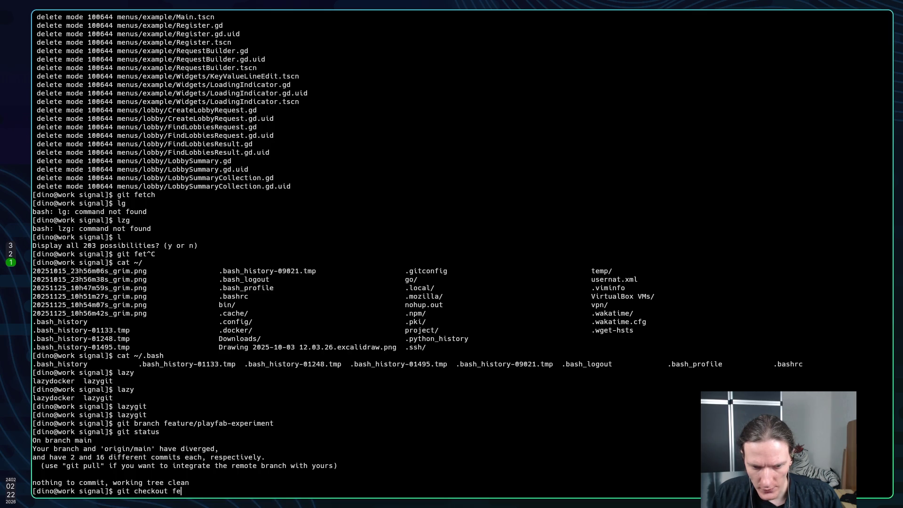
{"action": "type", "text": "ature/"}
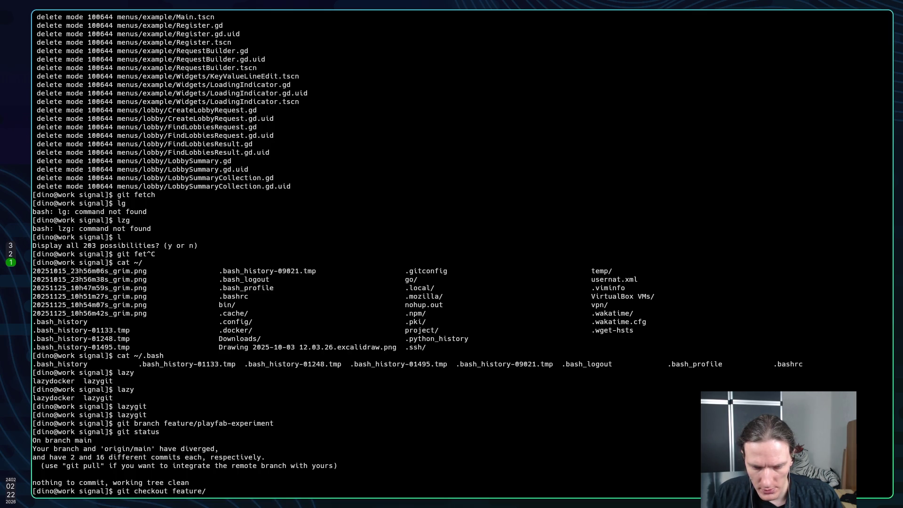
{"action": "type", "text": "playfa"}
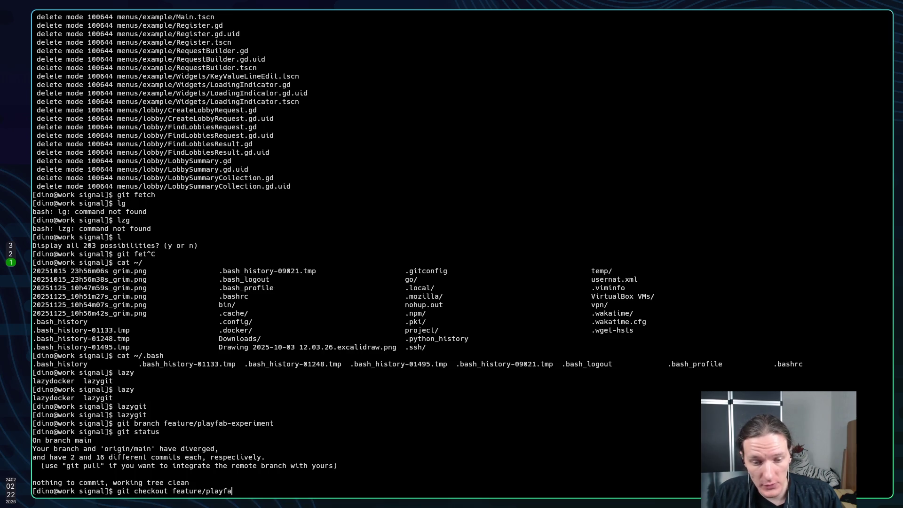
{"action": "type", "text": "b-exe"}
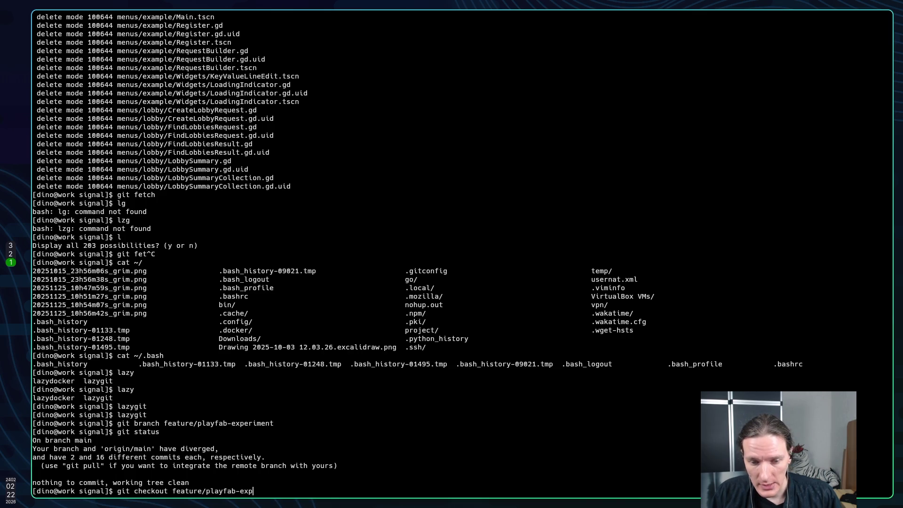
{"action": "type", "text": "eriment"}
{"action": "key", "text": "Return"}
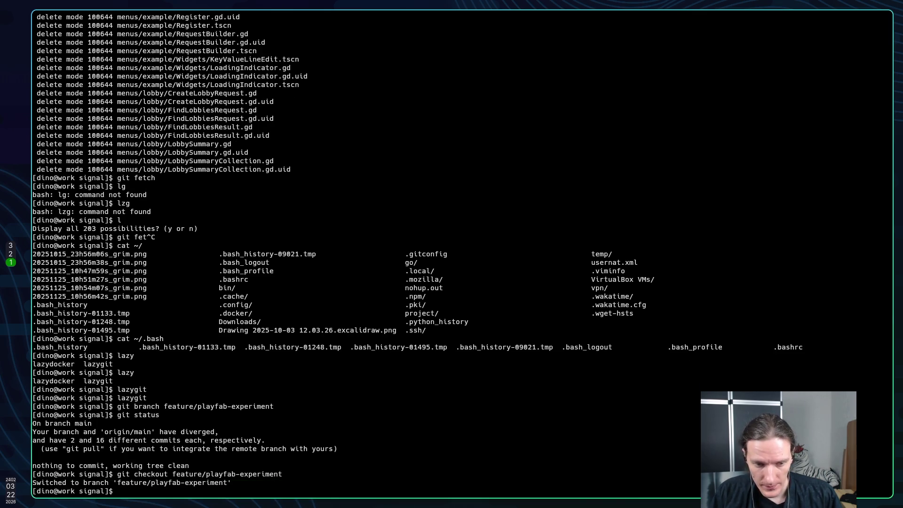
{"action": "type", "text": "git statu"}
{"action": "key", "text": "BackSpace"}
{"action": "key", "text": "BackSpace"}
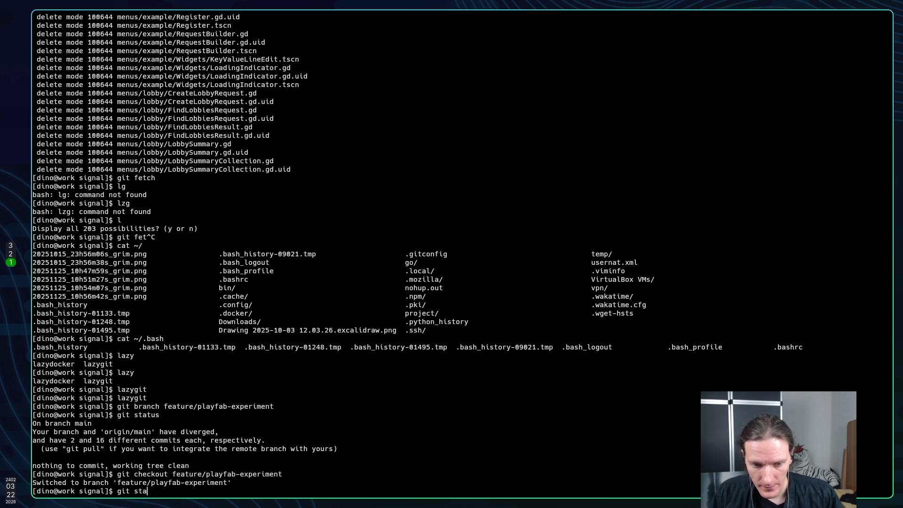
{"action": "type", "text": "tus"}
{"action": "key", "text": "Return"}
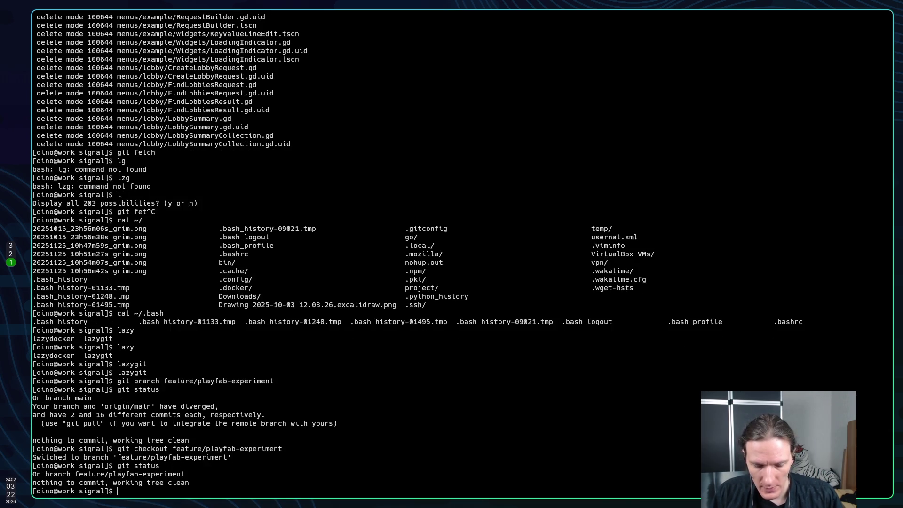
{"action": "type", "text": "git che"}
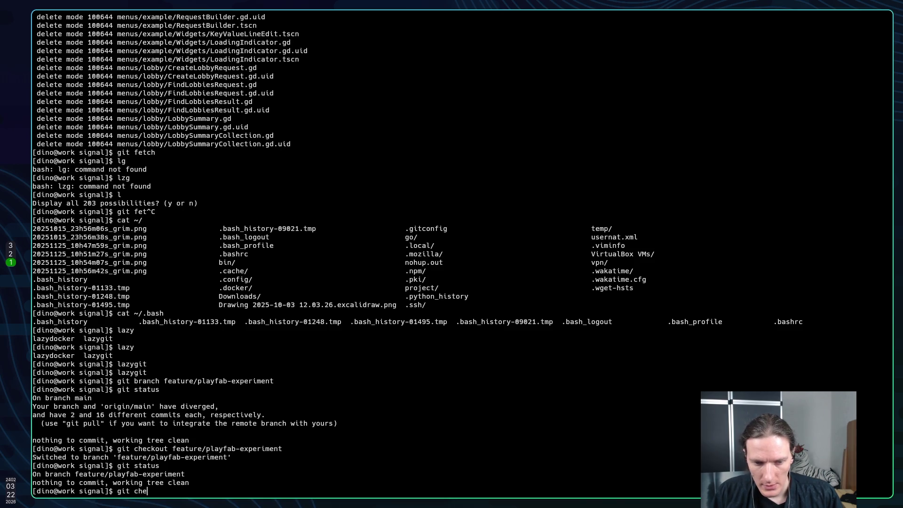
{"action": "type", "text": "ckou"}
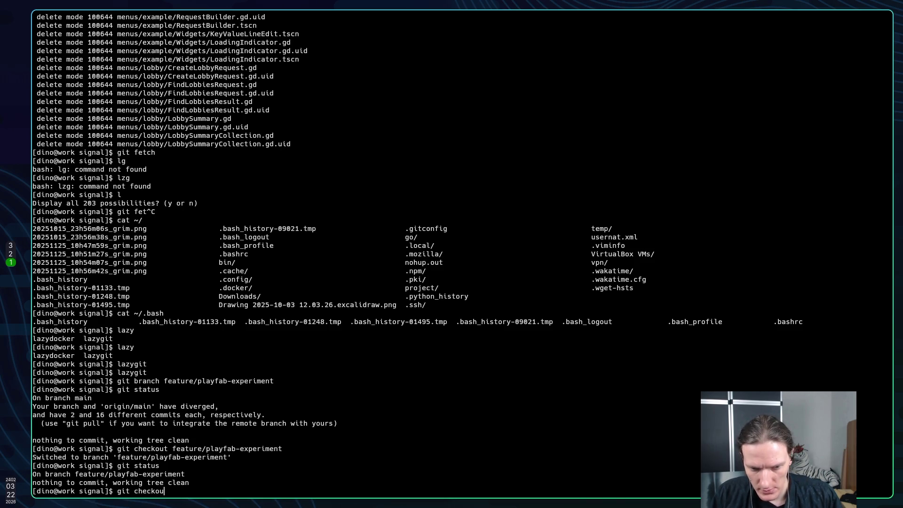
{"action": "type", "text": "t "}
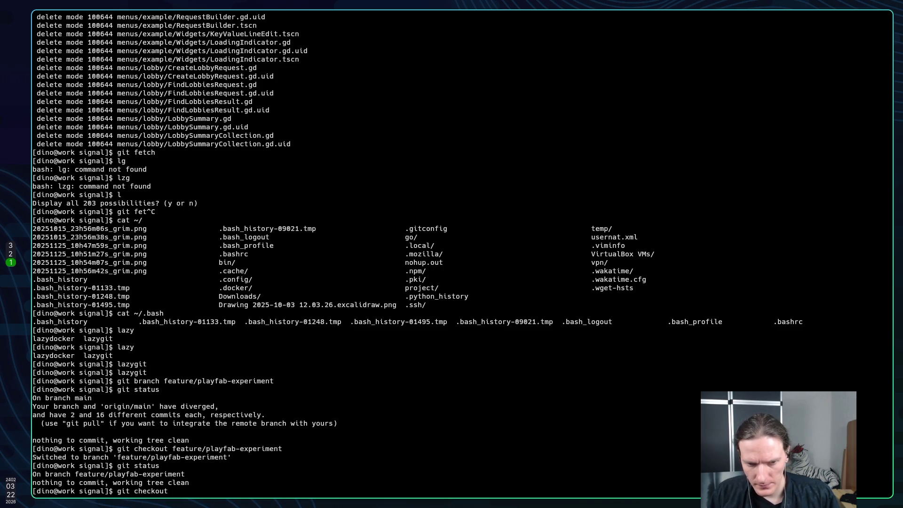
{"action": "type", "text": "--"}
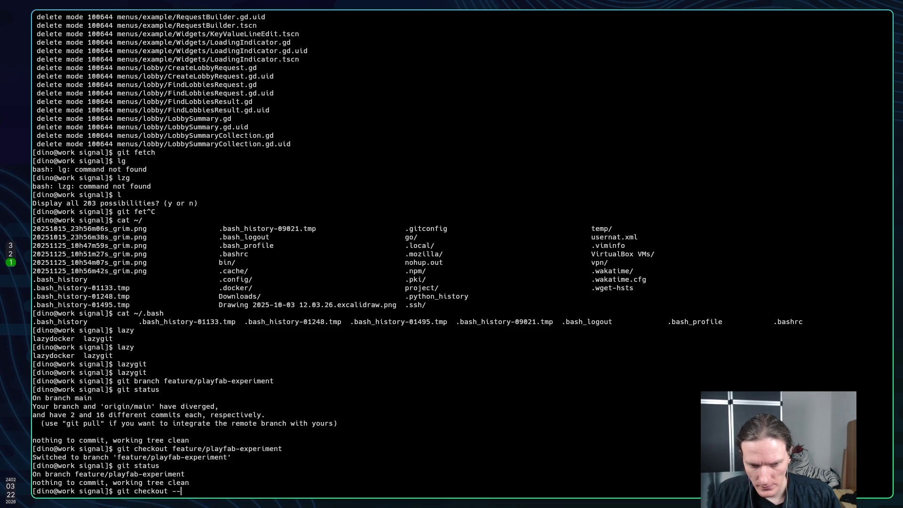
{"action": "key", "text": "Return"}
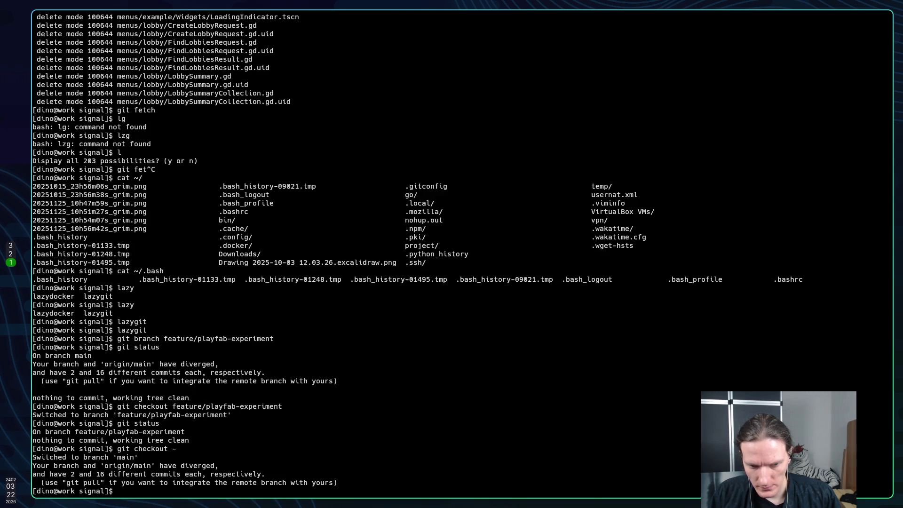
Start writing the git reset command while checking the Stack Overflow answer.
{"action": "type", "text": "git"}
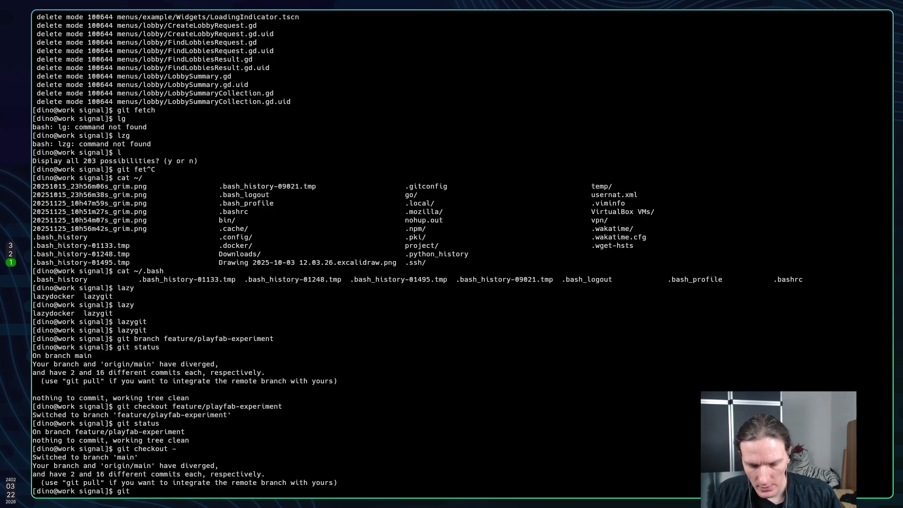
{"action": "key", "text": "super+2"}
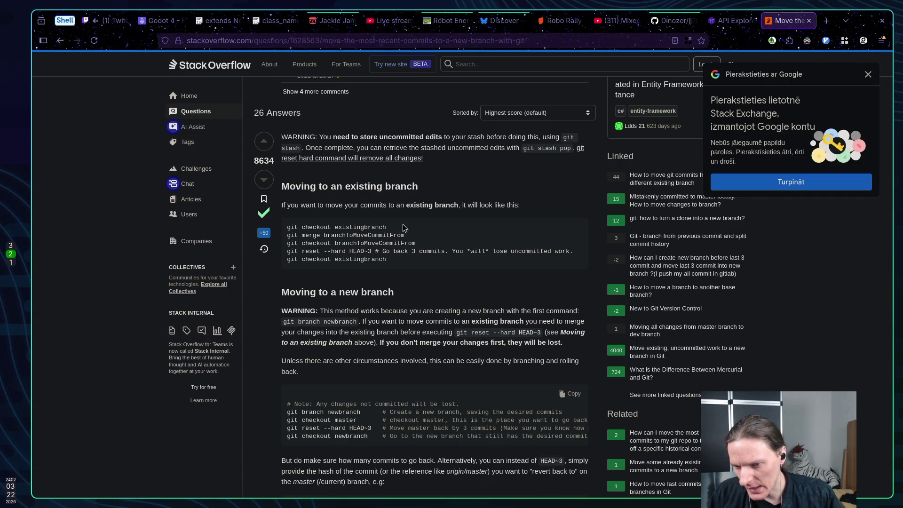
{"action": "key", "text": "super+1"}
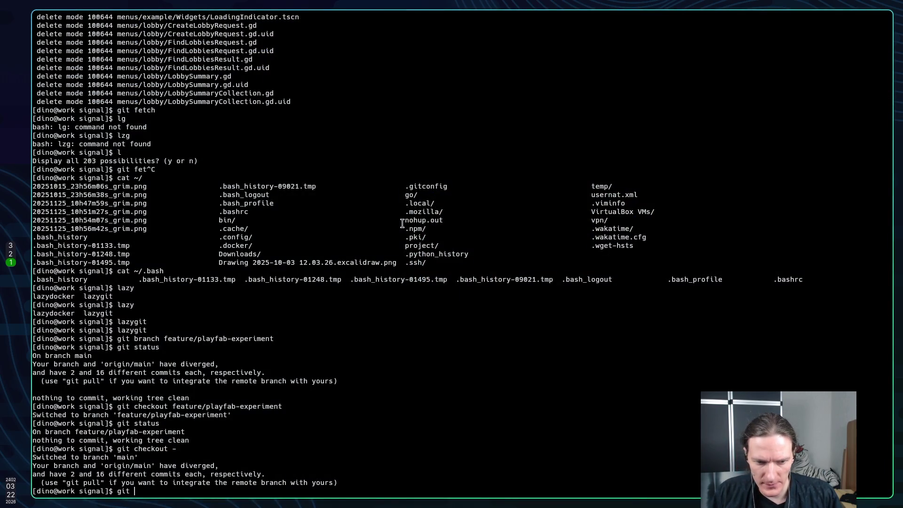
{"action": "type", "text": "git"}
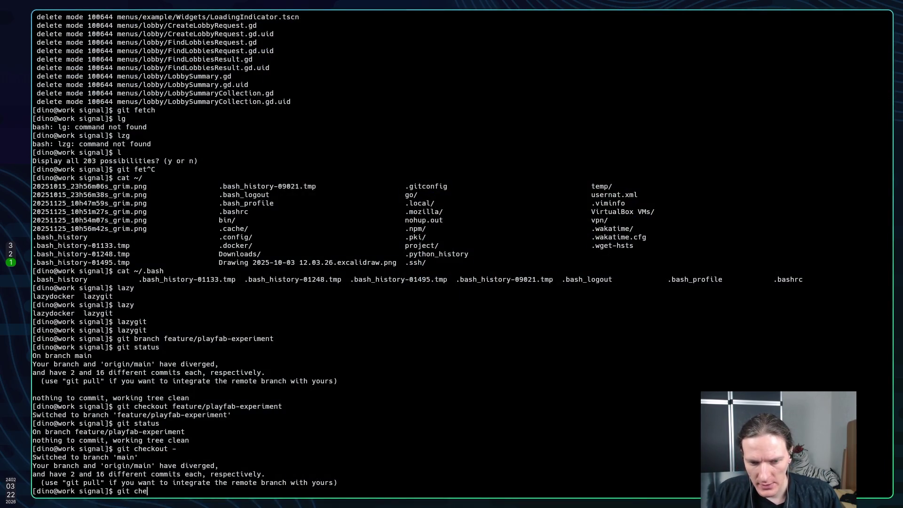
{"action": "key", "text": "BackSpace"}
{"action": "key", "text": "BackSpace"}
{"action": "key", "text": "BackSpace"}
{"action": "type", "text": "reset "}
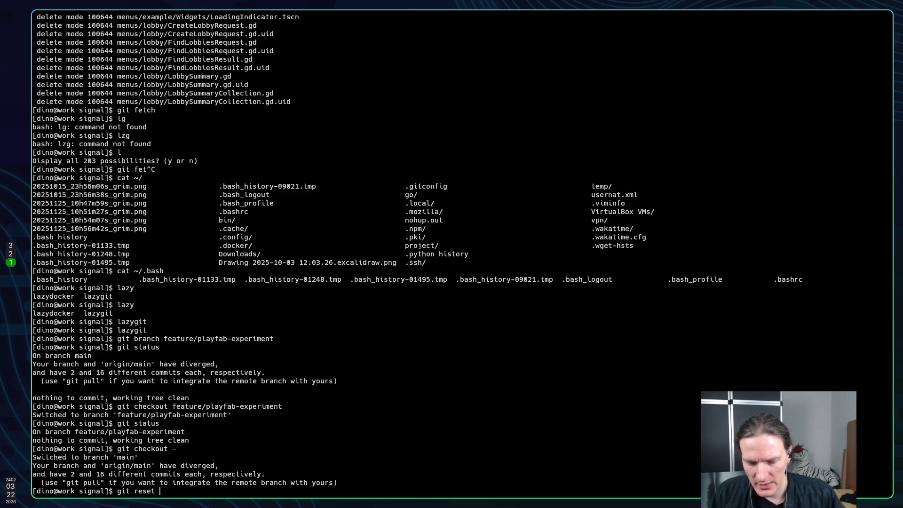
{"action": "type", "text": "~HEAR"}
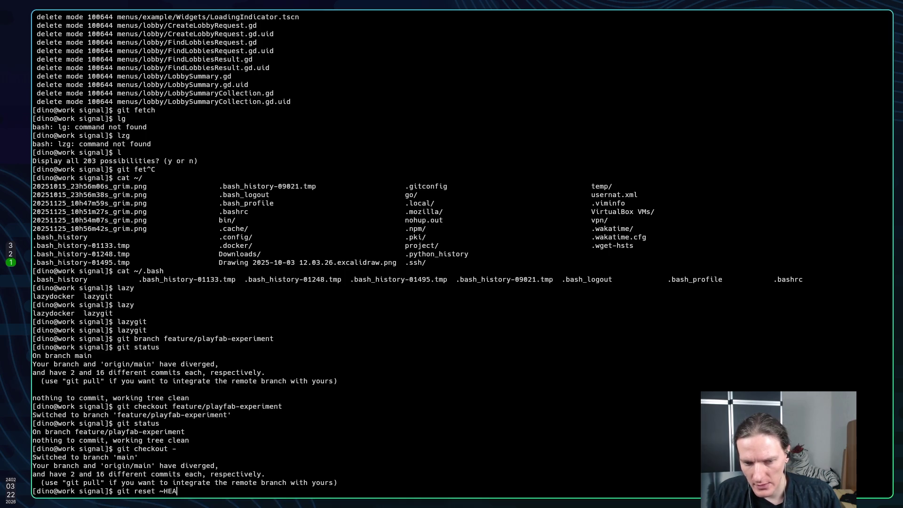
{"action": "key", "text": "super+2"}
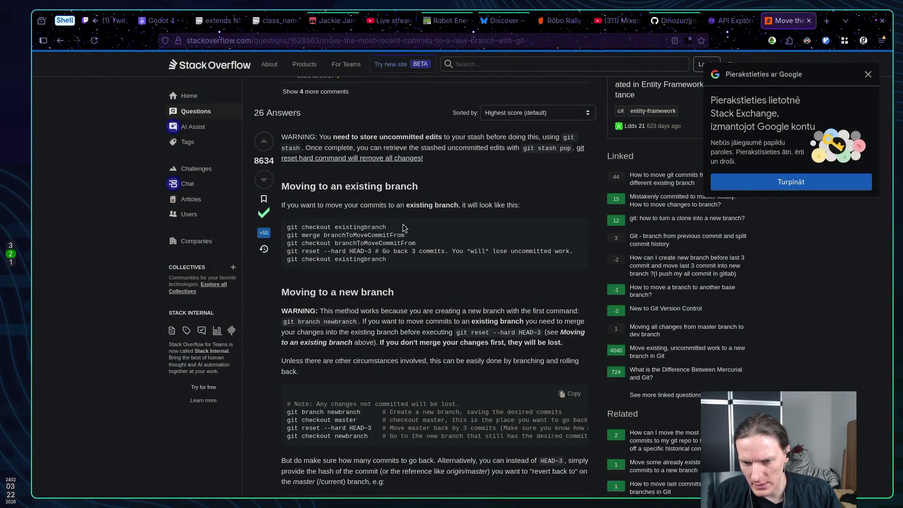
{"action": "key", "text": "alt+Tab"}
{"action": "key", "text": "super+1"}
{"action": "key", "text": "BackSpace"}
{"action": "key", "text": "BackSpace"}
{"action": "key", "text": "BackSpace"}
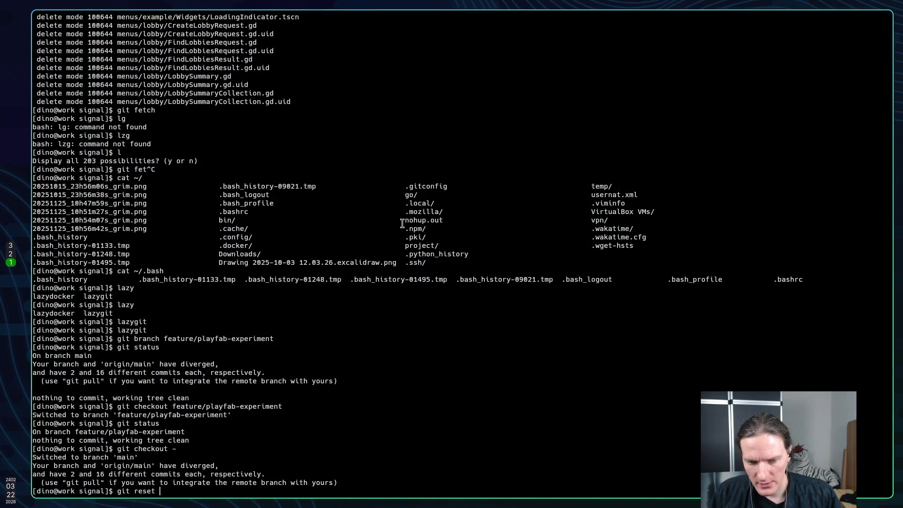
Quit the docker-compose.yml editor in the nakama shell workspace with :q.
{"action": "key", "text": "super+3"}
{"action": "type", "text": ":qa"}
{"action": "key", "text": "Return"}
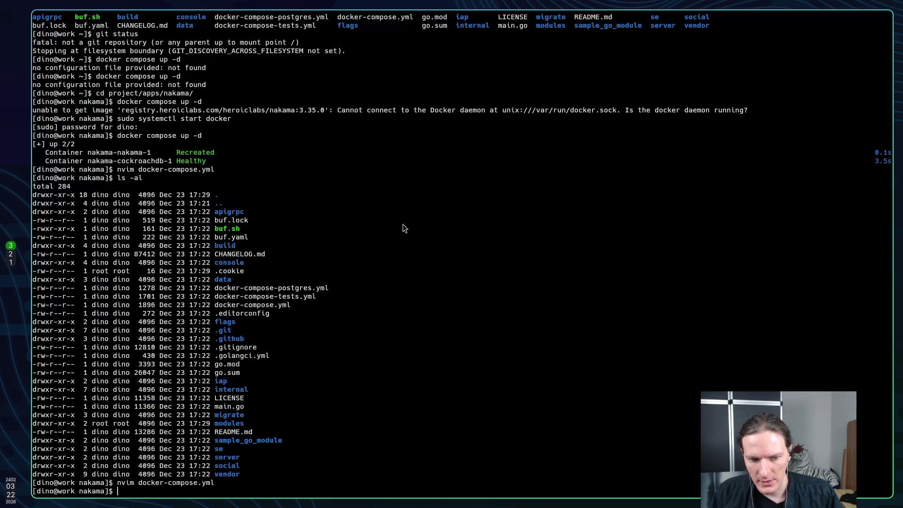
{"action": "key", "text": "super+1"}
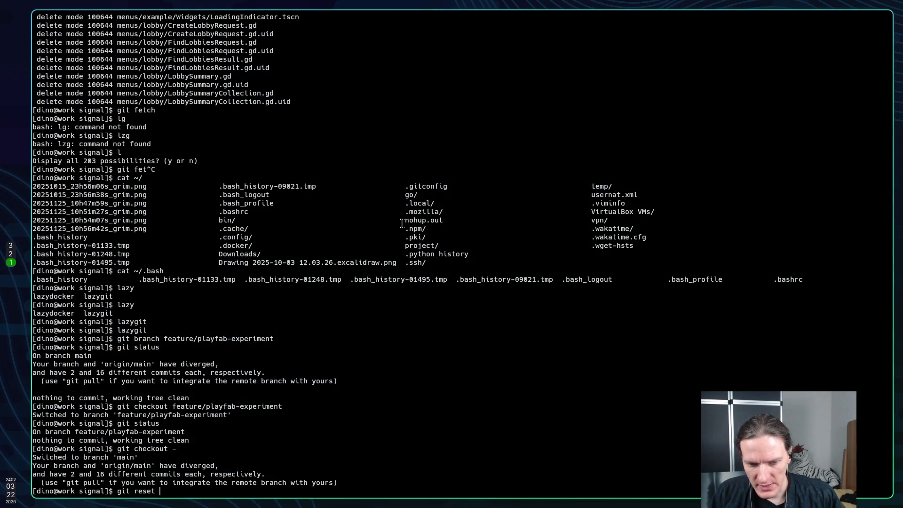
Run git reset --hard HEAD~2 to drop the last two commits on main.
{"action": "type", "text": "hard"}
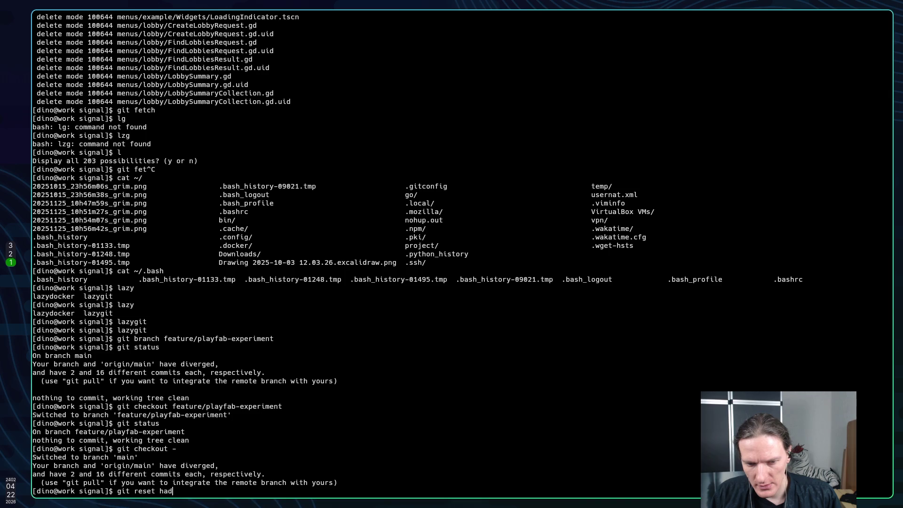
{"action": "key", "text": "BackSpace"}
{"action": "key", "text": "BackSpace"}
{"action": "key", "text": "BackSpace"}
{"action": "type", "text": "--ha"}
{"action": "type", "text": "rd"}
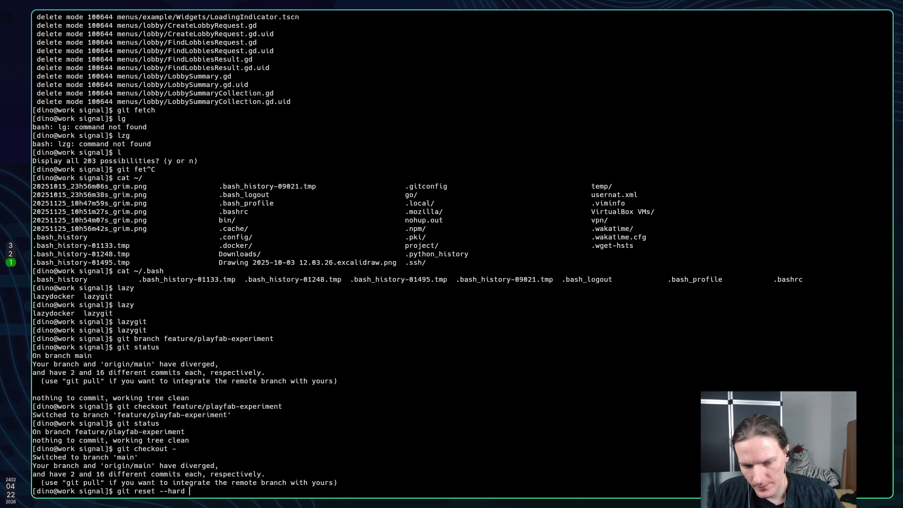
{"action": "type", "text": "HEAD"}
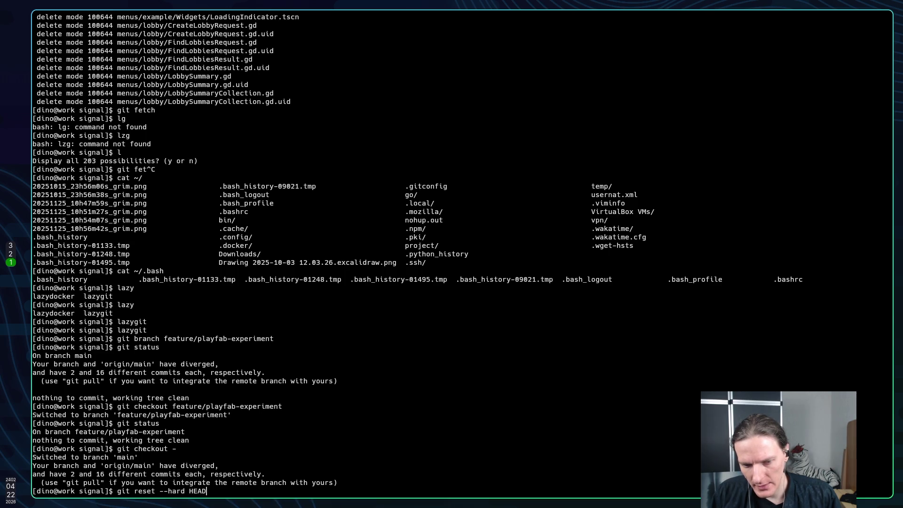
{"action": "type", "text": "~2"}
{"action": "key", "text": "super+2"}
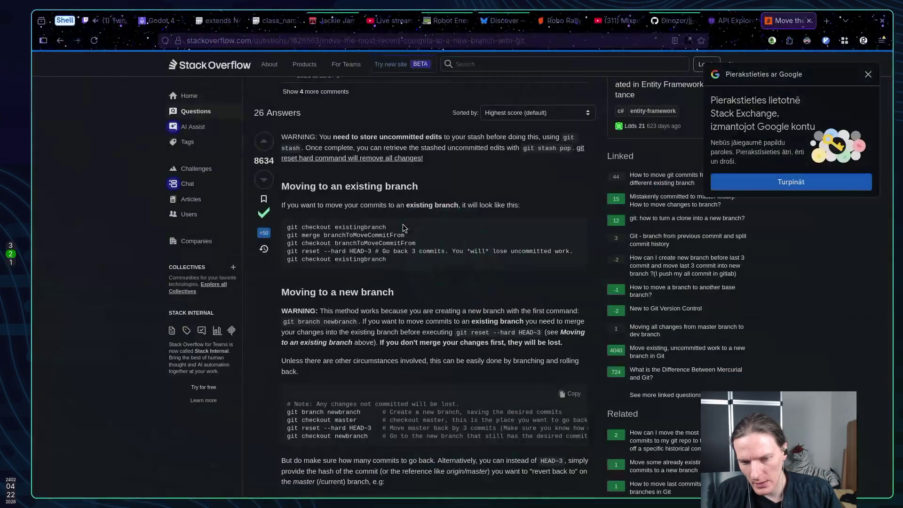
{"action": "key", "text": "super+1"}
{"action": "key", "text": "BackSpace"}
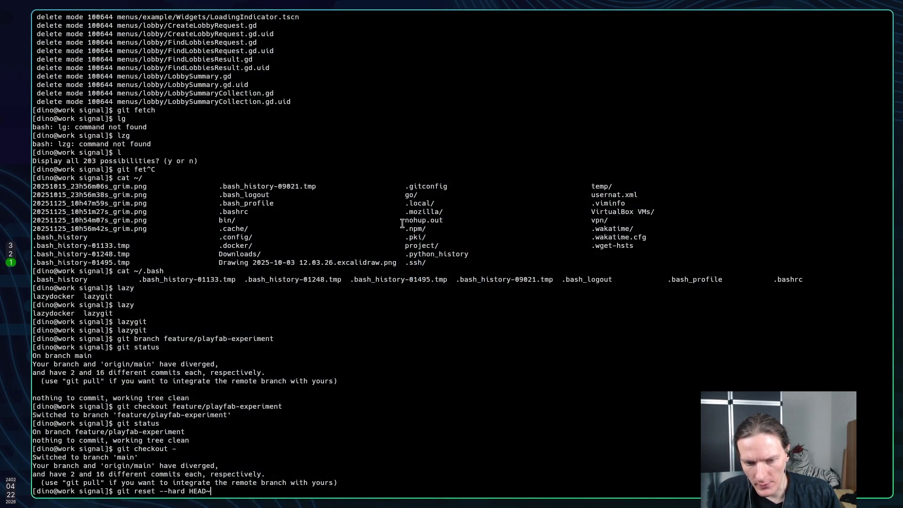
{"action": "type", "text": "2"}
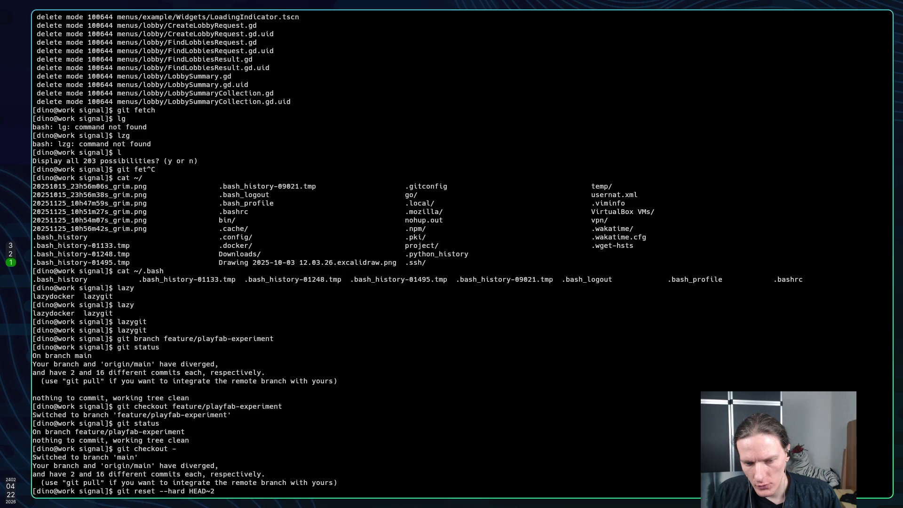
{"action": "key", "text": "Return"}
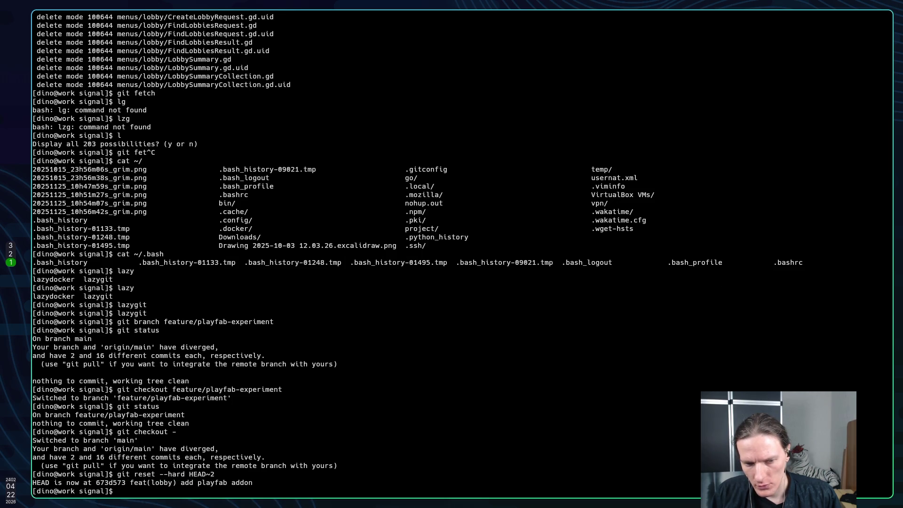
Check git status, run git pull, and confirm main is up to date and clean.
{"action": "type", "text": "git status"}
{"action": "key", "text": "Return"}
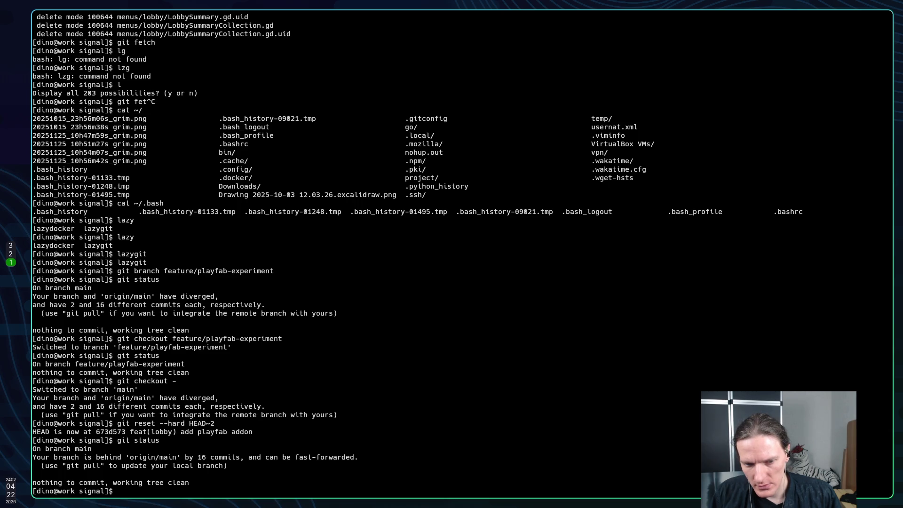
{"action": "type", "text": "git pull"}
{"action": "key", "text": "Return"}
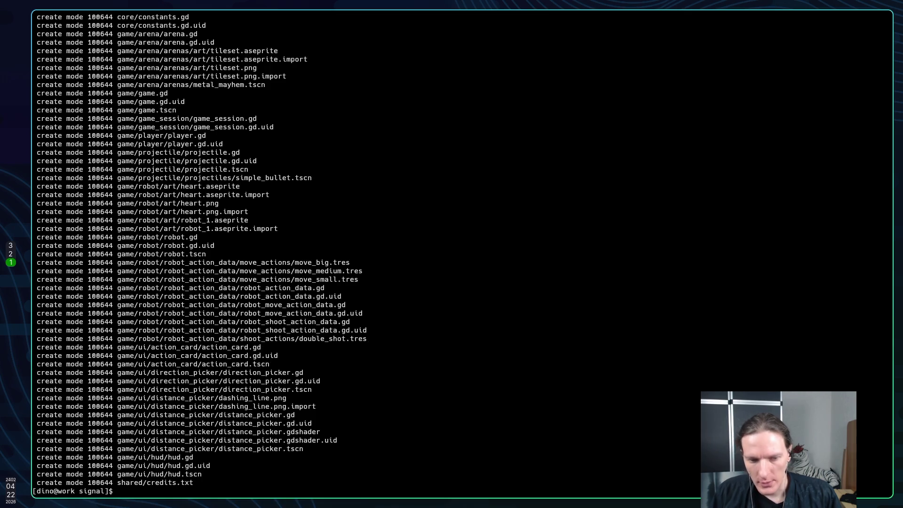
{"action": "type", "text": "git status"}
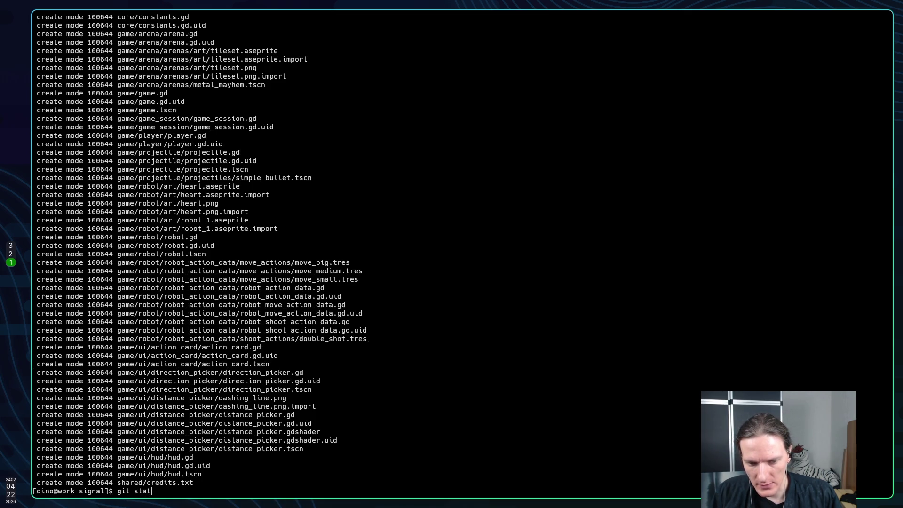
{"action": "key", "text": "Return"}
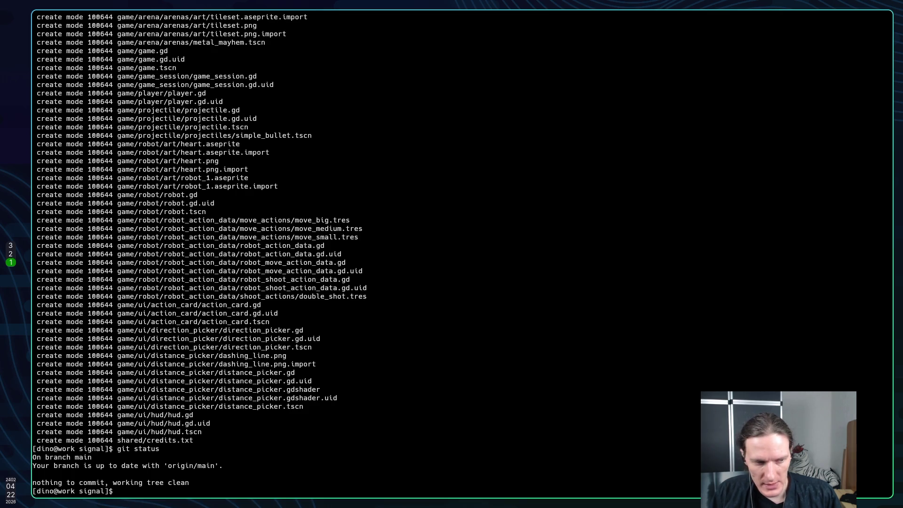
{"action": "key", "text": "super+5"}
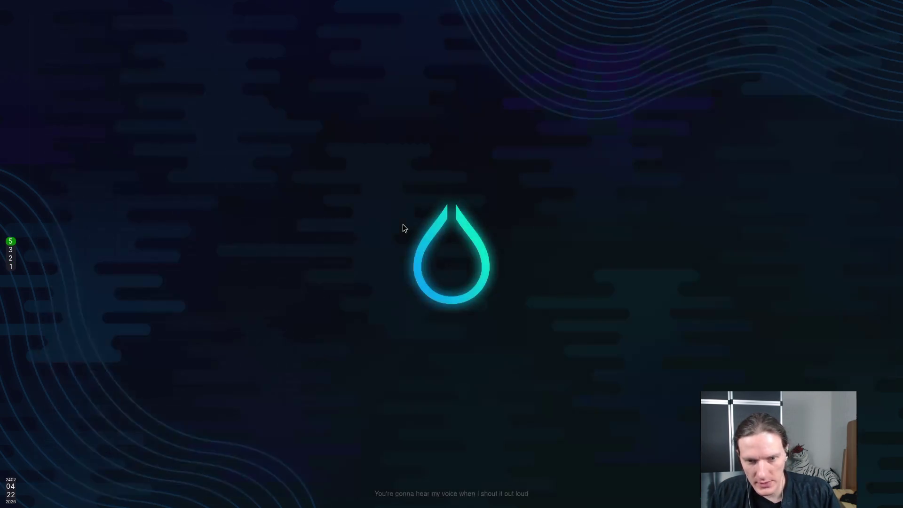
Launch Godot from the launcher, open the signal project and run it with F5.
{"action": "key", "text": "super+d"}
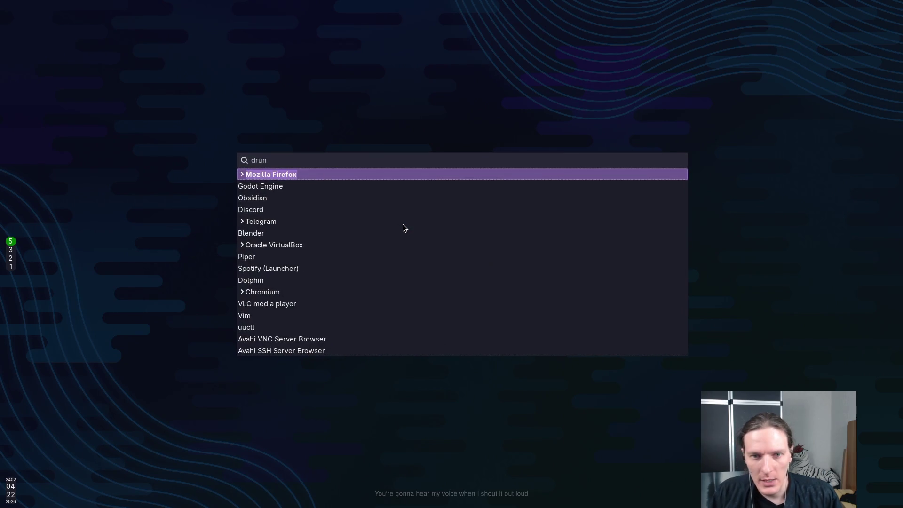
{"action": "key", "text": "Down"}
{"action": "key", "text": "Return"}
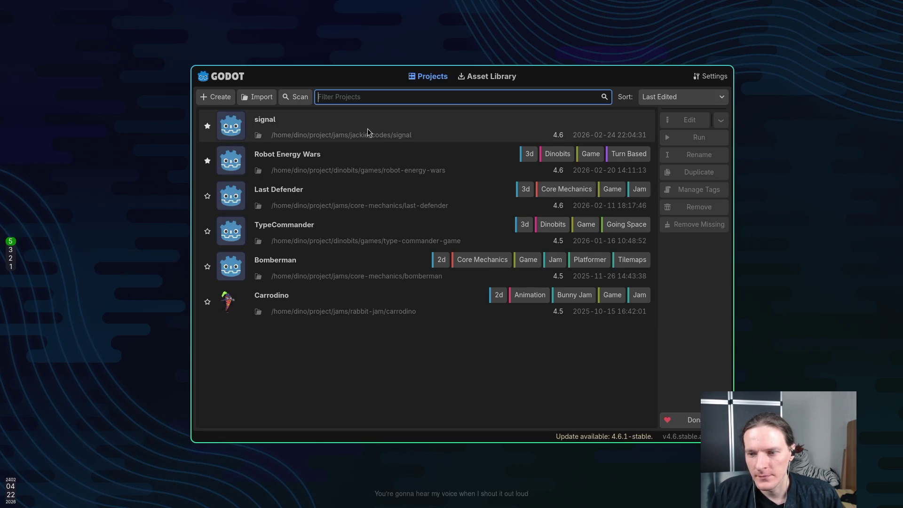
{"action": "double_click", "coordinate": [367, 127]}
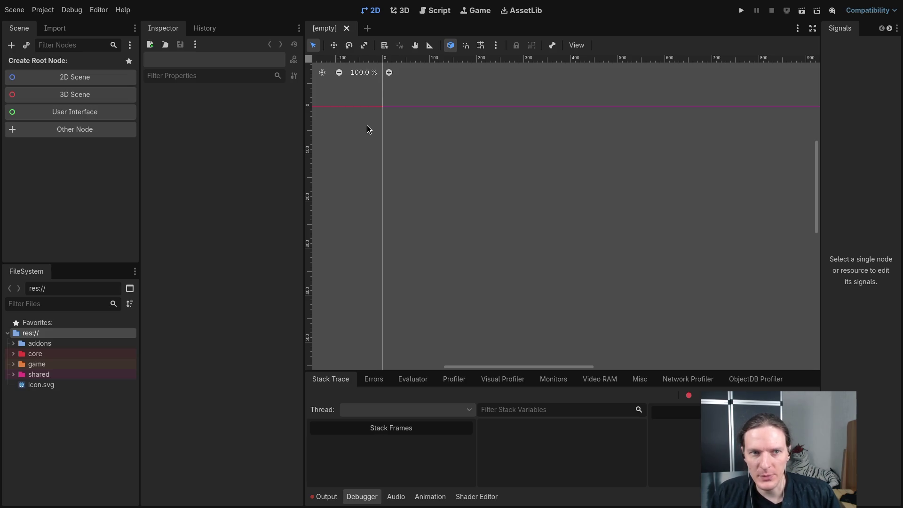
{"action": "key", "text": "F5"}
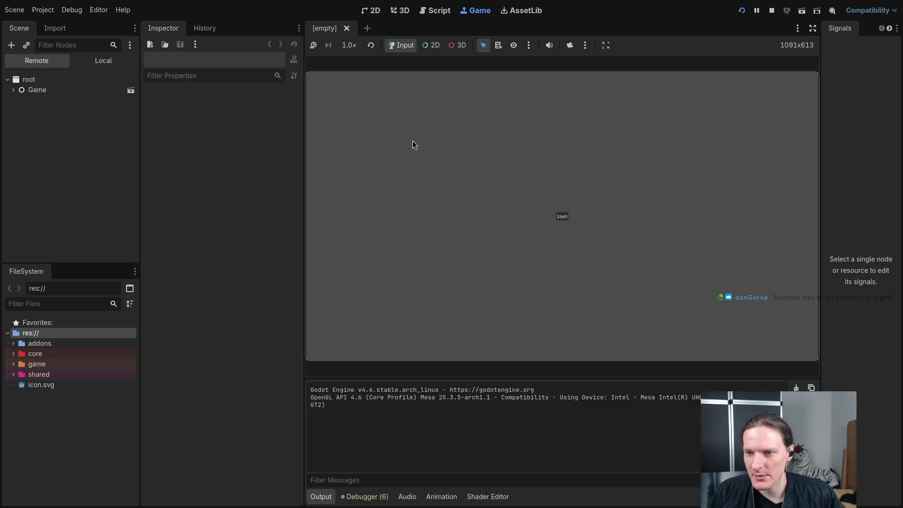
Start the game and queue Double Shot and Move medium cards, bending the Player's path.
{"action": "left_click", "coordinate": [562, 218]}
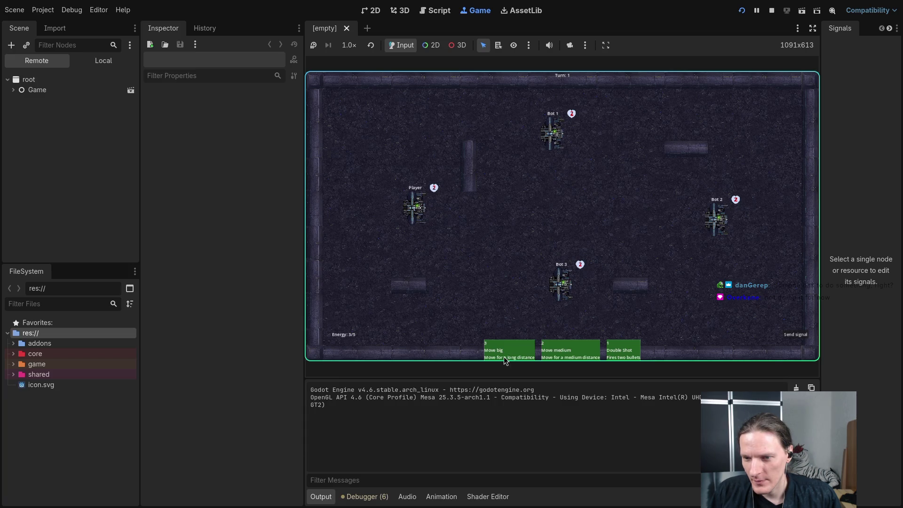
{"action": "left_click", "coordinate": [590, 350]}
{"action": "left_click", "coordinate": [540, 207]}
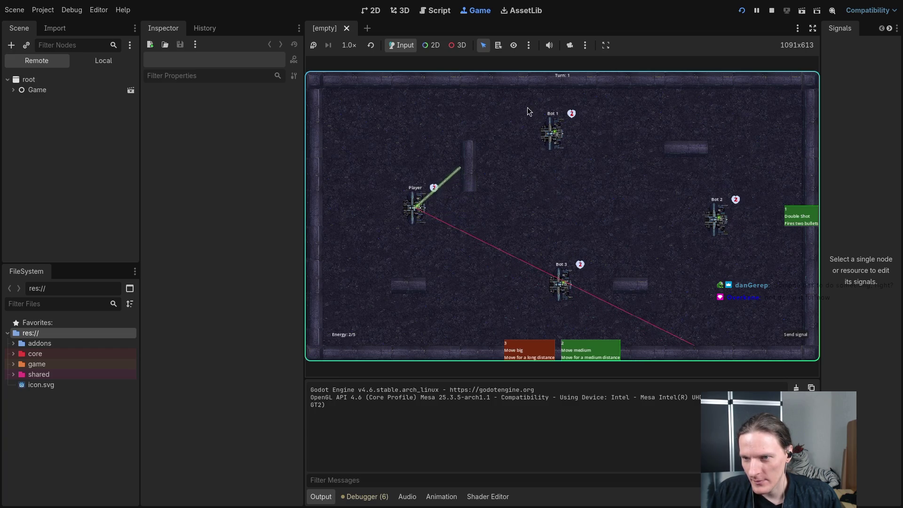
{"action": "left_click", "coordinate": [590, 351]}
{"action": "left_click", "coordinate": [410, 299]}
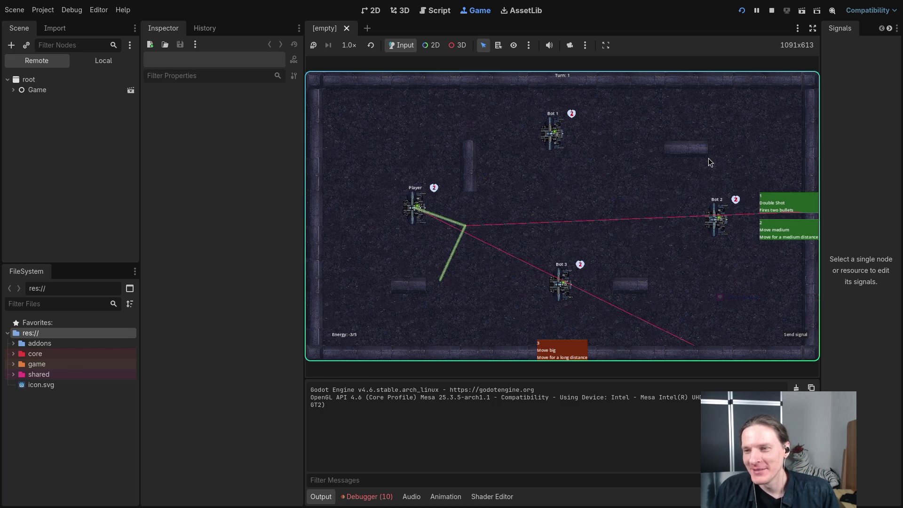
Stop the running game and quit the Godot editor.
{"action": "left_click", "coordinate": [771, 11]}
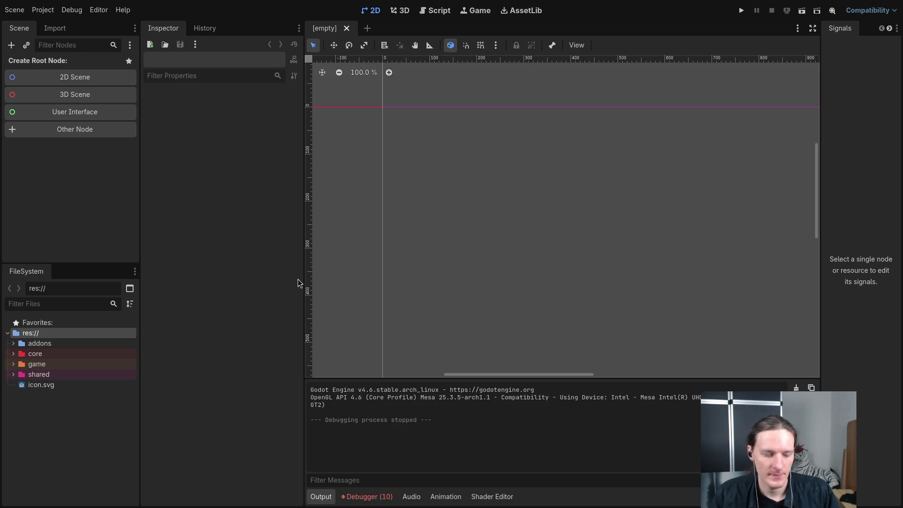
{"action": "key", "text": "ctrl+q"}
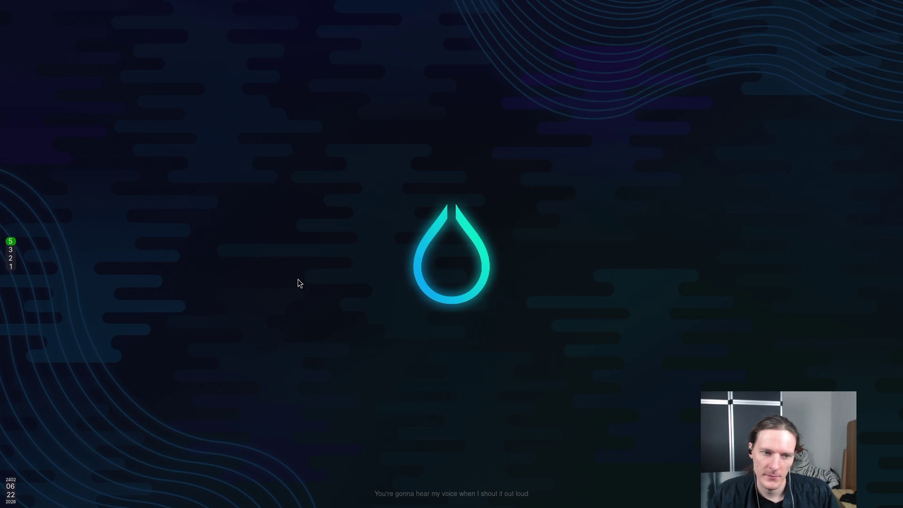
{"action": "key", "text": "super+1"}
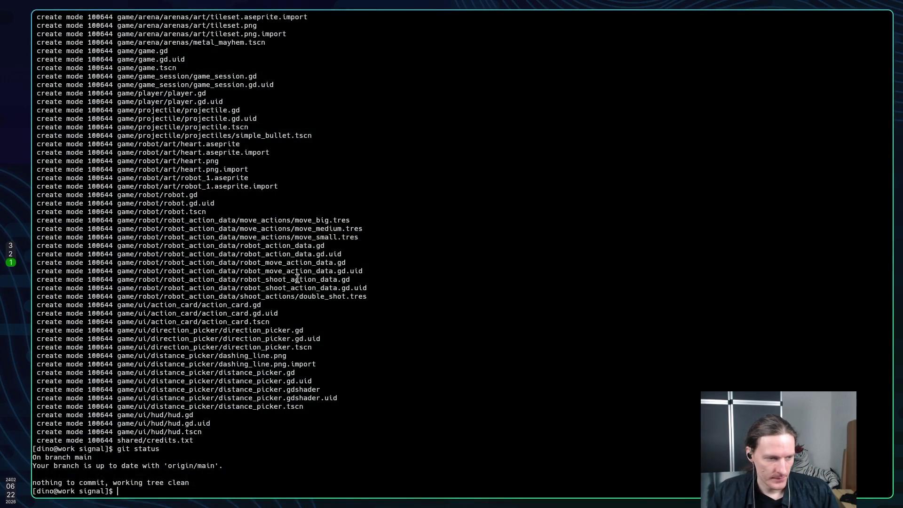
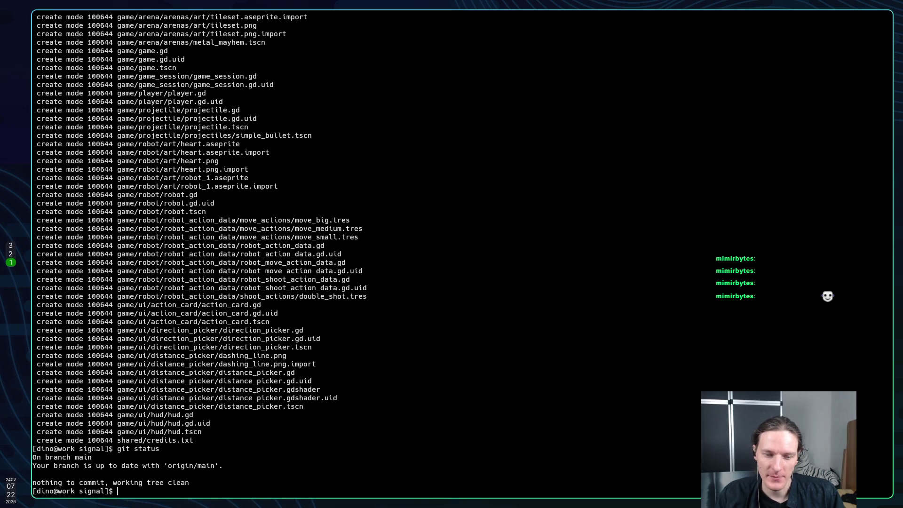
Return from main to feature/playfab-experiment with git checkout -.
{"action": "type", "text": "git ch"}
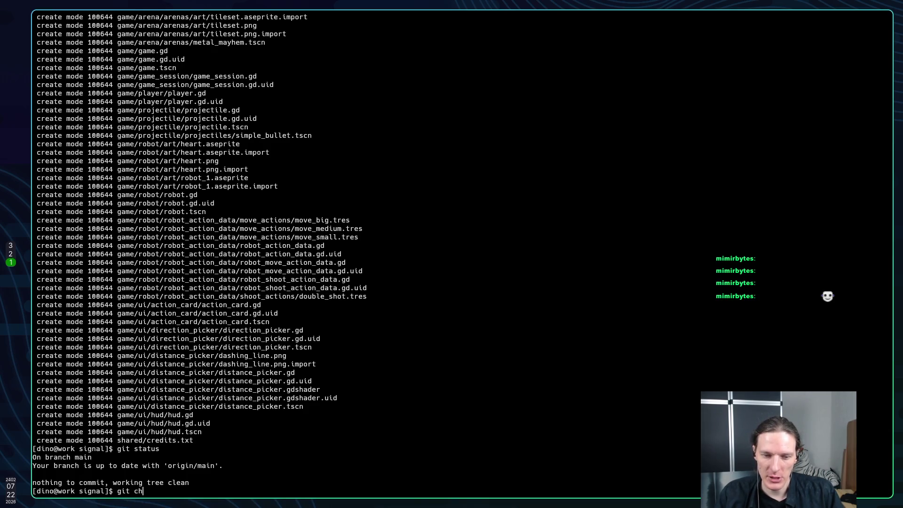
{"action": "type", "text": "eckou"}
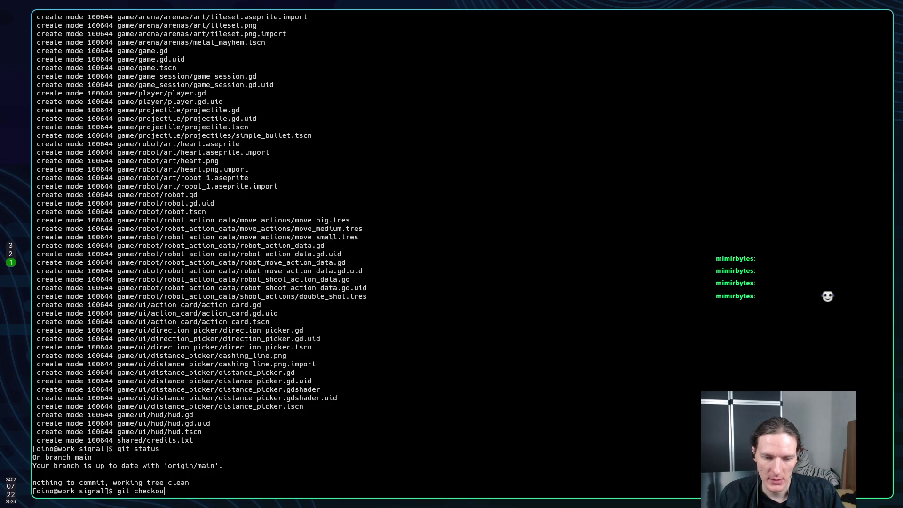
{"action": "type", "text": "t feature/"}
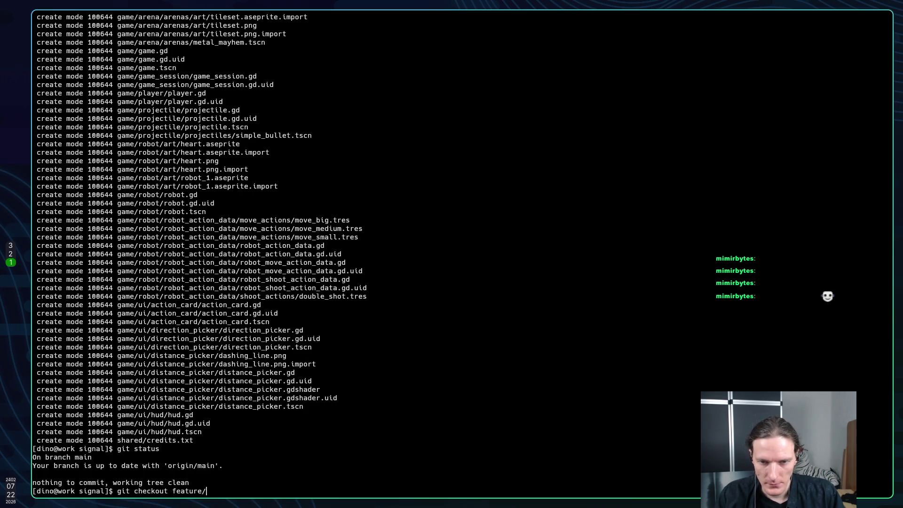
{"action": "type", "text": "play"}
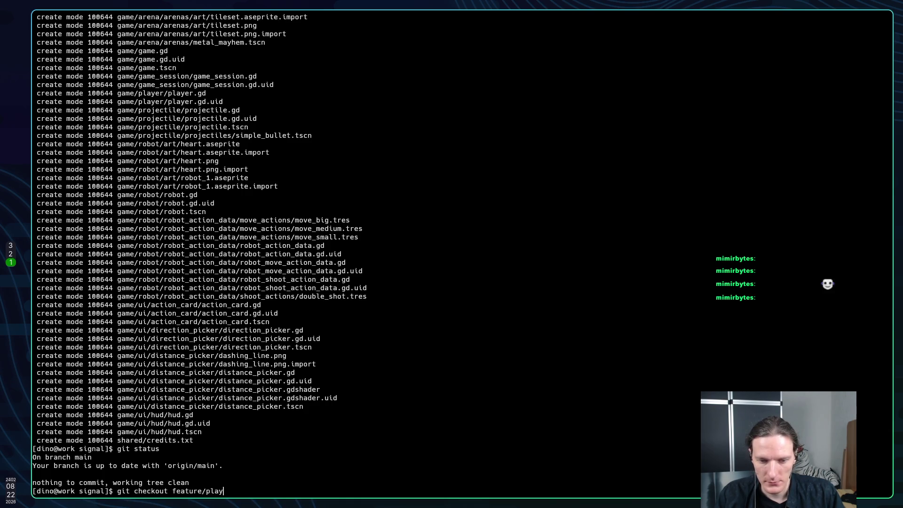
{"action": "type", "text": "fab-"}
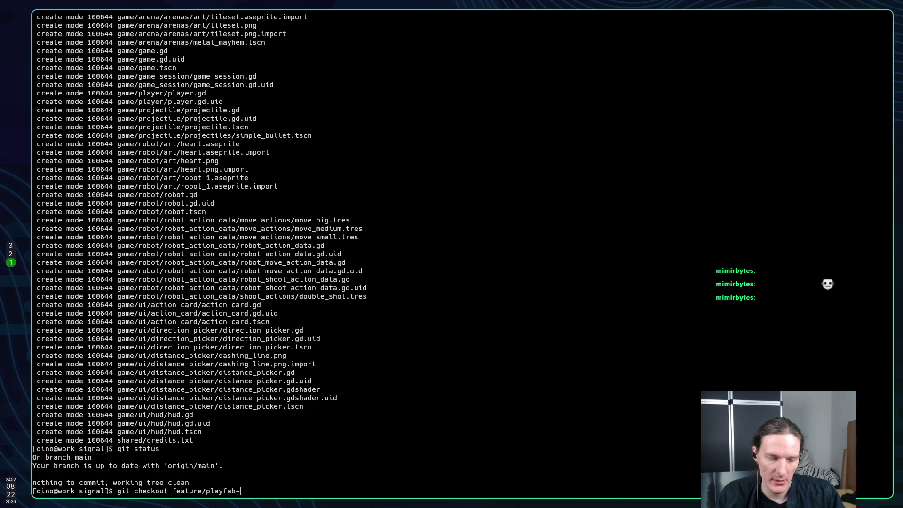
{"action": "key", "text": "BackSpace"}
{"action": "key", "text": "BackSpace"}
{"action": "key", "text": "BackSpace"}
{"action": "key", "text": "BackSpace"}
{"action": "key", "text": "BackSpace"}
{"action": "key", "text": "BackSpace"}
{"action": "type", "text": "-"}
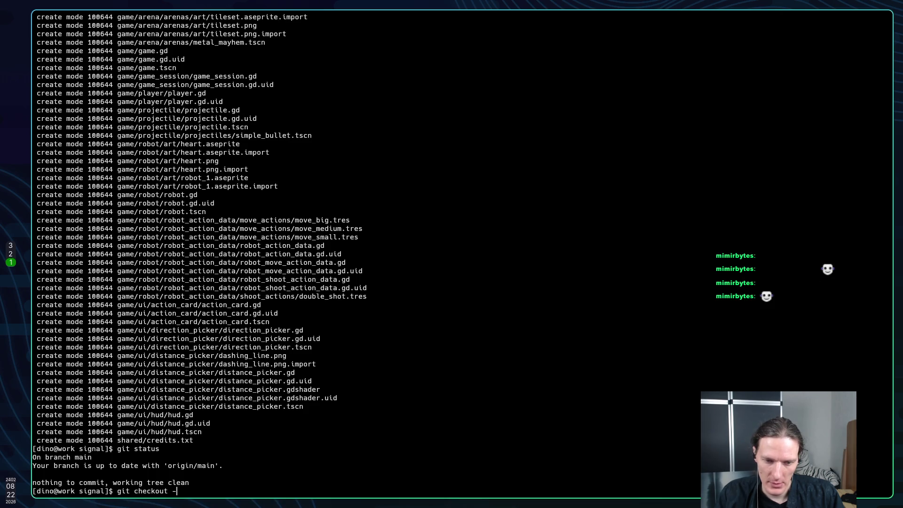
{"action": "key", "text": "Return"}
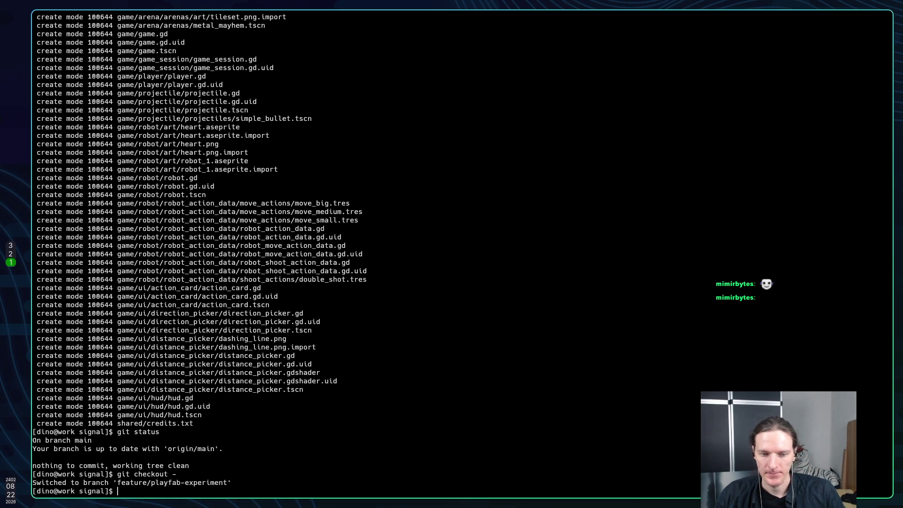
Check git status and push feature/playfab-experiment to origin with upstream tracking.
{"action": "type", "text": "git stau"}
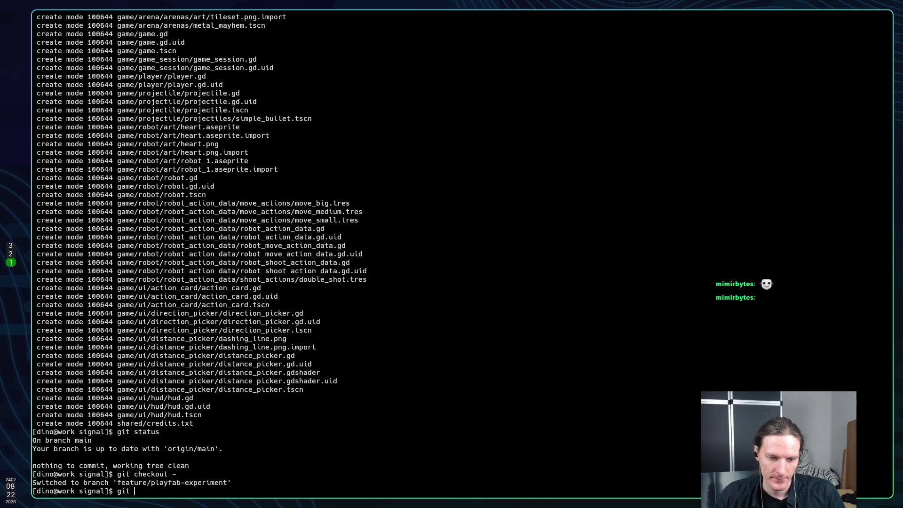
{"action": "key", "text": "BackSpace"}
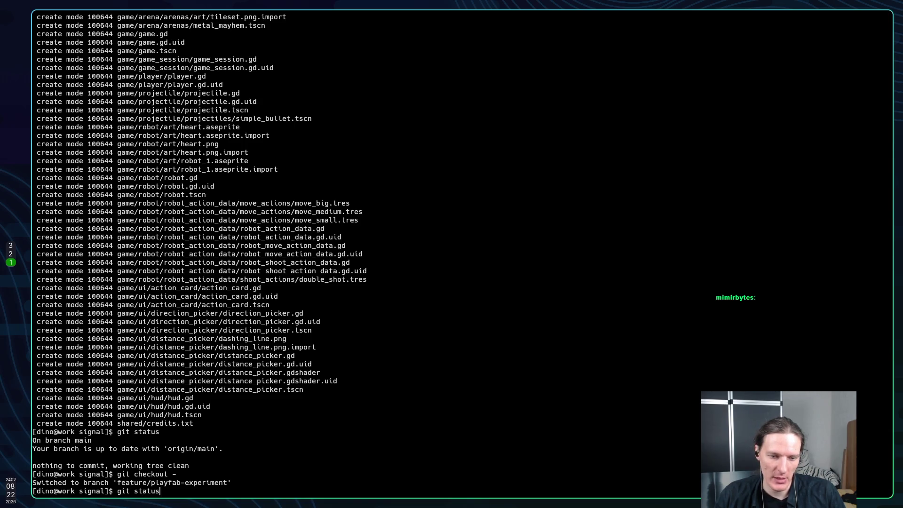
{"action": "type", "text": "tus"}
{"action": "key", "text": "Return"}
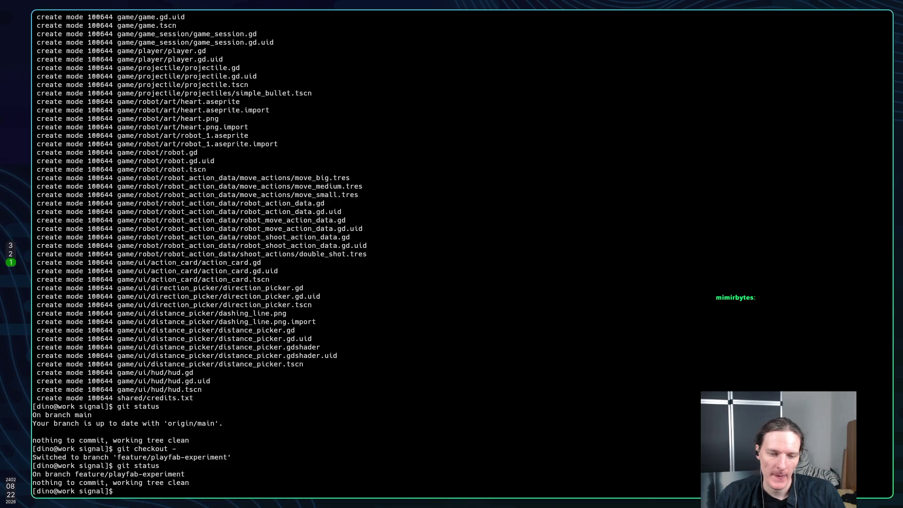
{"action": "type", "text": "git push"}
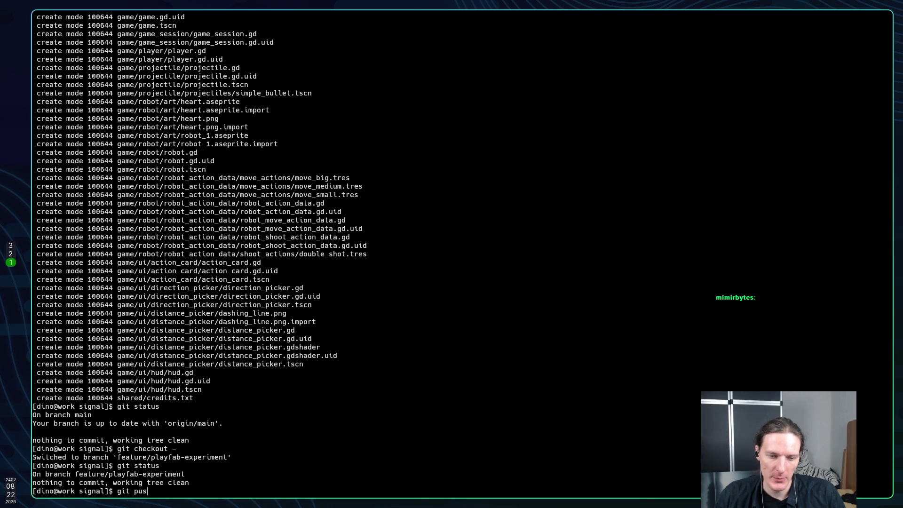
{"action": "key", "text": "Return"}
{"action": "key", "text": "Up"}
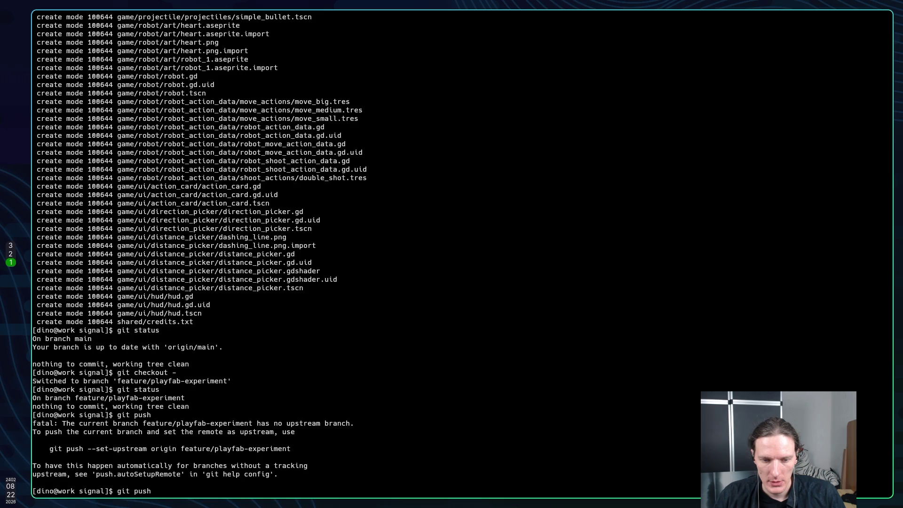
{"action": "type", "text": " --"}
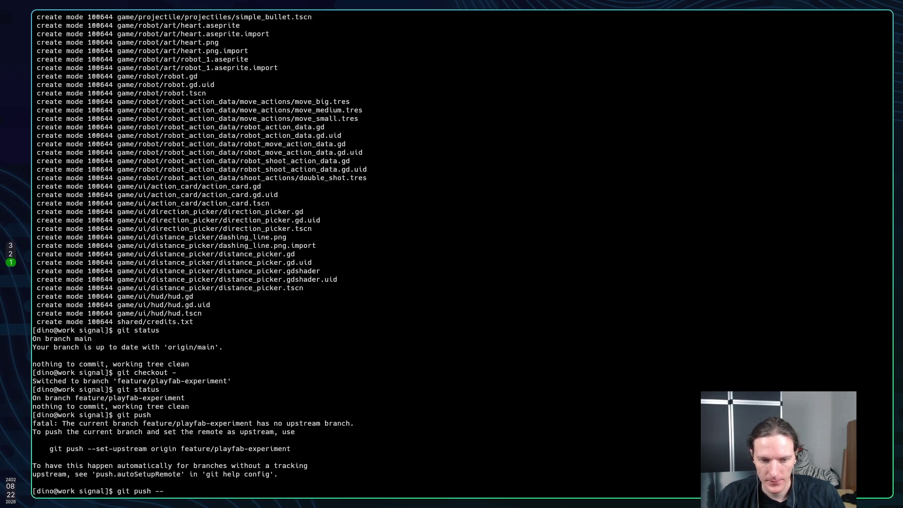
{"action": "type", "text": "set-up"}
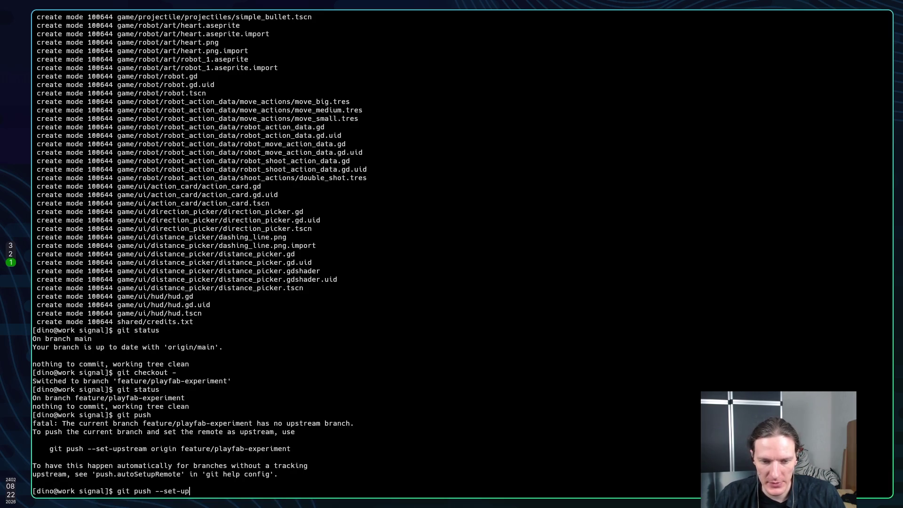
{"action": "type", "text": "stream "}
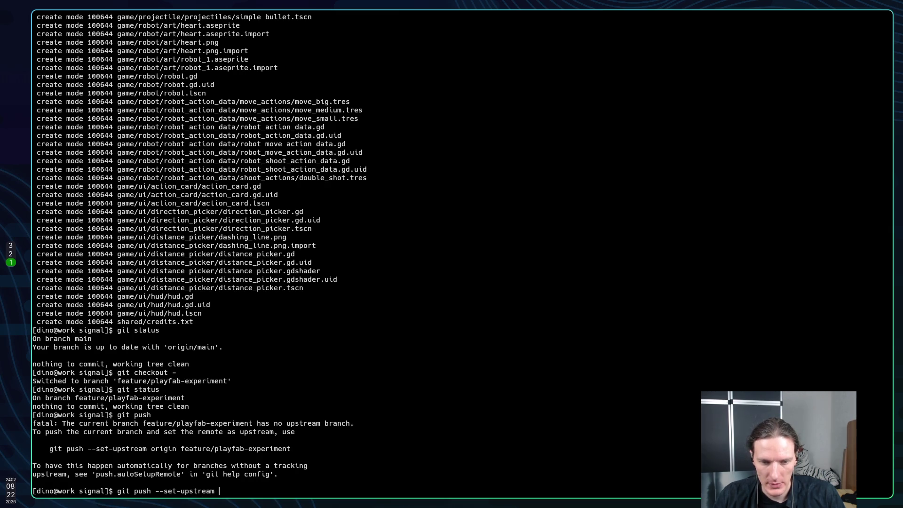
{"action": "type", "text": "origin "}
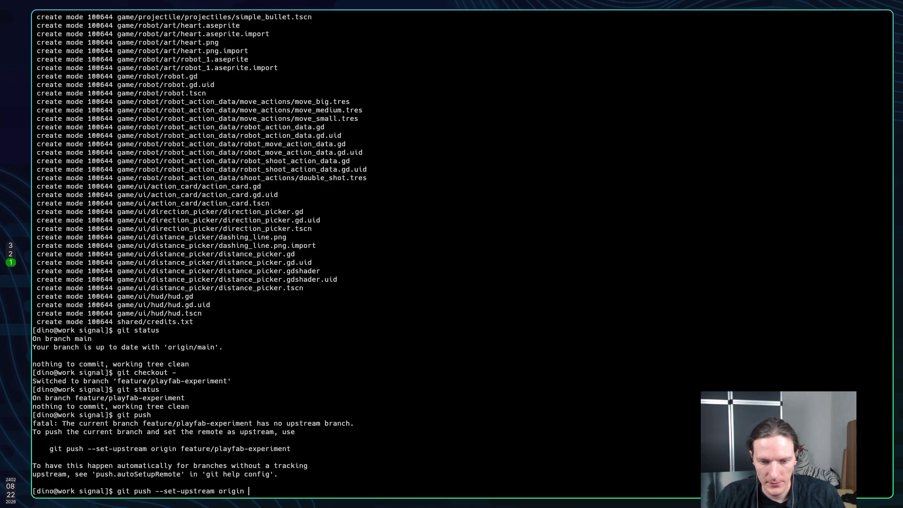
{"action": "type", "text": "feature"}
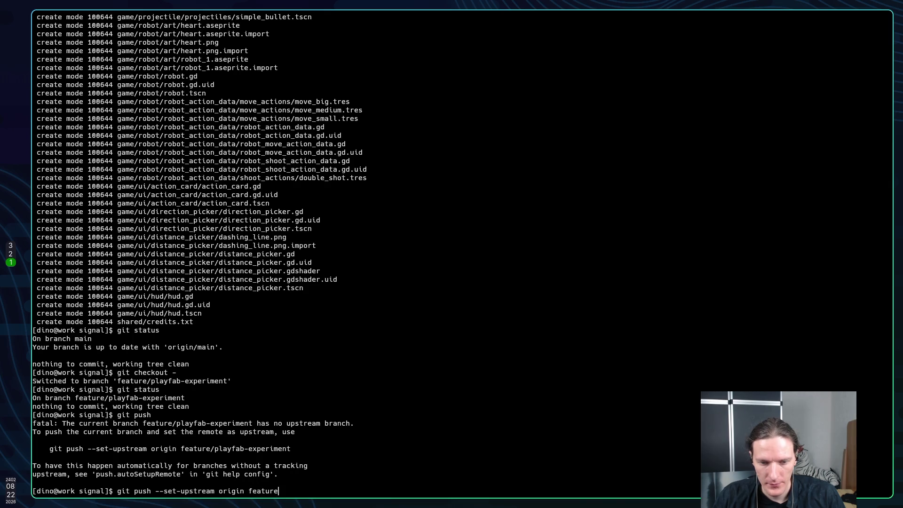
{"action": "type", "text": "/playfab-"}
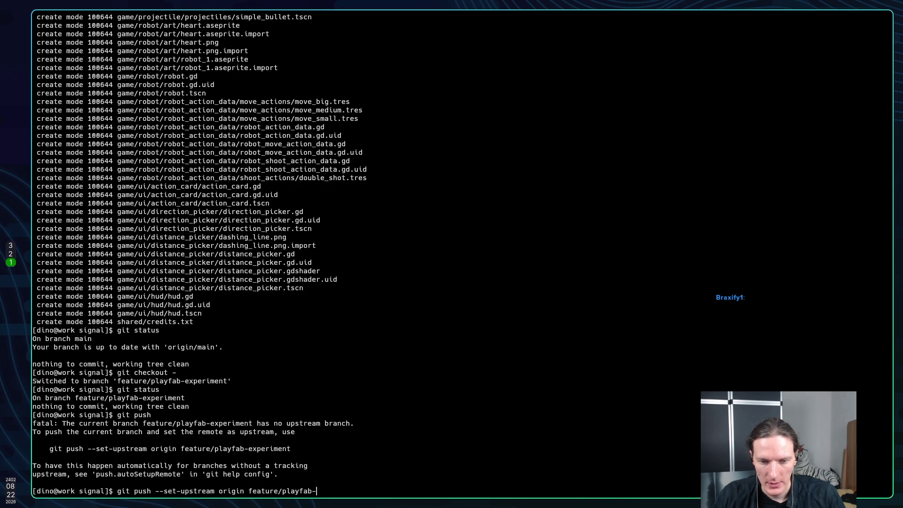
{"action": "type", "text": "experim"}
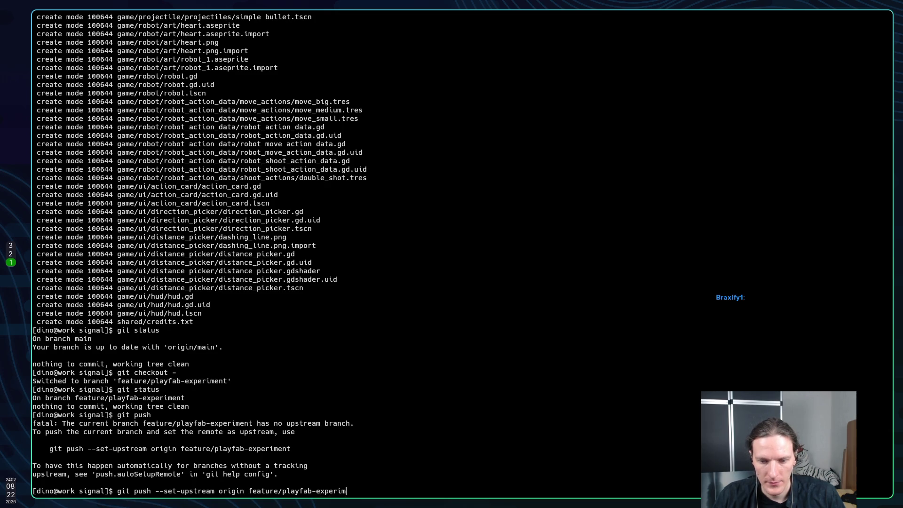
{"action": "type", "text": "ent"}
{"action": "key", "text": "Return"}
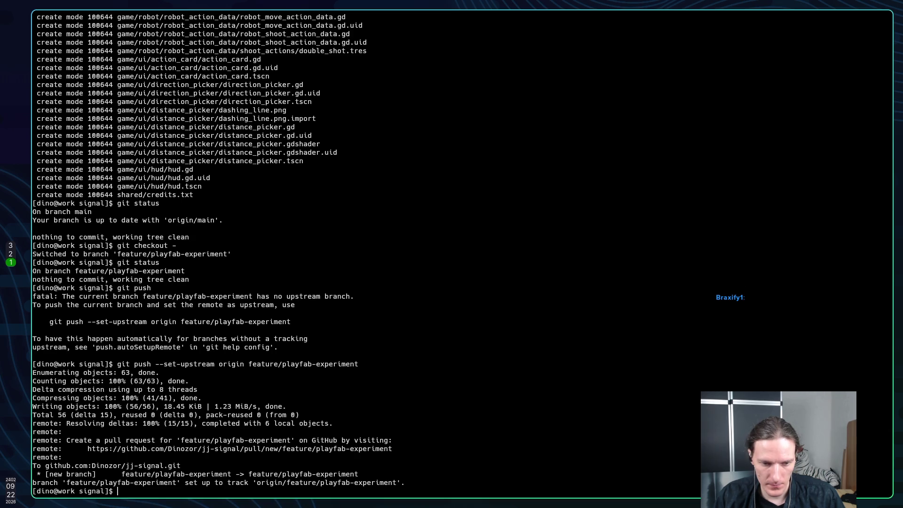
Switch back to main with git checkout - and bring up the browser workspace.
{"action": "type", "text": "git chec"}
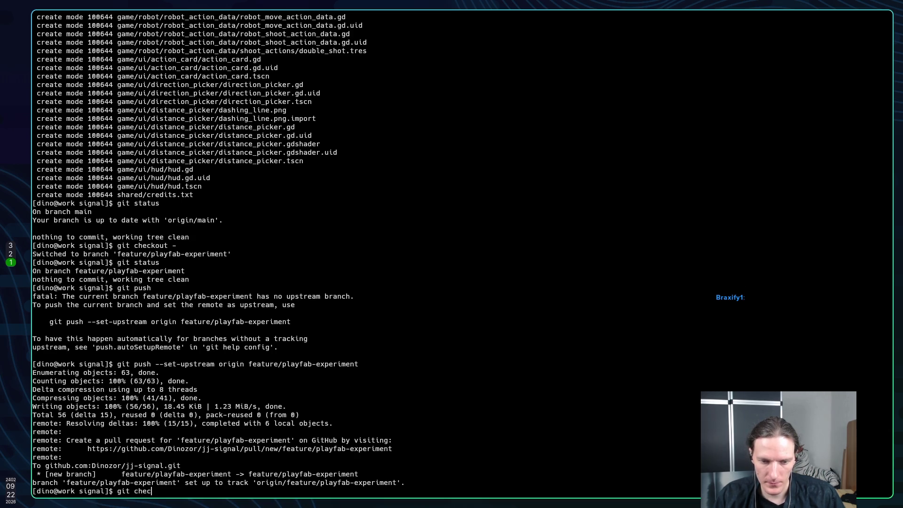
{"action": "type", "text": "kout "}
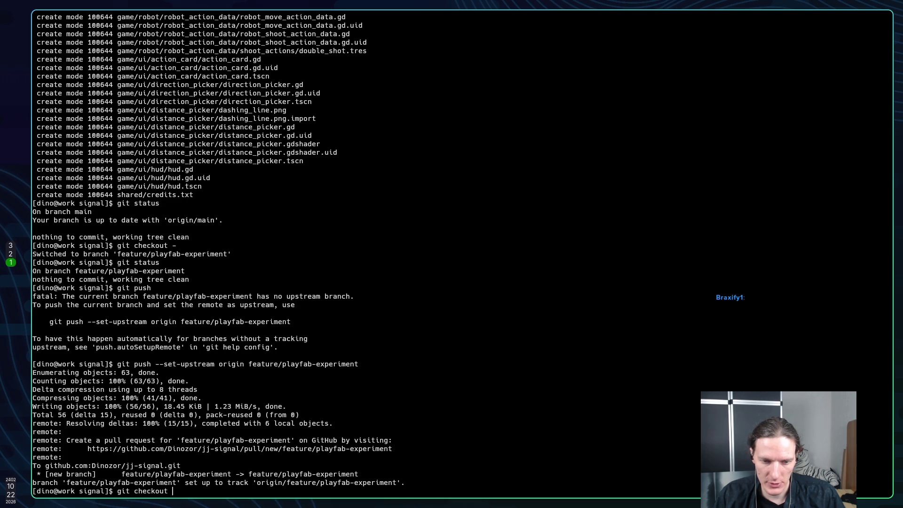
{"action": "type", "text": "-"}
{"action": "key", "text": "Return"}
{"action": "key", "text": "super+2"}
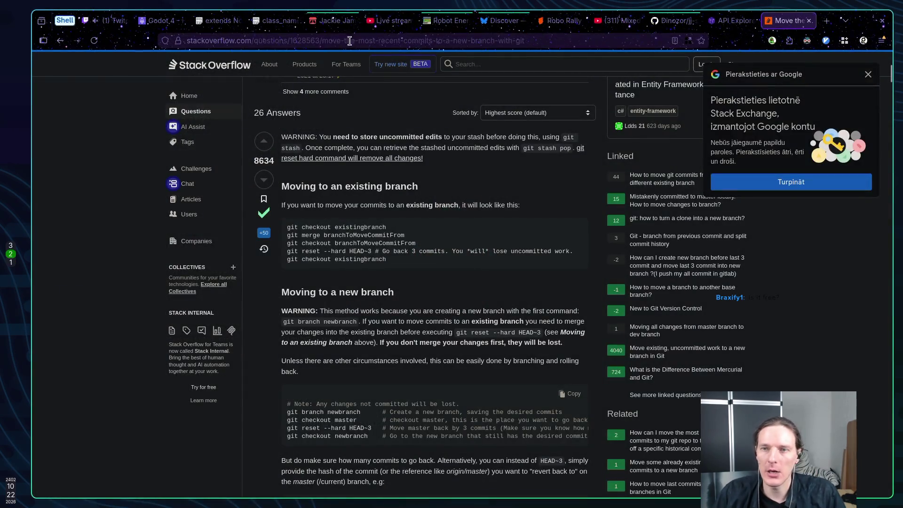
Open the jj-signal repository and start comparing feature/playfab-experiment against main.
{"action": "left_click", "coordinate": [673, 21]}
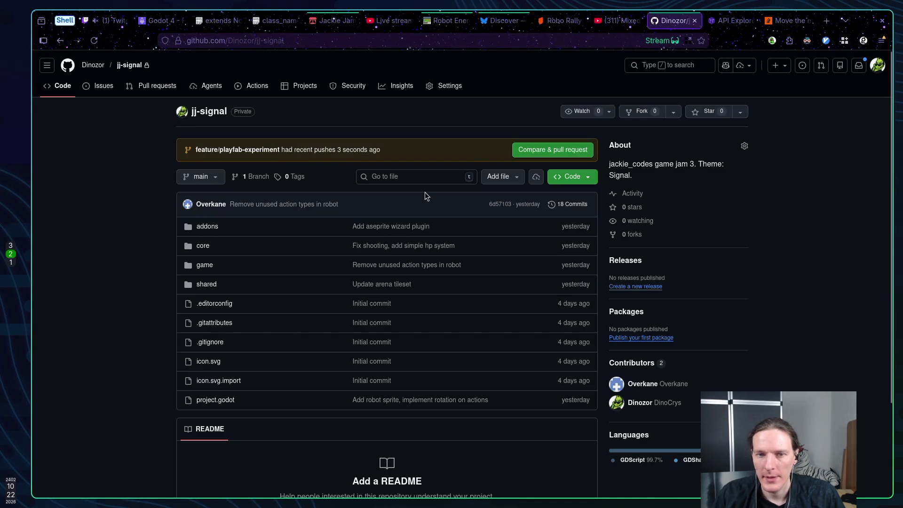
{"action": "left_click", "coordinate": [549, 154]}
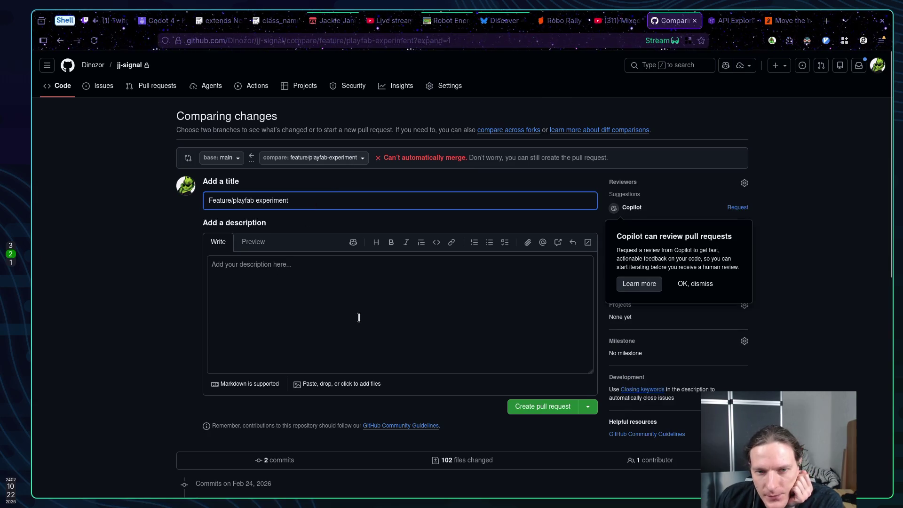
{"action": "scroll", "coordinate": [218, 286], "scroll_direction": "down", "scroll_amount": 8}
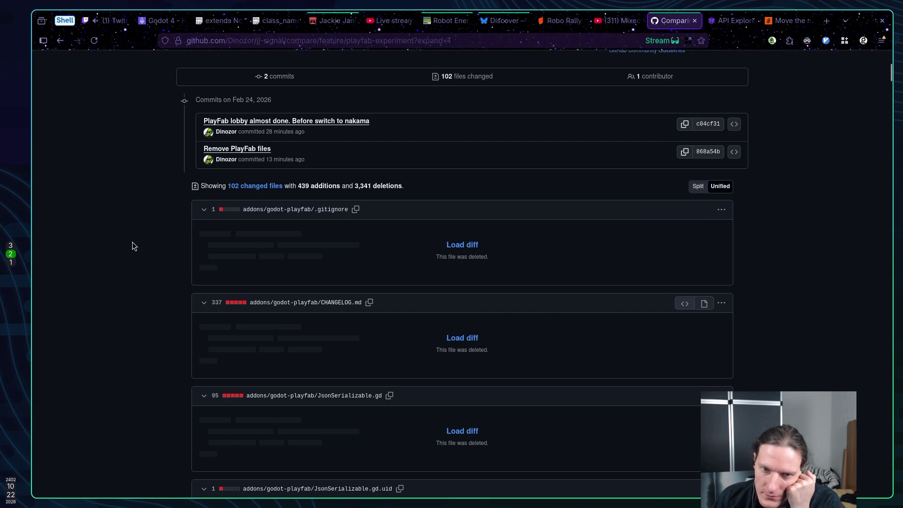
{"action": "scroll", "coordinate": [131, 242], "scroll_direction": "up", "scroll_amount": 8}
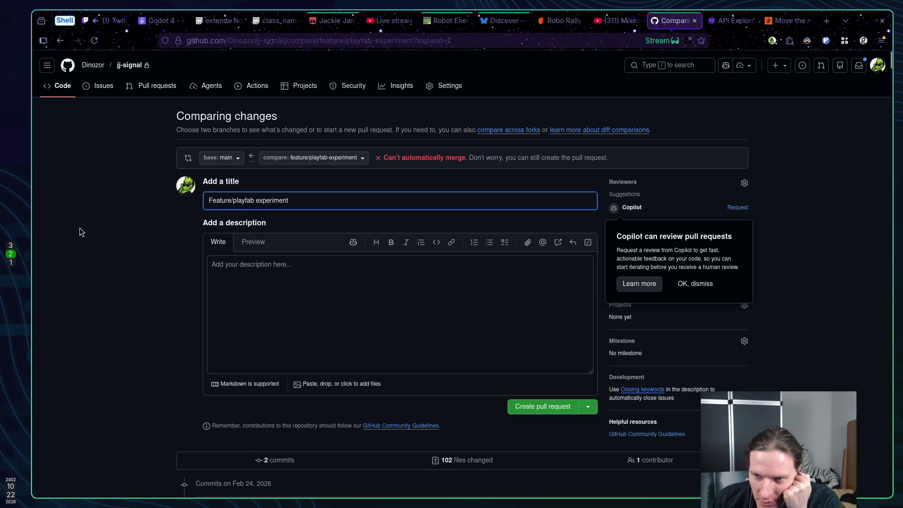
{"action": "scroll", "coordinate": [127, 263], "scroll_direction": "down", "scroll_amount": 5}
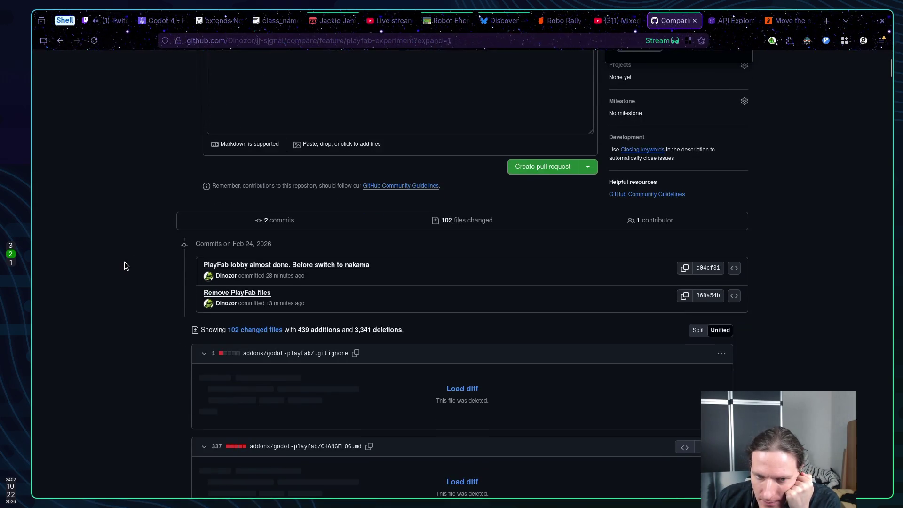
{"action": "scroll", "coordinate": [112, 261], "scroll_direction": "down", "scroll_amount": 1}
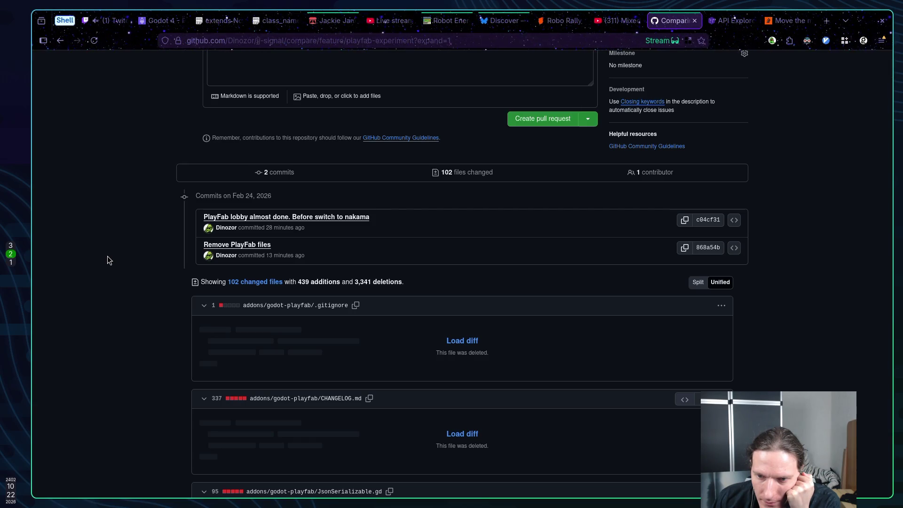
{"action": "scroll", "coordinate": [107, 256], "scroll_direction": "up", "scroll_amount": 5}
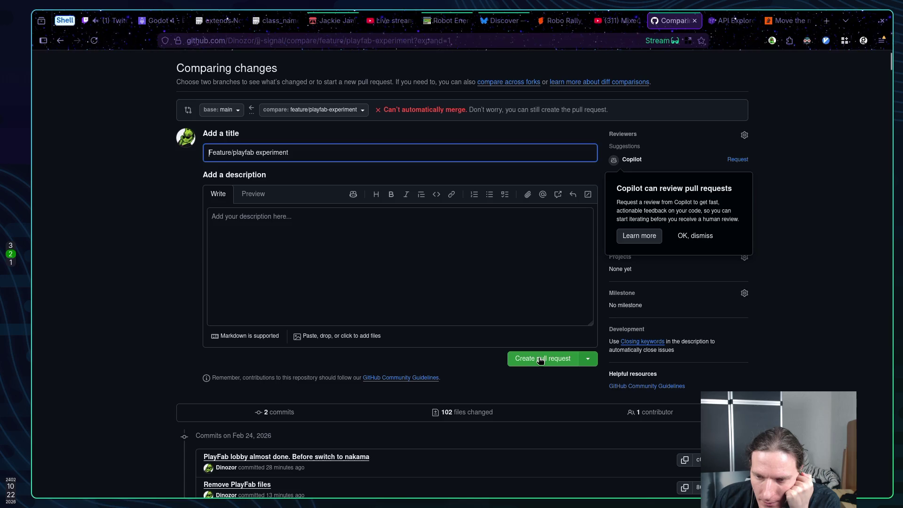
Create the pull request 'Feature/playfab experiment' into main.
{"action": "left_click", "coordinate": [588, 361]}
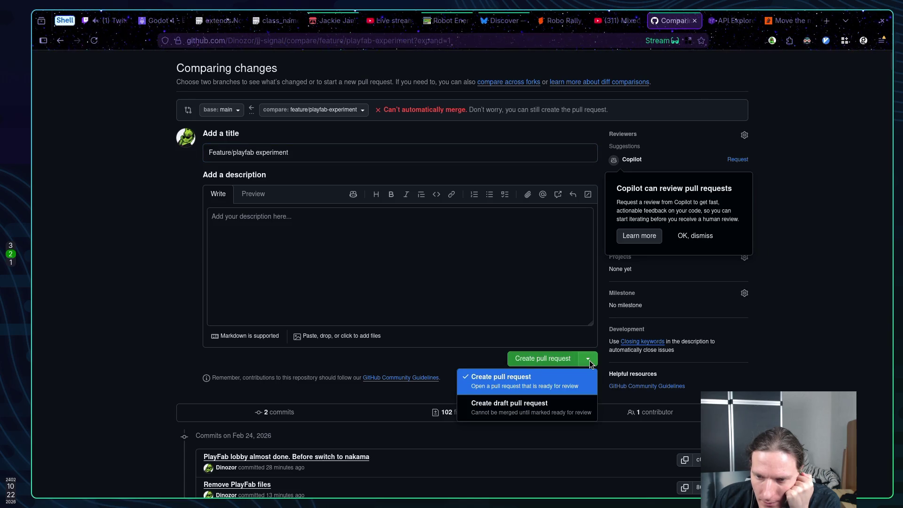
{"action": "left_click", "coordinate": [542, 362]}
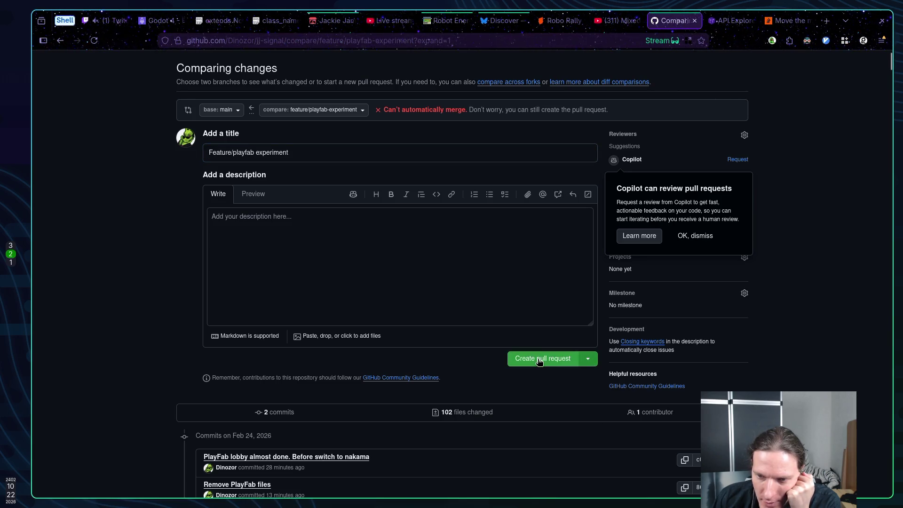
{"action": "left_click", "coordinate": [540, 362]}
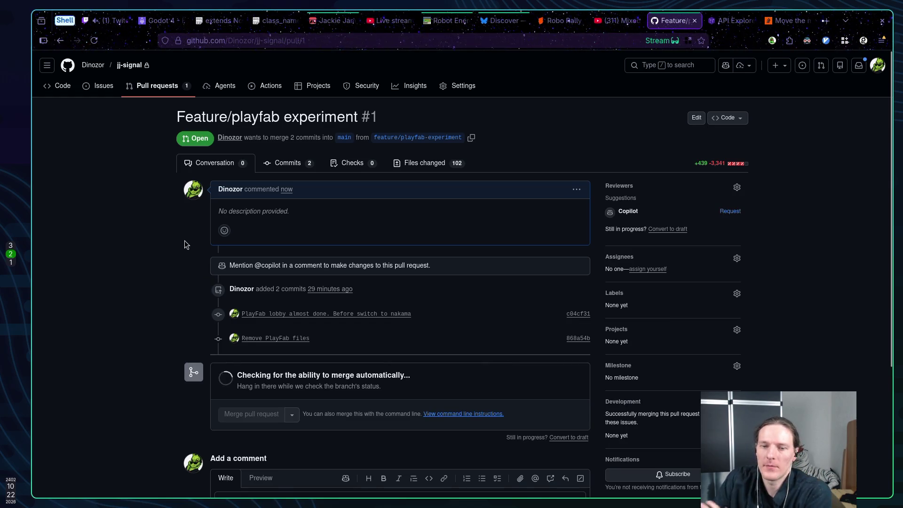
Open the conflict editor for project.godot from pull request #1.
{"action": "scroll", "coordinate": [169, 238], "scroll_direction": "down", "scroll_amount": 2}
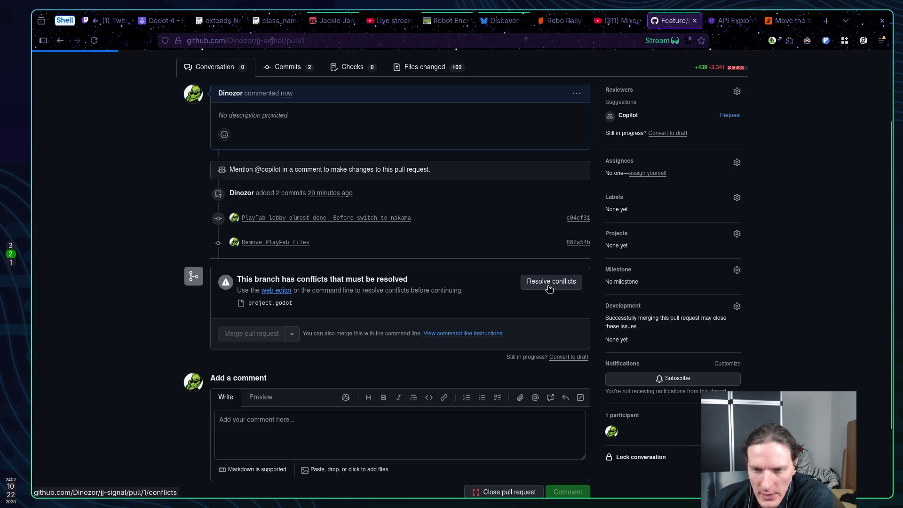
{"action": "left_click", "coordinate": [550, 285]}
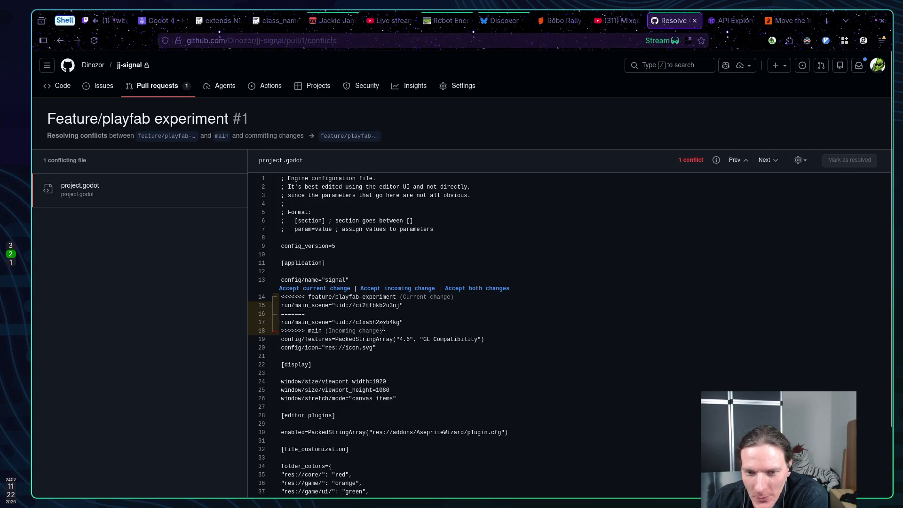
Examine the project.godot conflict, comparing the two branches' run/main_scene uids.
{"action": "scroll", "coordinate": [383, 324], "scroll_direction": "down", "scroll_amount": 1}
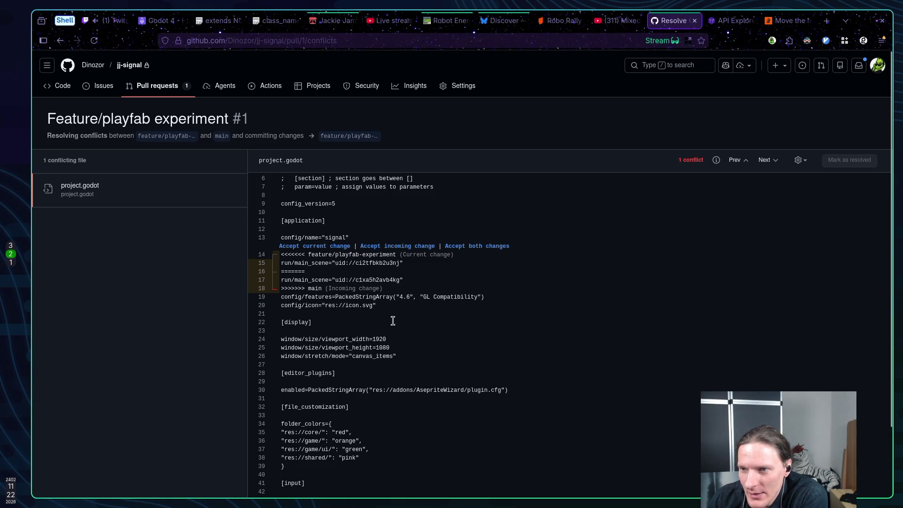
{"action": "scroll", "coordinate": [383, 323], "scroll_direction": "down", "scroll_amount": 6}
{"action": "scroll", "coordinate": [384, 319], "scroll_direction": "up", "scroll_amount": 7}
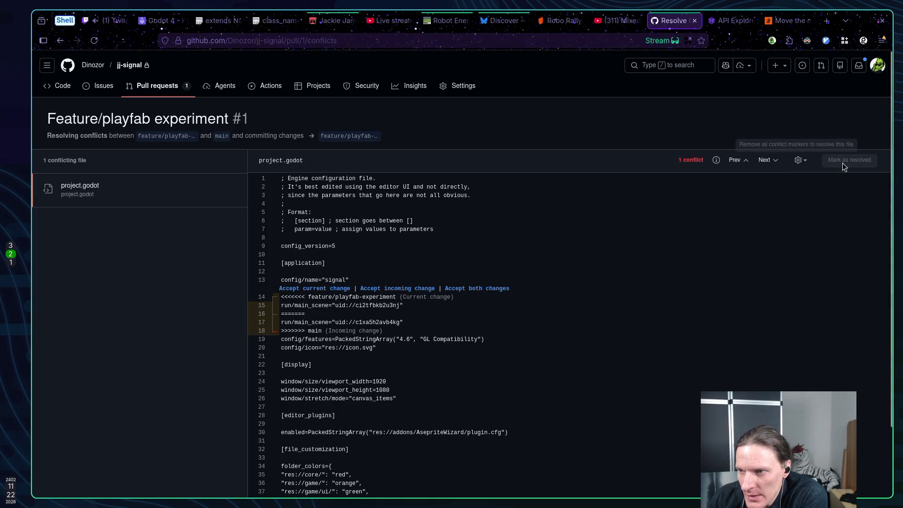
{"action": "left_click", "coordinate": [803, 161]}
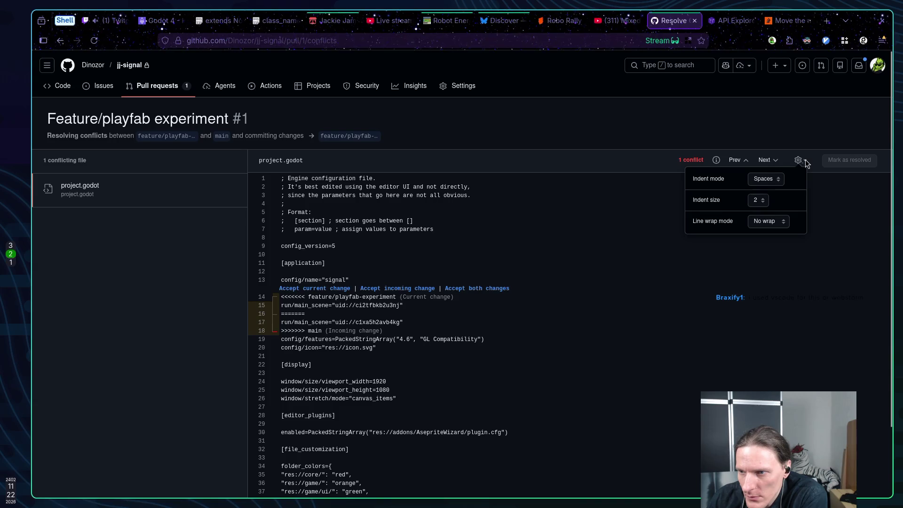
{"action": "left_click", "coordinate": [816, 162]}
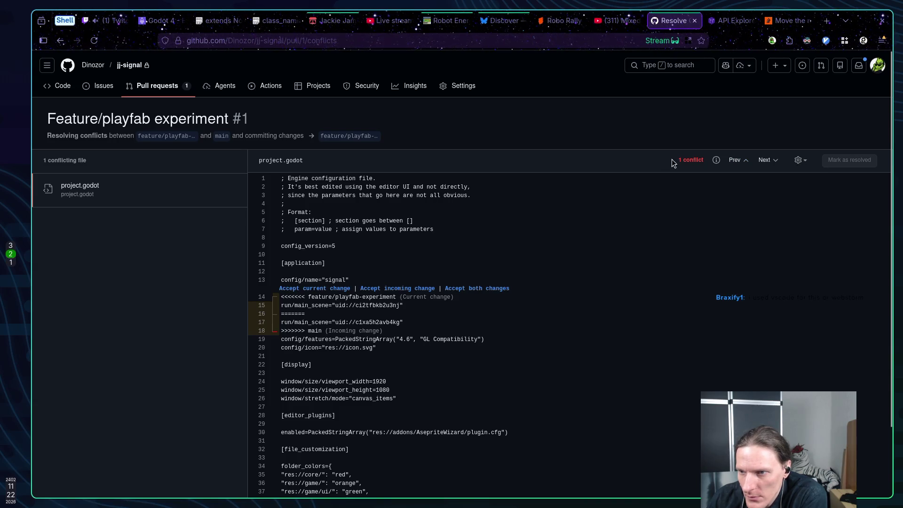
{"action": "left_click", "coordinate": [353, 322]}
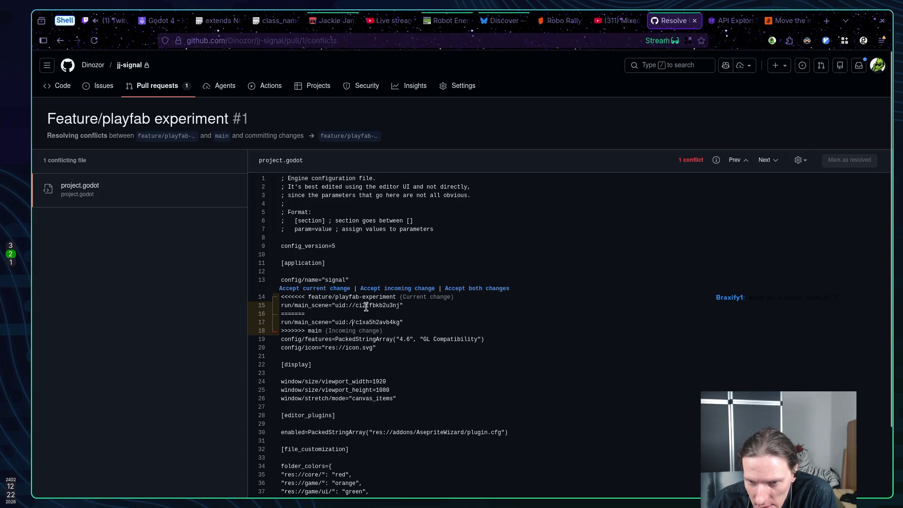
{"action": "left_click_drag", "start_coordinate": [415, 305], "coordinate": [344, 305]}
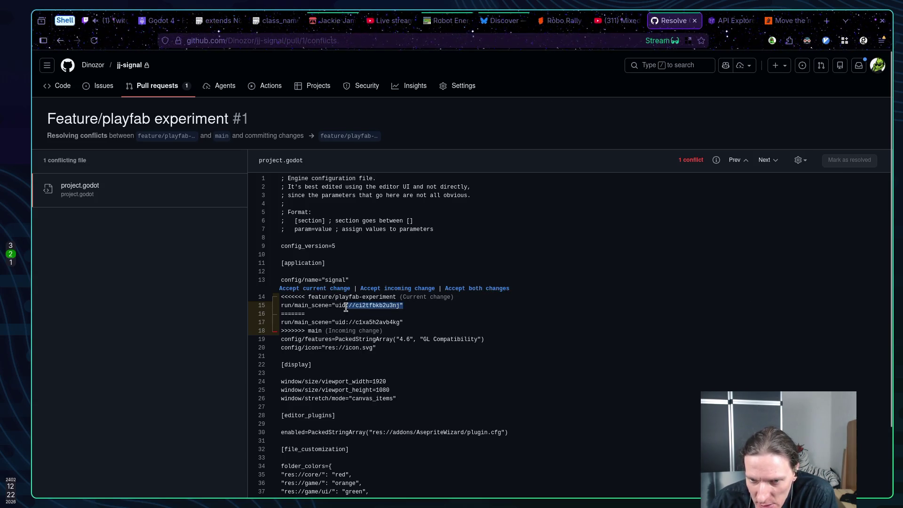
{"action": "left_click", "coordinate": [425, 308]}
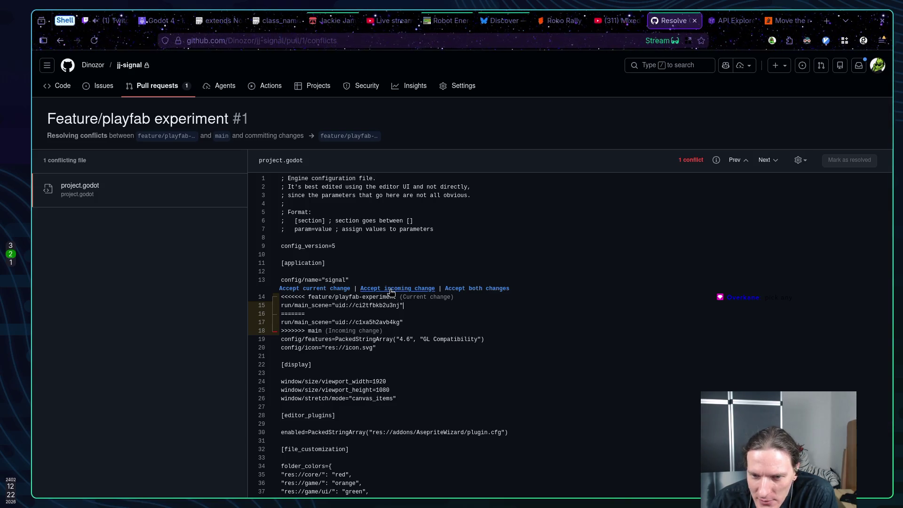
Keep main's run/main_scene line, mark project.godot resolved, and commit the merge.
{"action": "left_click", "coordinate": [391, 288]}
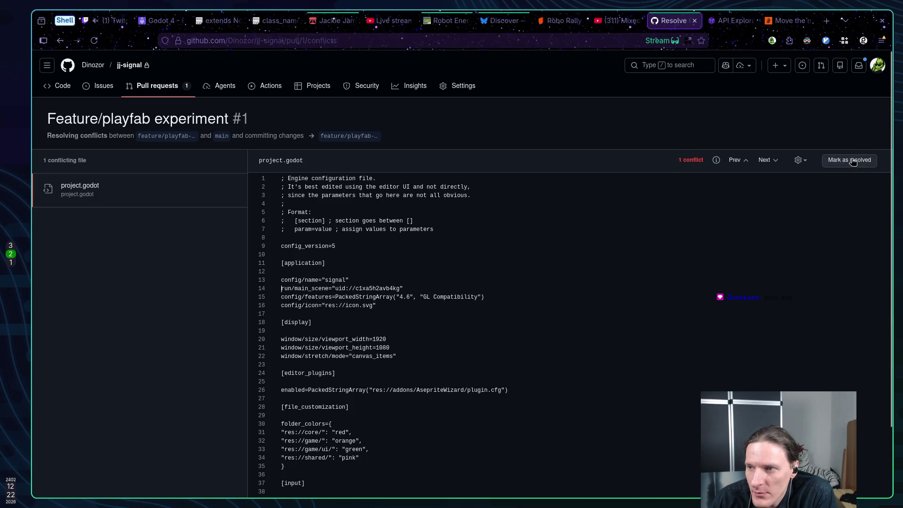
{"action": "scroll", "coordinate": [583, 238], "scroll_direction": "down", "scroll_amount": 3}
{"action": "scroll", "coordinate": [583, 237], "scroll_direction": "down", "scroll_amount": 3}
{"action": "scroll", "coordinate": [752, 145], "scroll_direction": "up", "scroll_amount": 2}
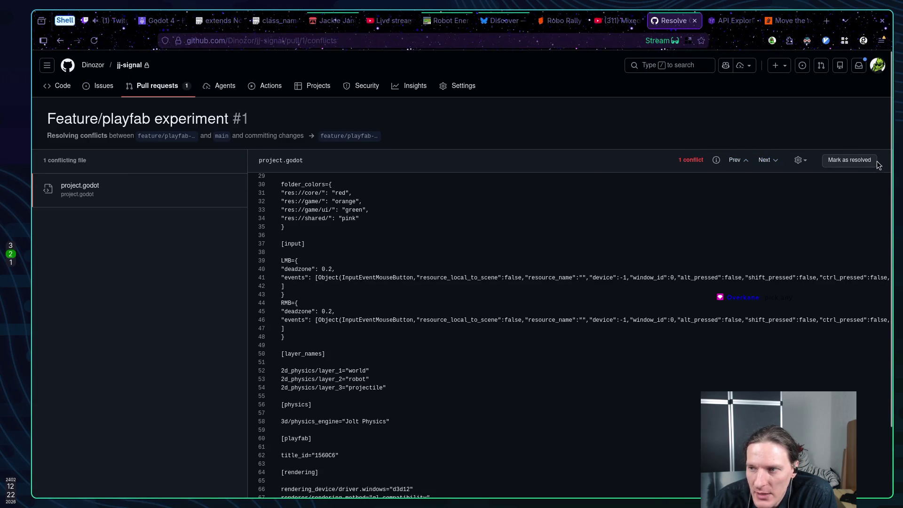
{"action": "left_click", "coordinate": [853, 162]}
{"action": "left_click", "coordinate": [840, 136]}
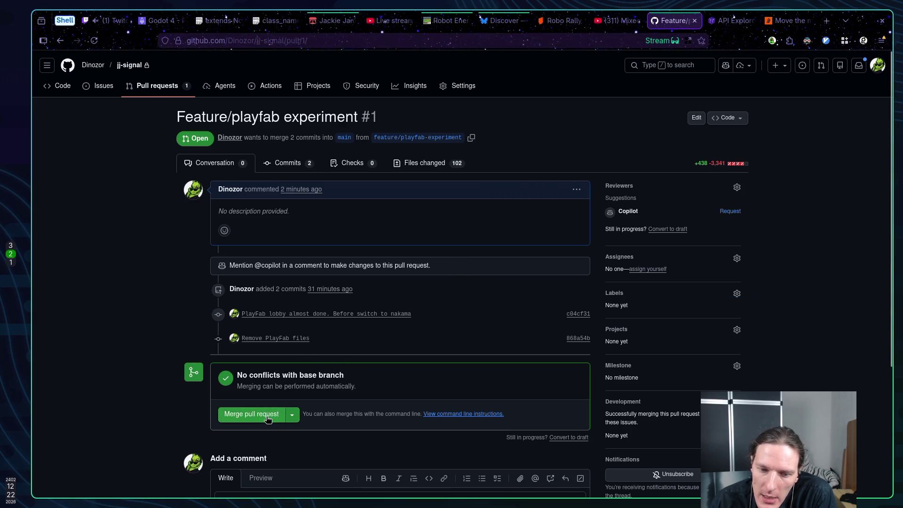
Merge and confirm pull request #1 into main, then go to the jj-signal Code tab.
{"action": "left_click", "coordinate": [266, 417]}
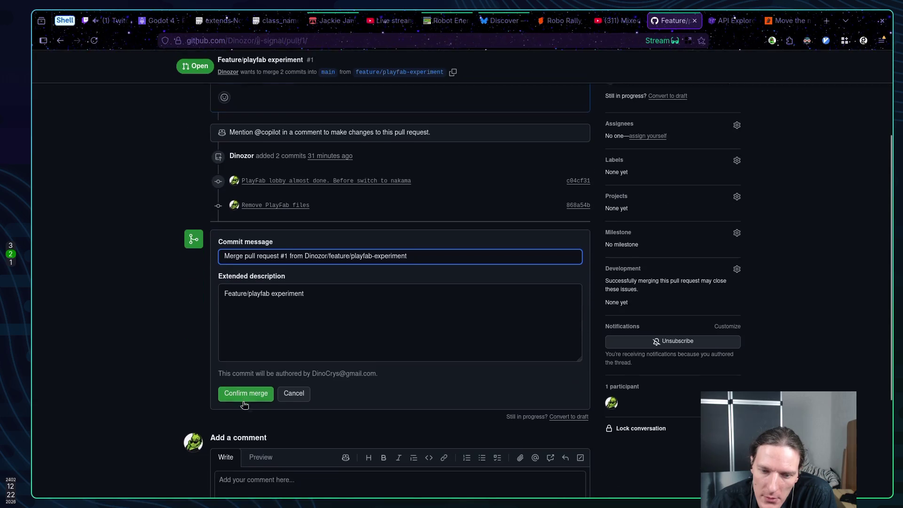
{"action": "left_click", "coordinate": [247, 397]}
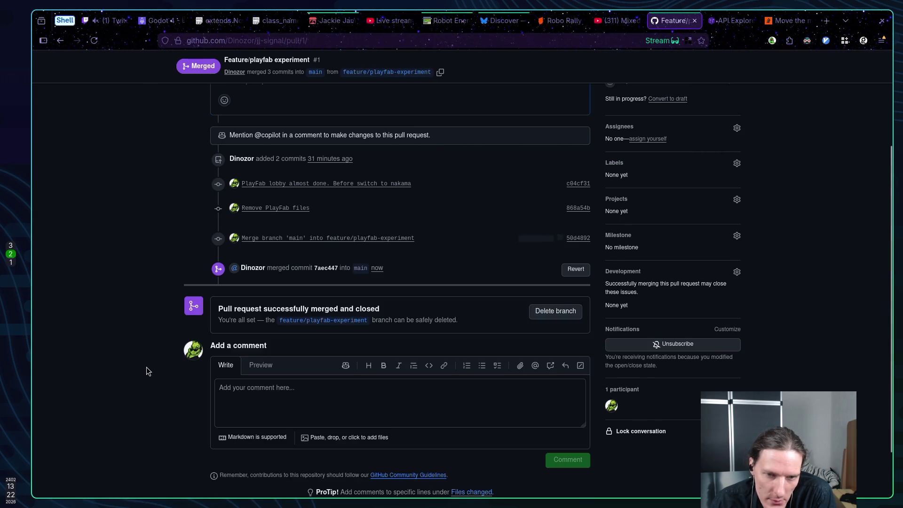
{"action": "scroll", "coordinate": [148, 366], "scroll_direction": "up", "scroll_amount": 3}
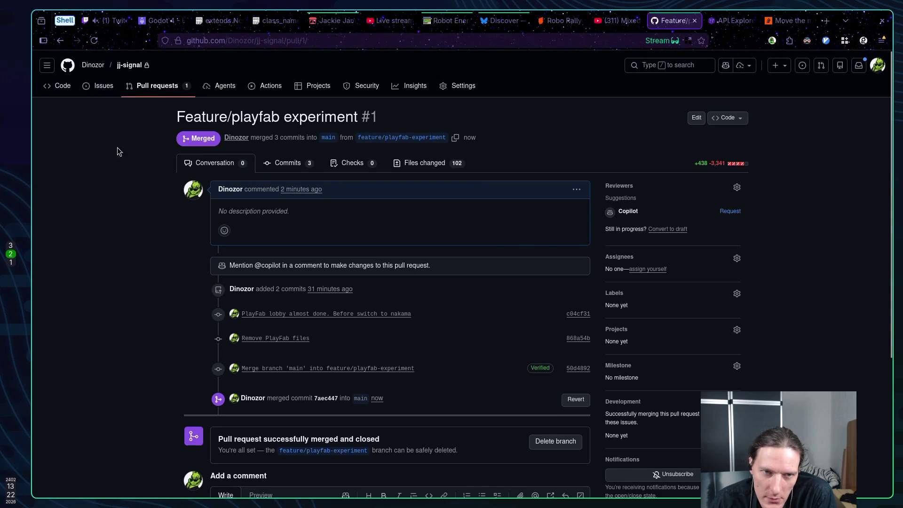
{"action": "left_click", "coordinate": [65, 89]}
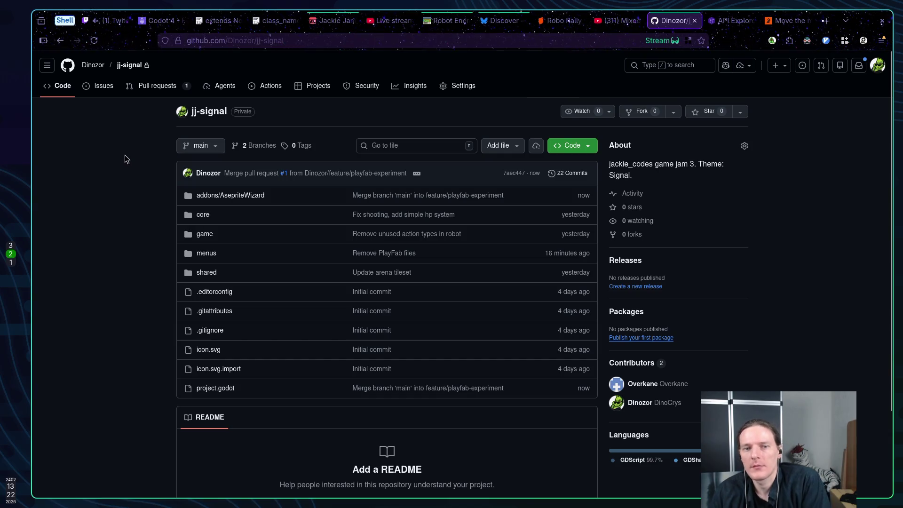
Run git pull on local main in the terminal, then return to the browser.
{"action": "key", "text": "super+1"}
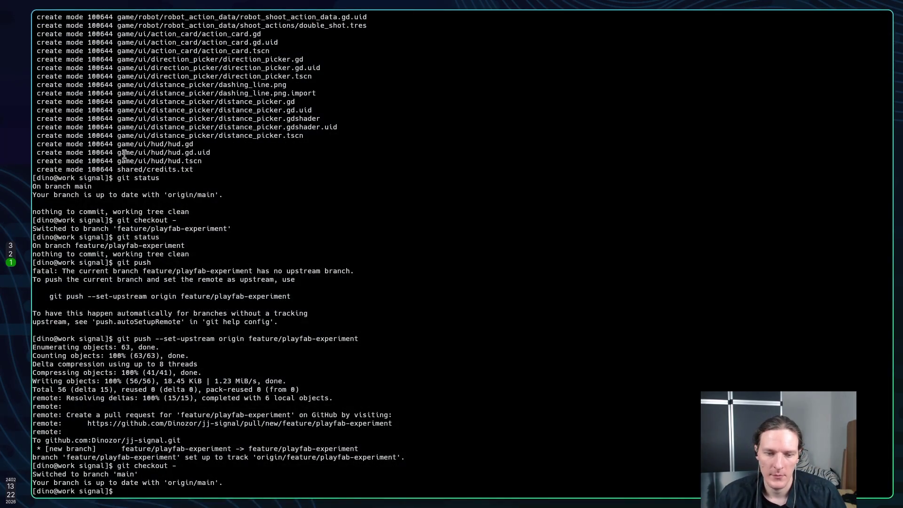
{"action": "type", "text": "git p"}
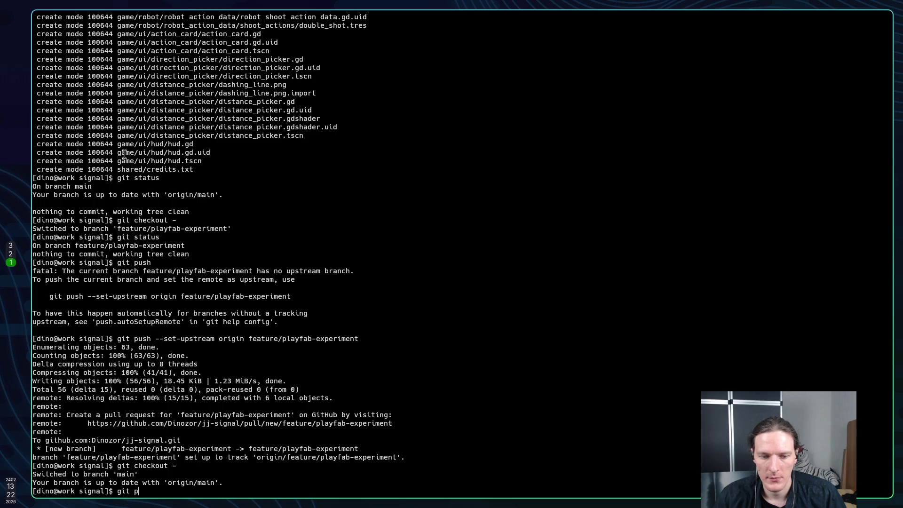
{"action": "type", "text": "ull"}
{"action": "key", "text": "Return"}
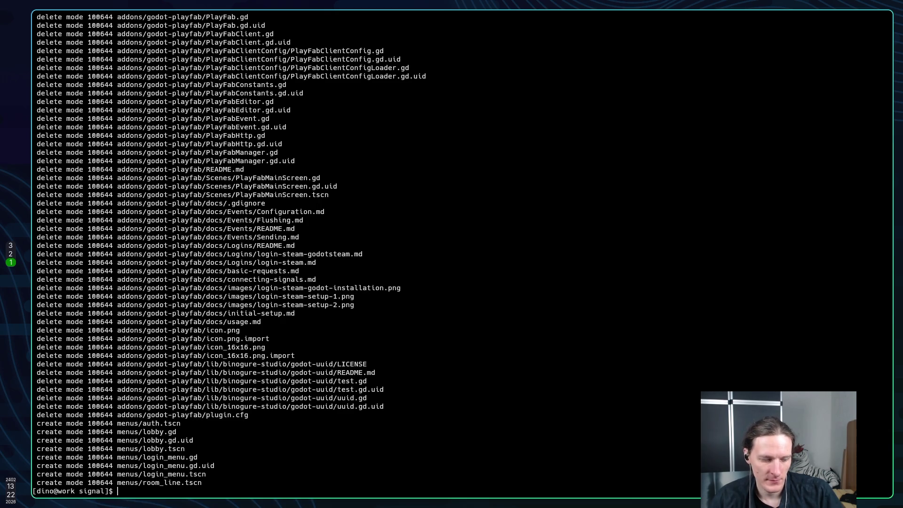
{"action": "key", "text": "super+2"}
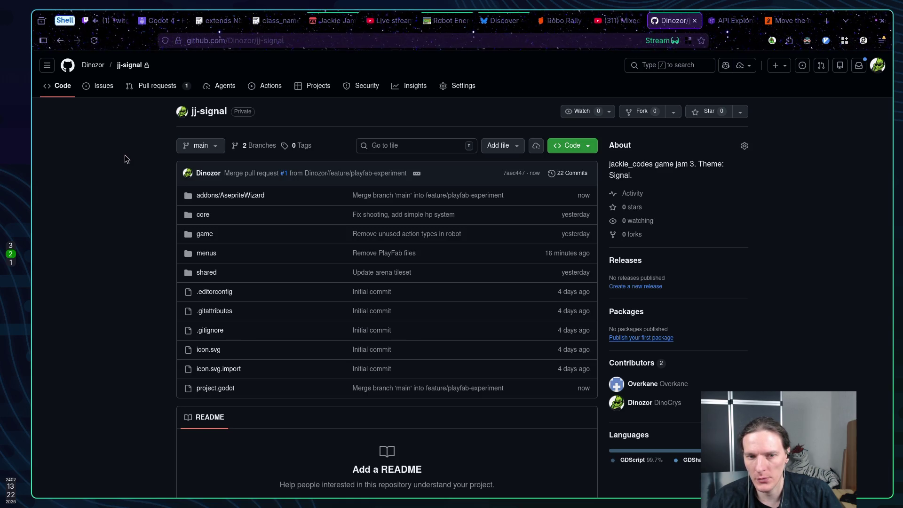
Launch Godot Engine on empty workspace 5 and open the signal project.
{"action": "key", "text": "super+5"}
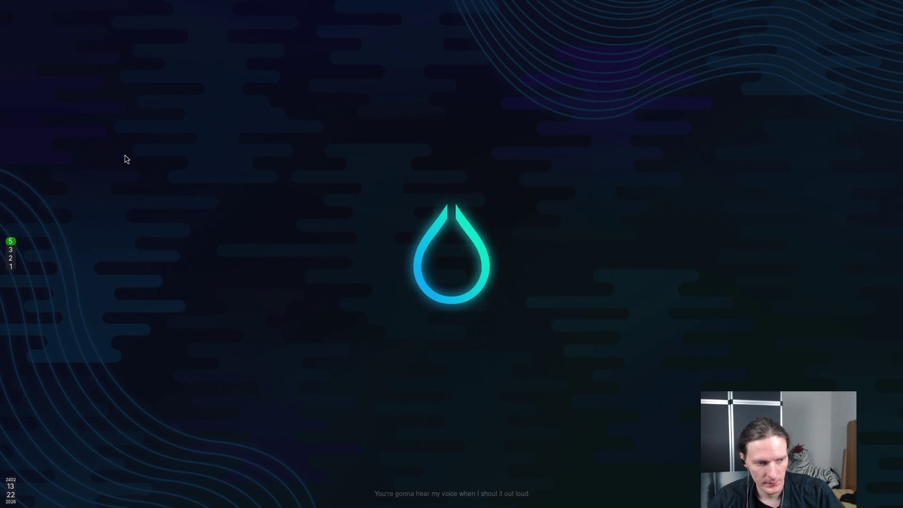
{"action": "key", "text": "super+d"}
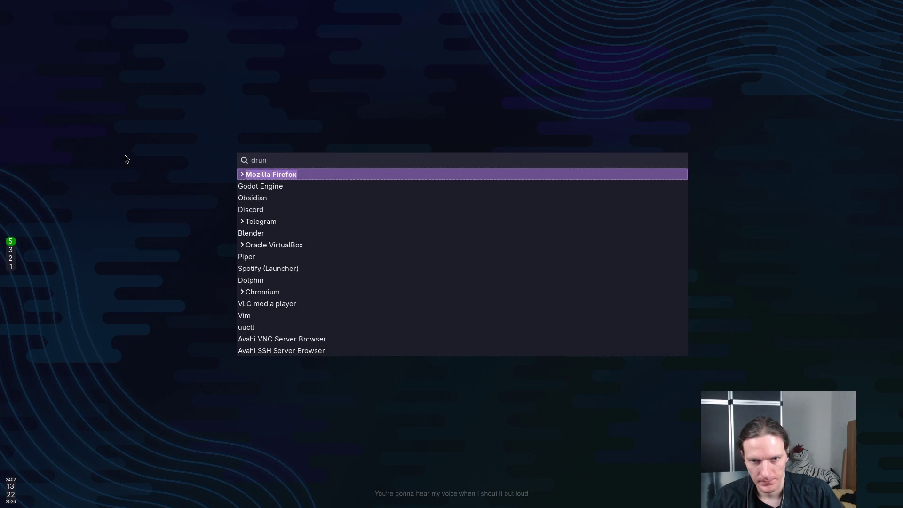
{"action": "key", "text": "Return"}
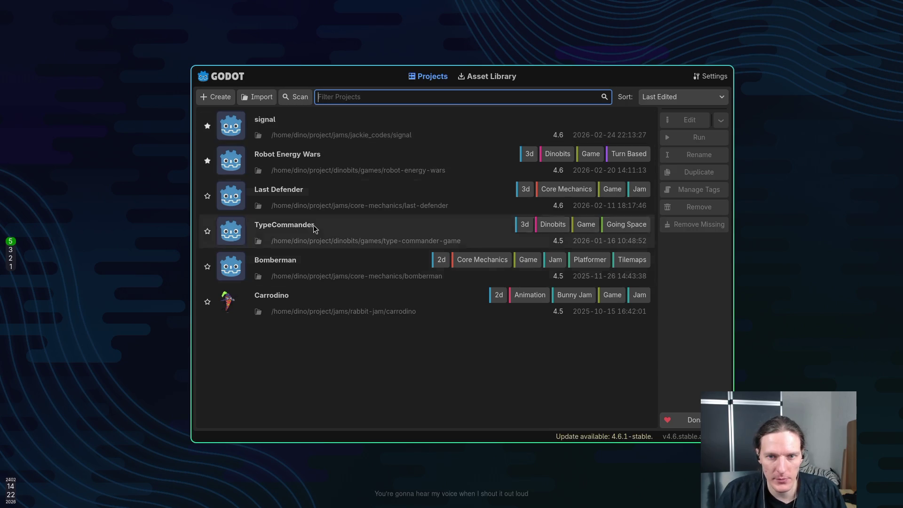
{"action": "double_click", "coordinate": [322, 126]}
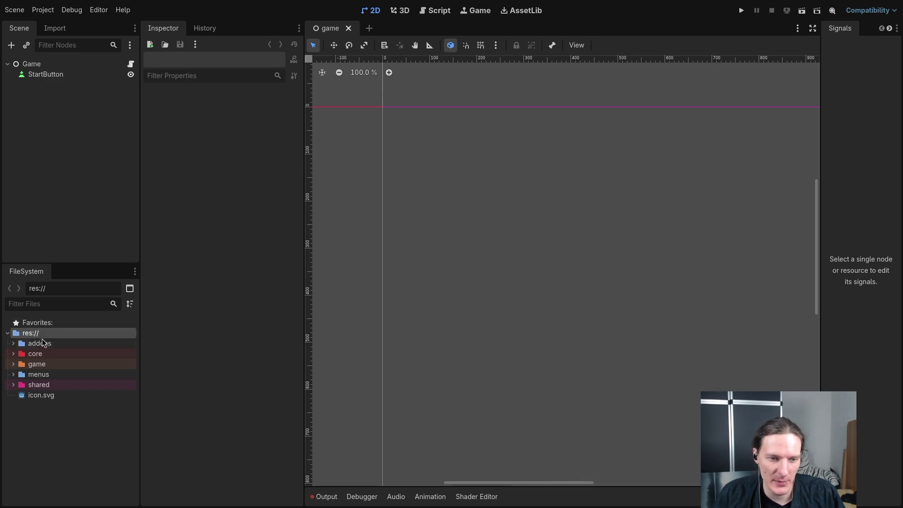
Expand menus in the FileSystem dock to confirm the auth, lobby, login_menu and room_line scenes.
{"action": "left_click", "coordinate": [13, 374]}
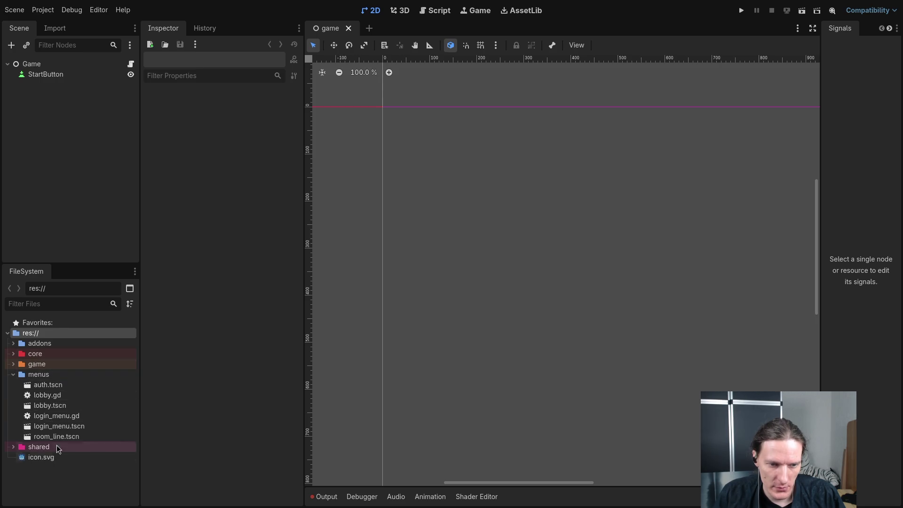
{"action": "left_click", "coordinate": [13, 364]}
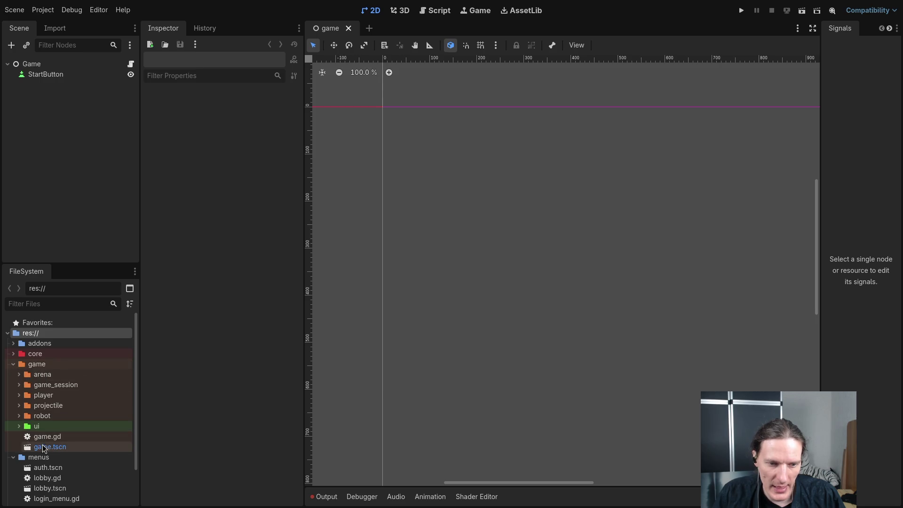
{"action": "left_click", "coordinate": [13, 364]}
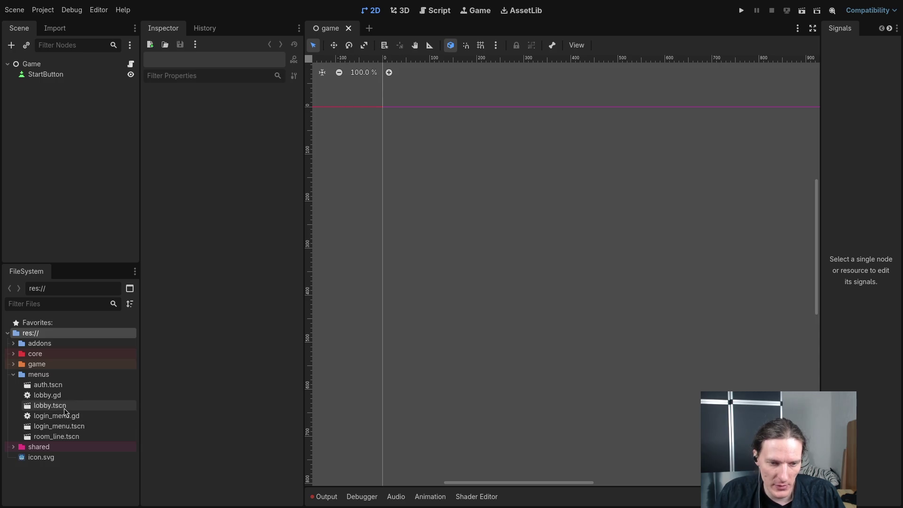
{"action": "key", "text": "super+1"}
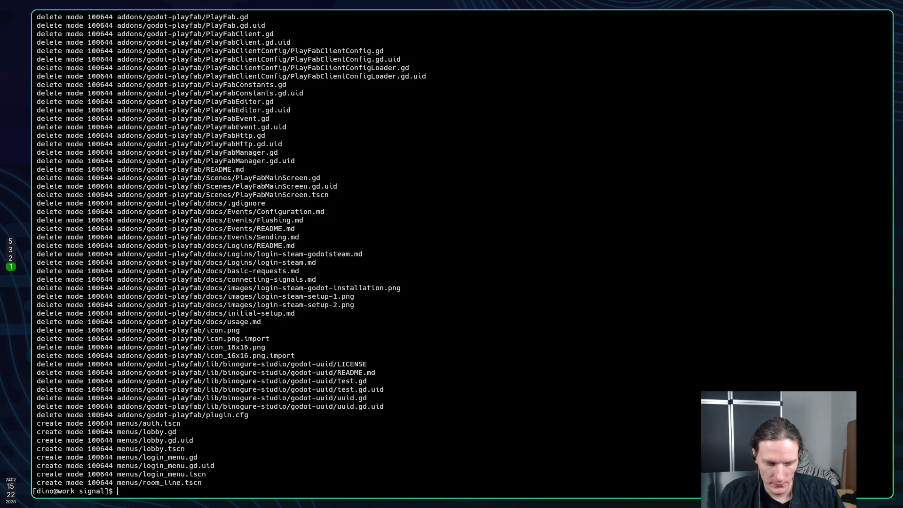
{"action": "key", "text": "super+2"}
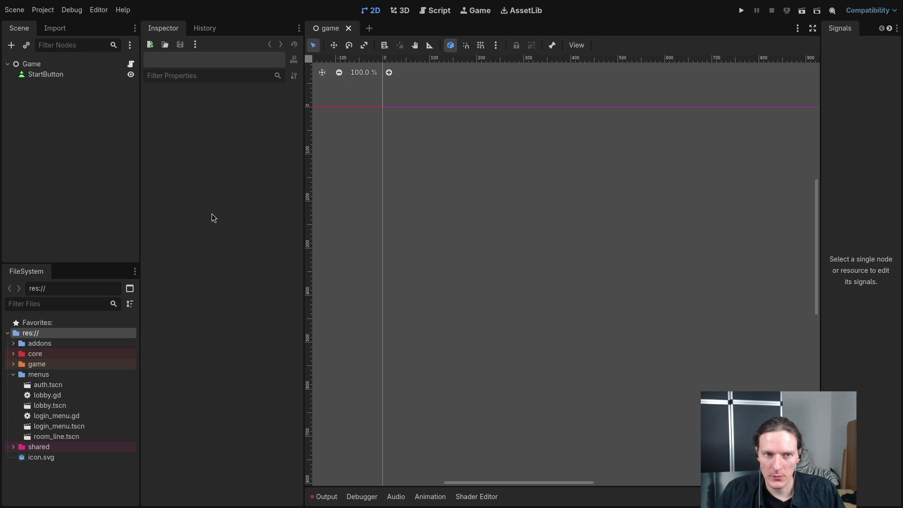
{"action": "key", "text": "super+2"}
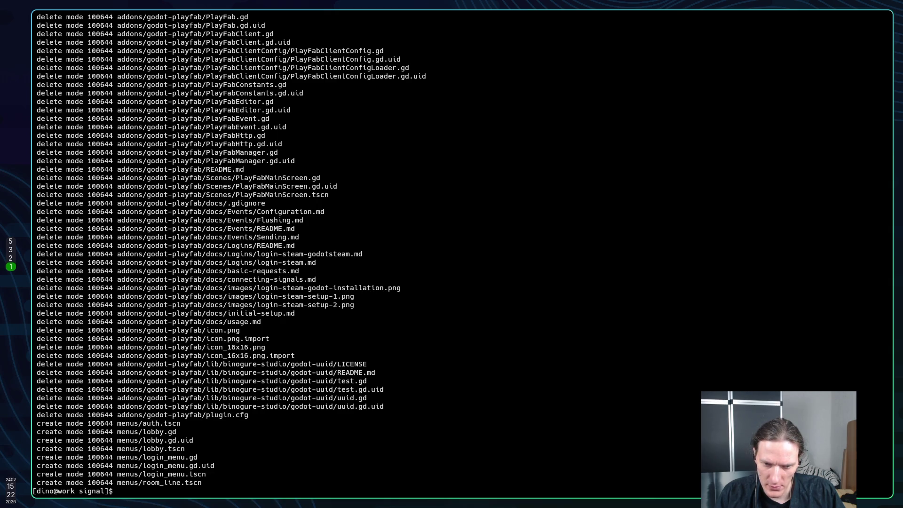
{"action": "key", "text": "super+2"}
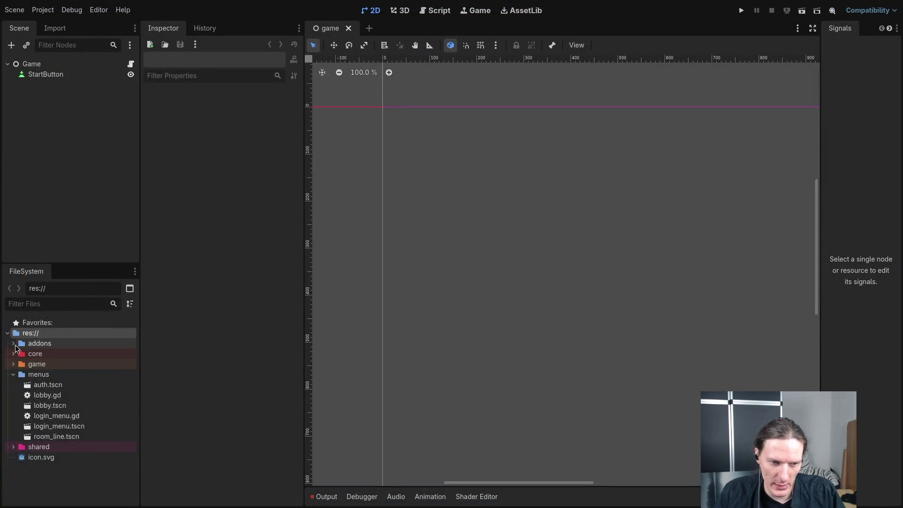
{"action": "left_click", "coordinate": [14, 344]}
{"action": "left_click", "coordinate": [13, 344]}
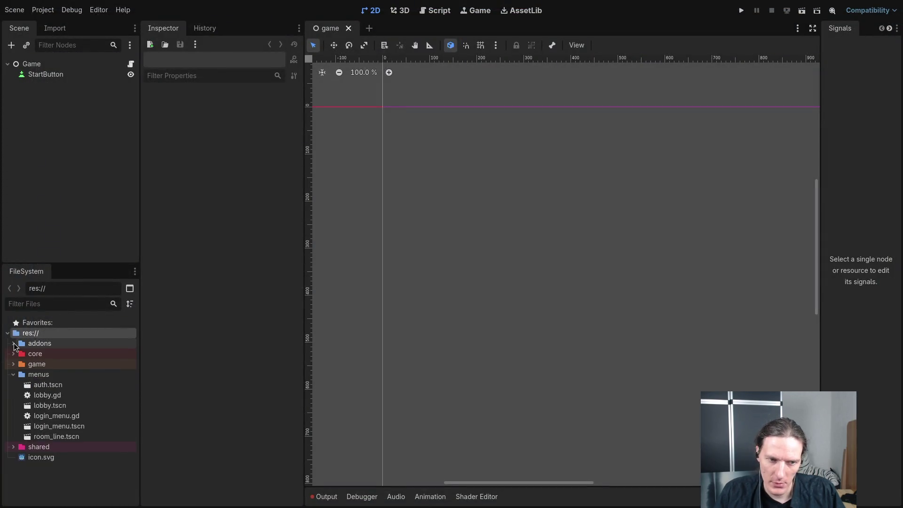
{"action": "key", "text": "super+1"}
{"action": "left_click_drag", "start_coordinate": [62, 389], "coordinate": [224, 405]}
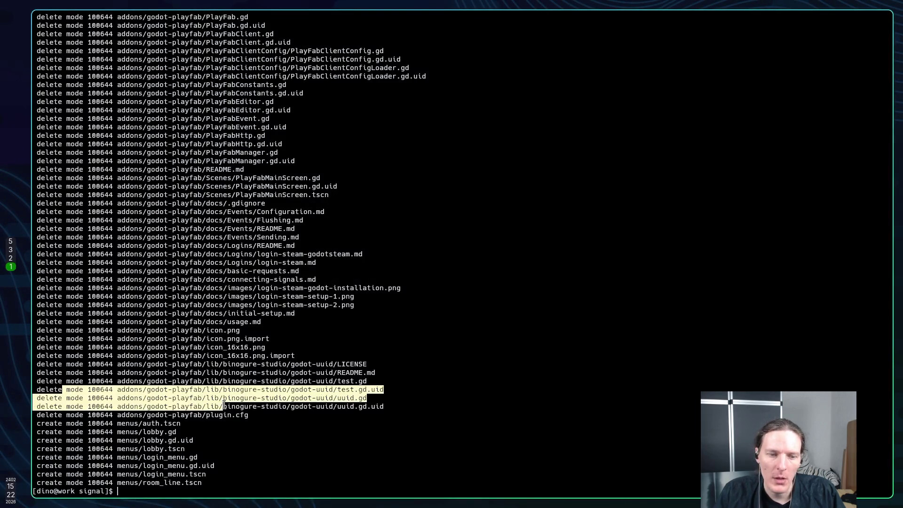
{"action": "left_click", "coordinate": [223, 406]}
{"action": "left_click_drag", "start_coordinate": [60, 383], "coordinate": [200, 407]}
{"action": "left_click", "coordinate": [156, 410]}
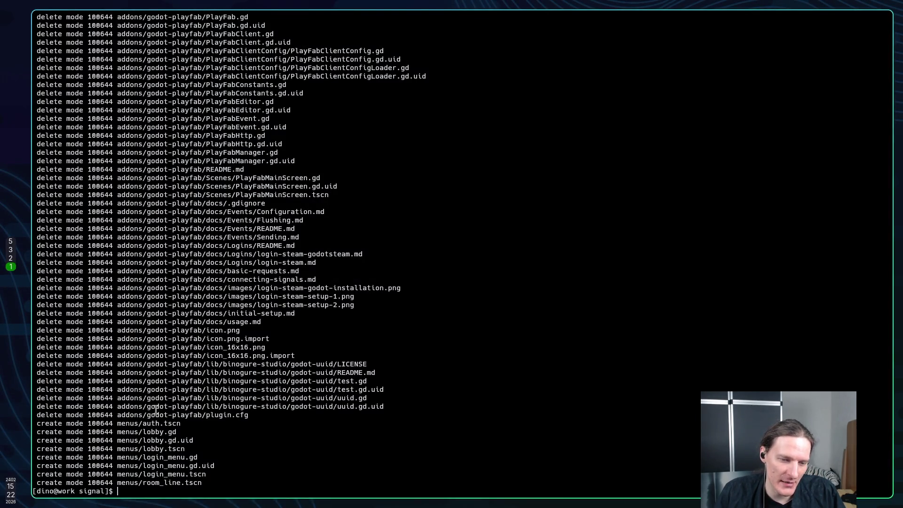
{"action": "left_click_drag", "start_coordinate": [42, 392], "coordinate": [88, 398]}
{"action": "left_click_drag", "start_coordinate": [189, 406], "coordinate": [201, 406]}
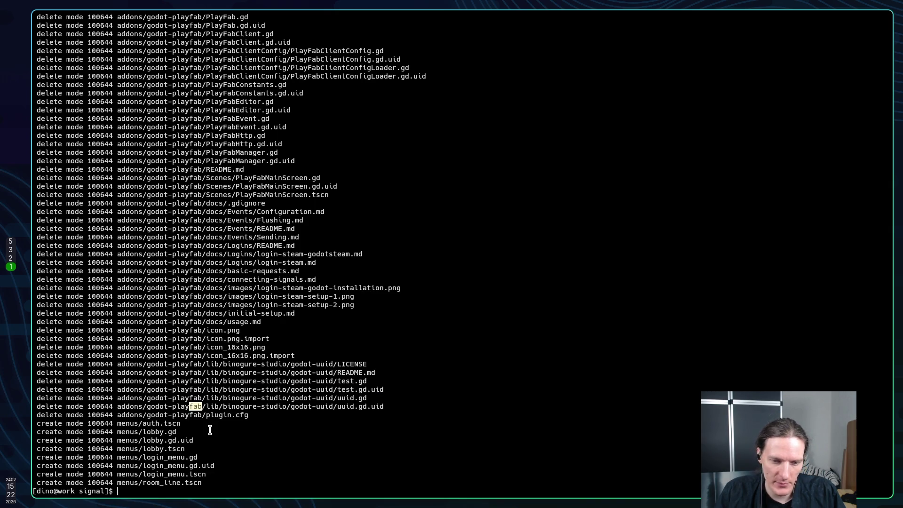
{"action": "key", "text": "super+2"}
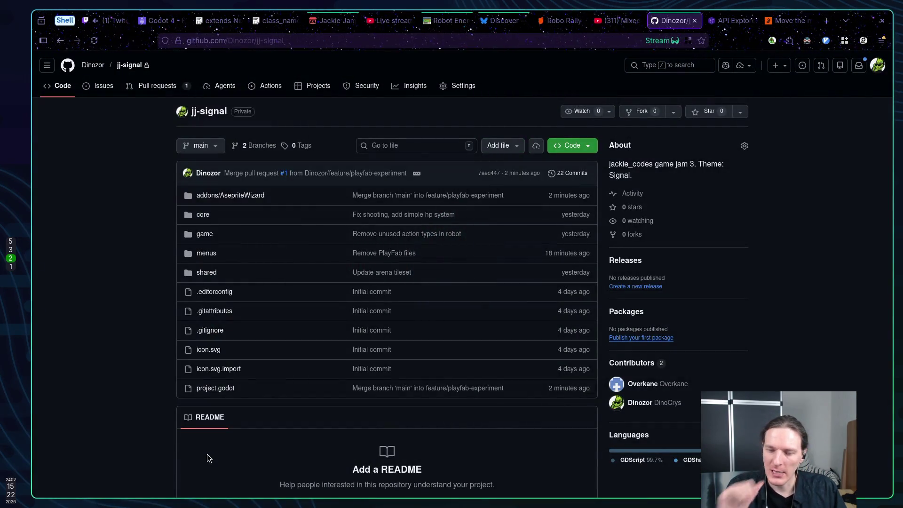
{"action": "key", "text": "super+1"}
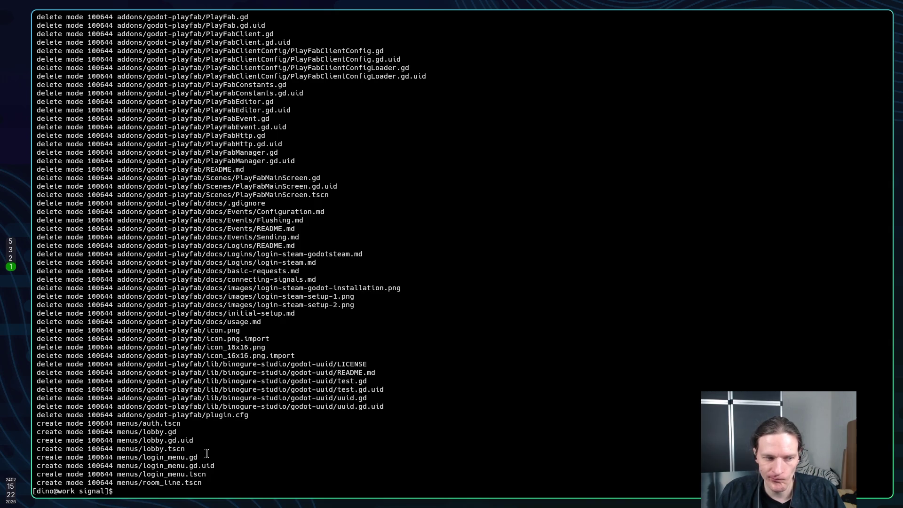
{"action": "type", "text": "git che"}
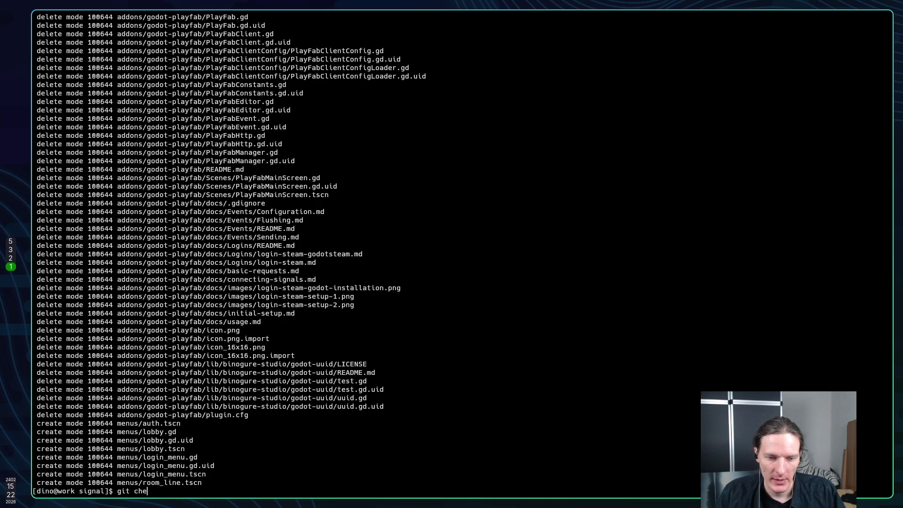
{"action": "type", "text": "ckout "}
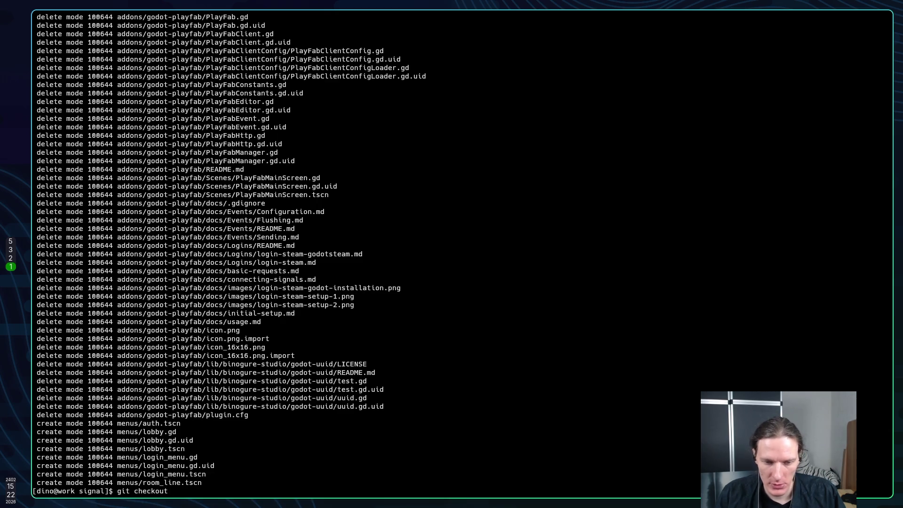
{"action": "type", "text": "-b fewa"}
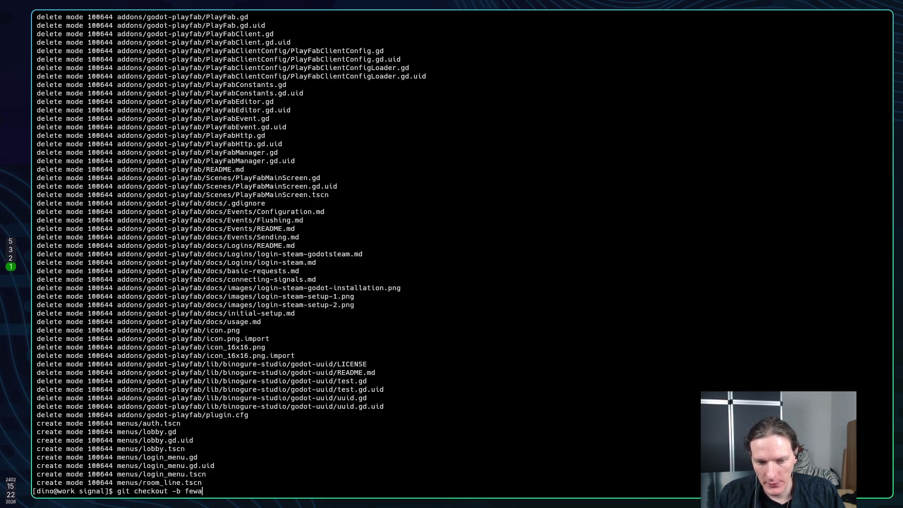
{"action": "key", "text": "BackSpace"}
{"action": "key", "text": "BackSpace"}
{"action": "type", "text": "ature"}
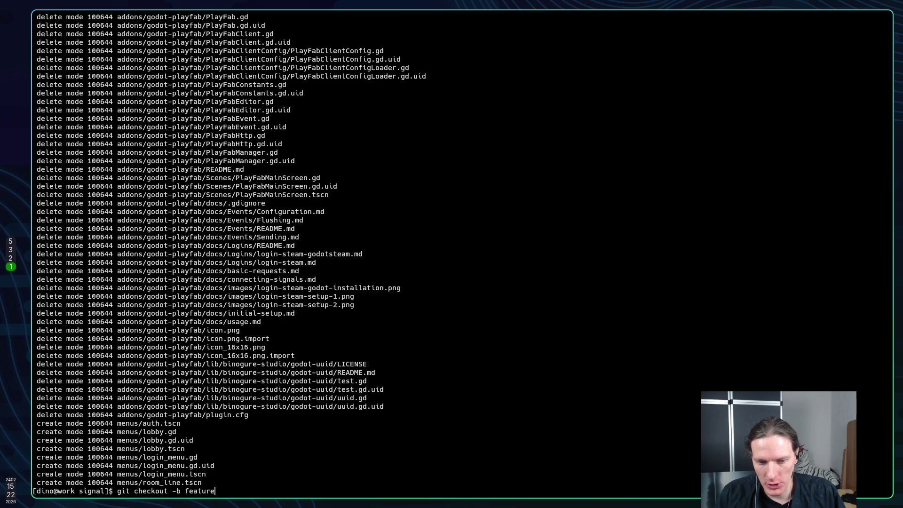
{"action": "key", "text": "BackSpace"}
{"action": "key", "text": "BackSpace"}
{"action": "key", "text": "BackSpace"}
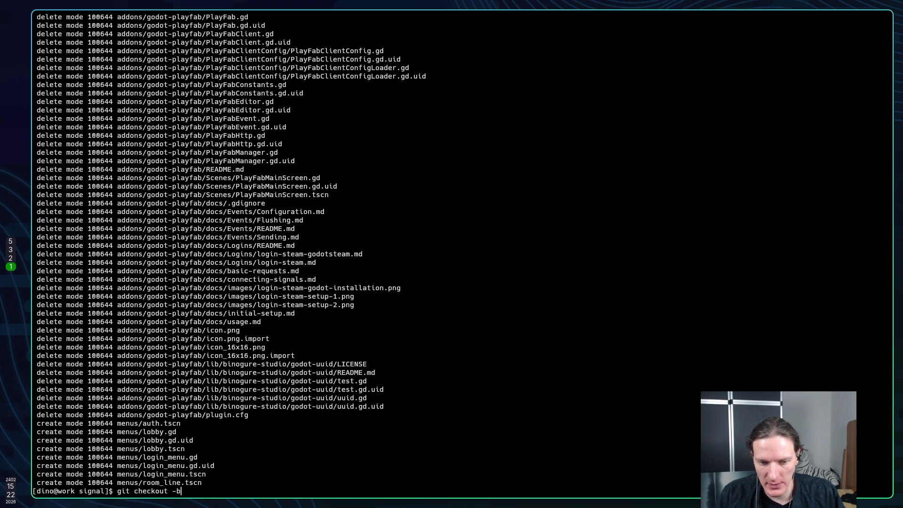
{"action": "key", "text": "super+2"}
{"action": "key", "text": "super+3"}
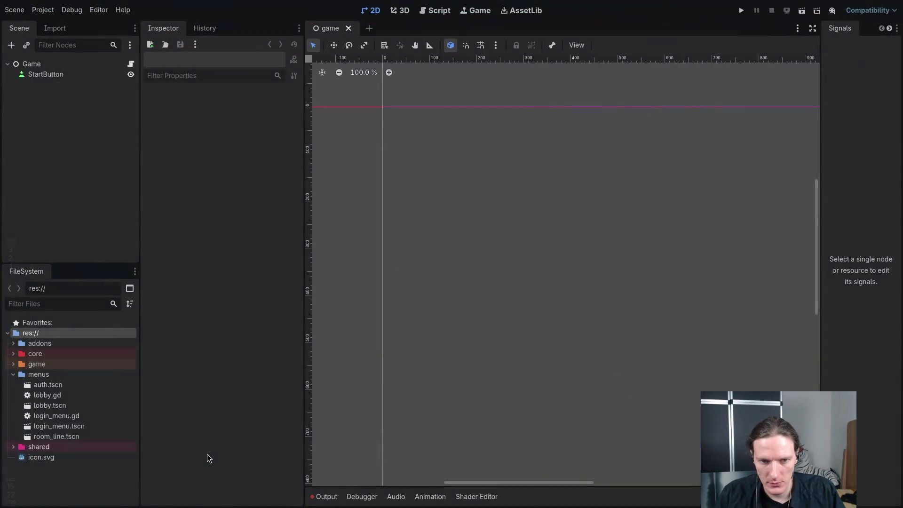
Select login_menu.gd and review the PlayFab parse errors in the Output panel.
{"action": "left_click", "coordinate": [54, 416]}
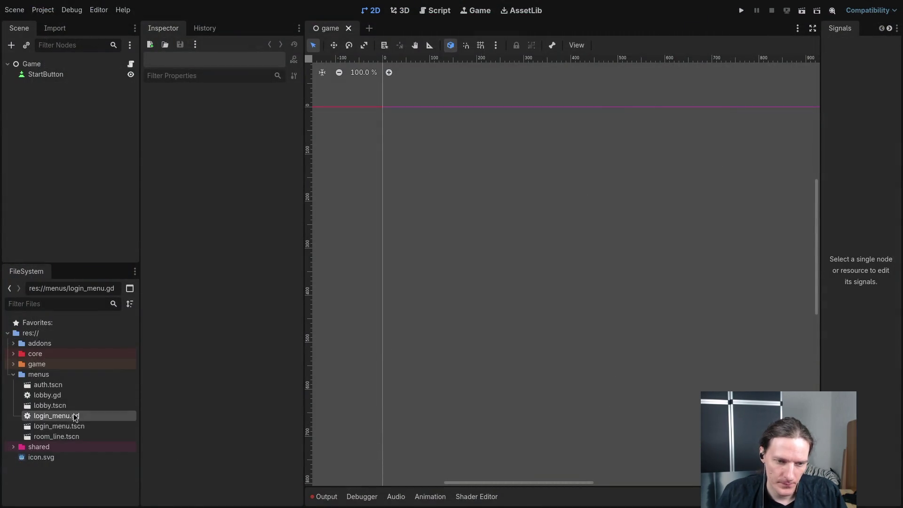
{"action": "left_click", "coordinate": [323, 496]}
{"action": "scroll", "coordinate": [430, 440], "scroll_direction": "up", "scroll_amount": 8}
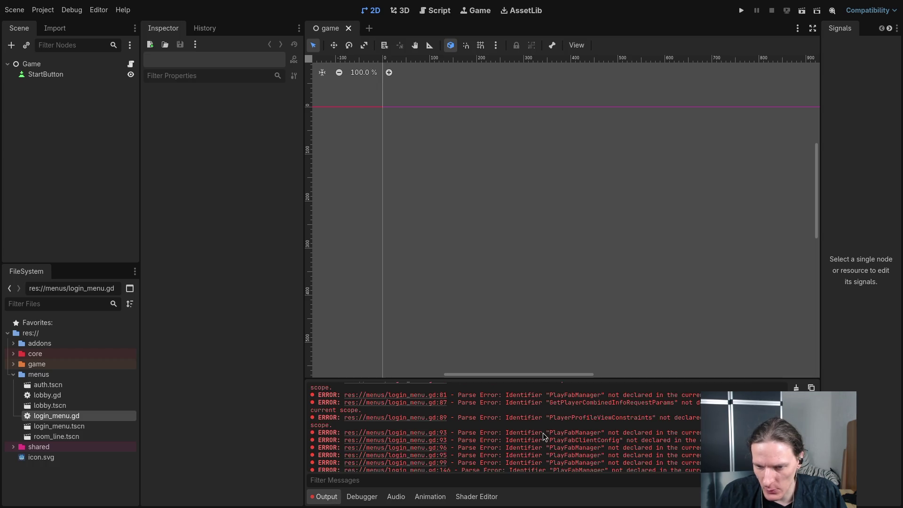
{"action": "scroll", "coordinate": [538, 439], "scroll_direction": "up", "scroll_amount": 10}
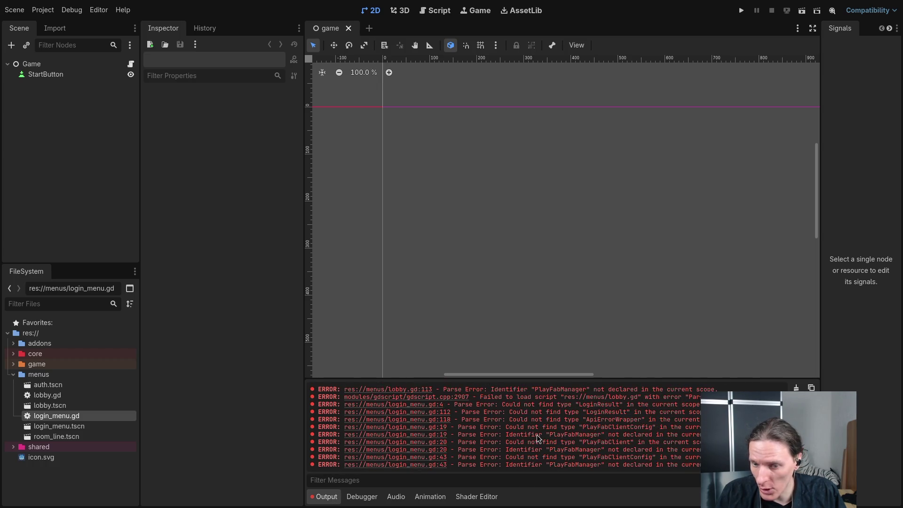
{"action": "scroll", "coordinate": [539, 439], "scroll_direction": "up", "scroll_amount": 10}
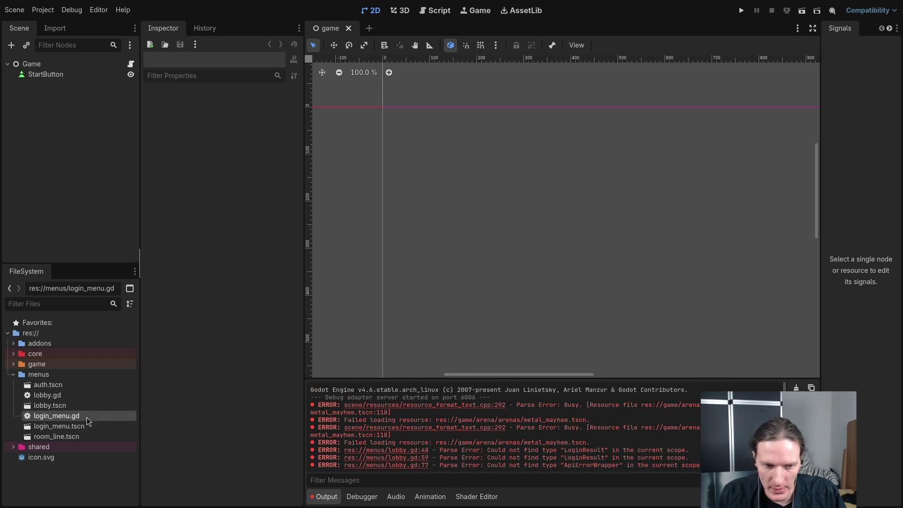
Open the auth.tscn scene and look over lobby.gd and room_line.tscn in menus.
{"action": "left_click", "coordinate": [42, 374]}
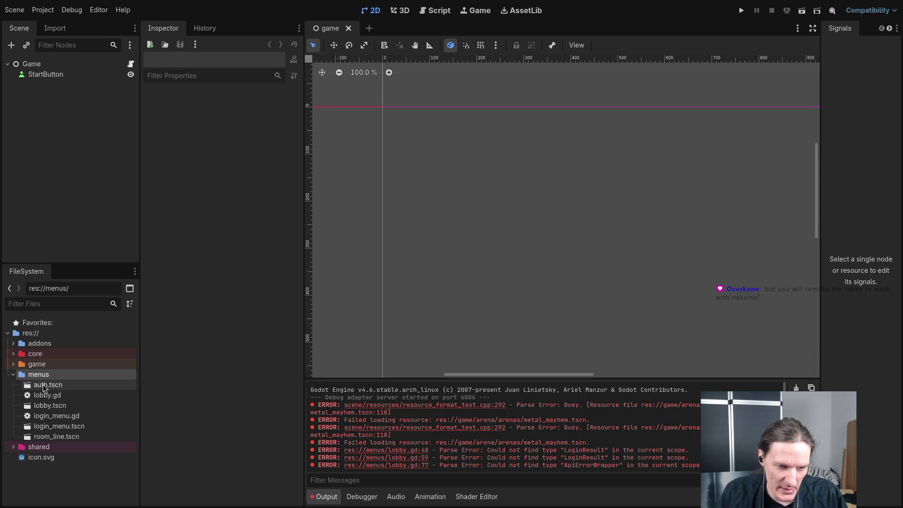
{"action": "left_click", "coordinate": [42, 386]}
{"action": "double_click", "coordinate": [42, 387]}
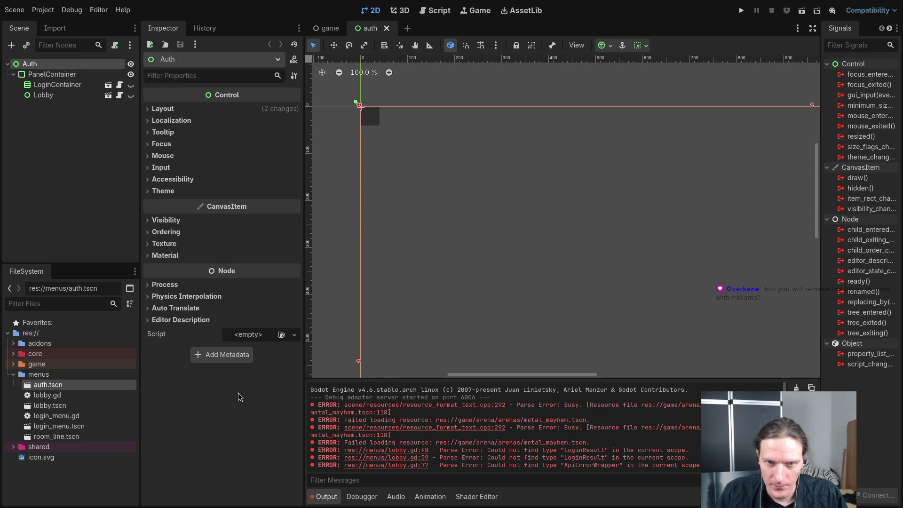
{"action": "left_click", "coordinate": [47, 395]}
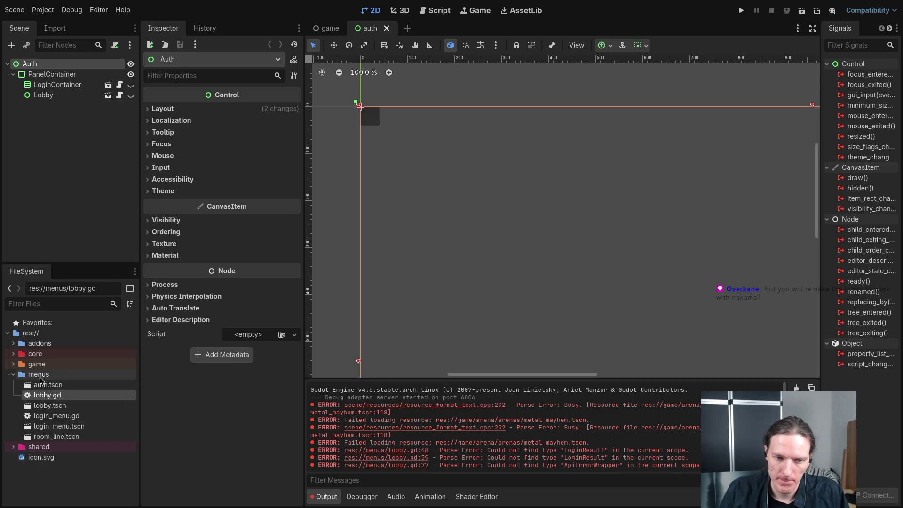
{"action": "left_click", "coordinate": [58, 436]}
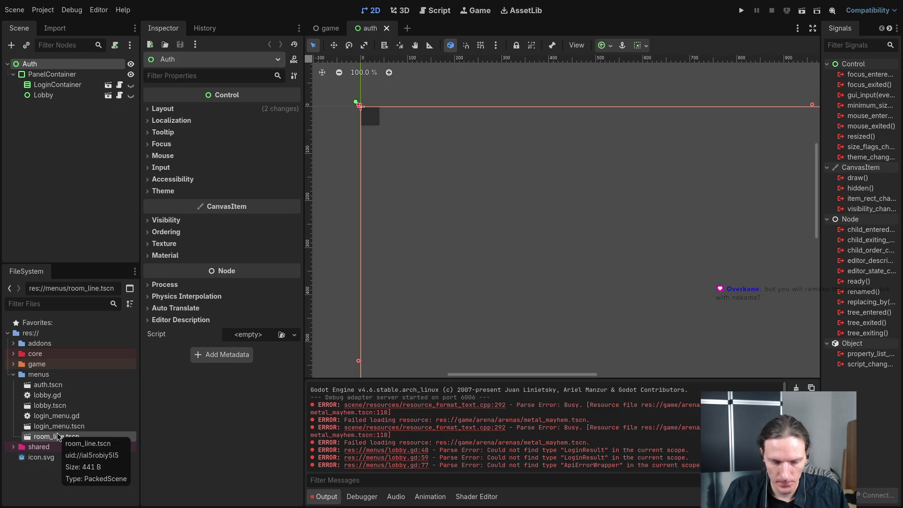
Collapse the menus folder, dismiss its context menu without changes, and return to the terminal.
{"action": "left_click", "coordinate": [38, 374]}
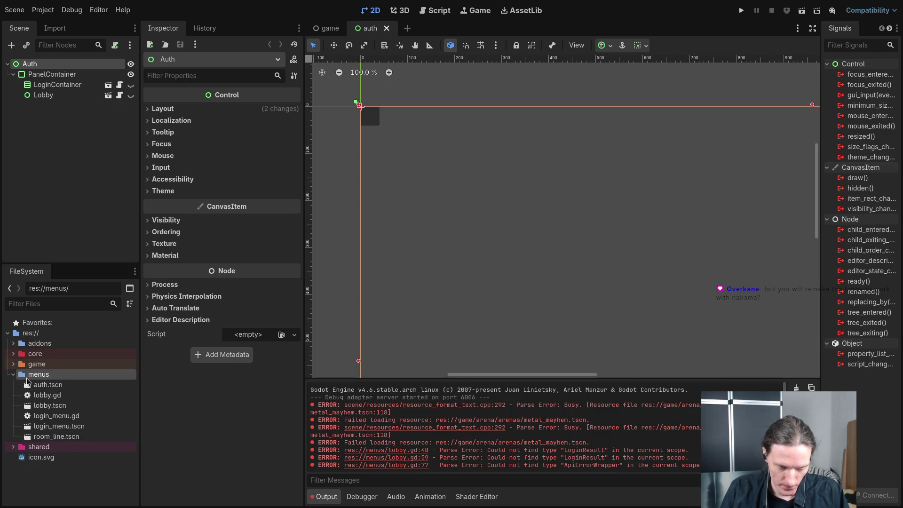
{"action": "double_click", "coordinate": [42, 379]}
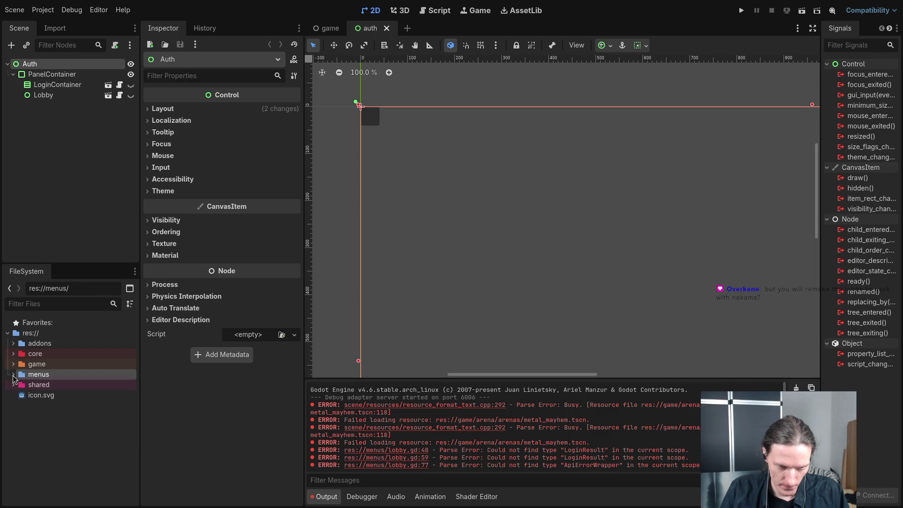
{"action": "right_click", "coordinate": [45, 375]}
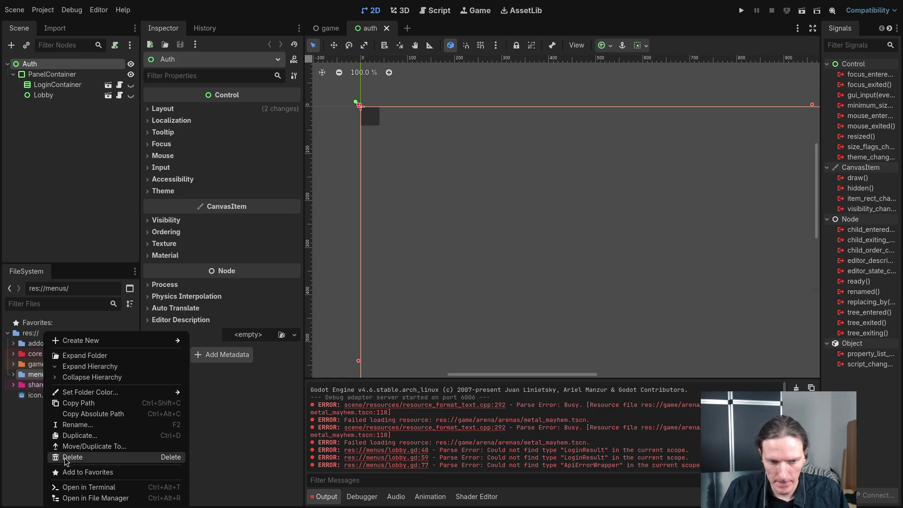
{"action": "left_click", "coordinate": [29, 451]}
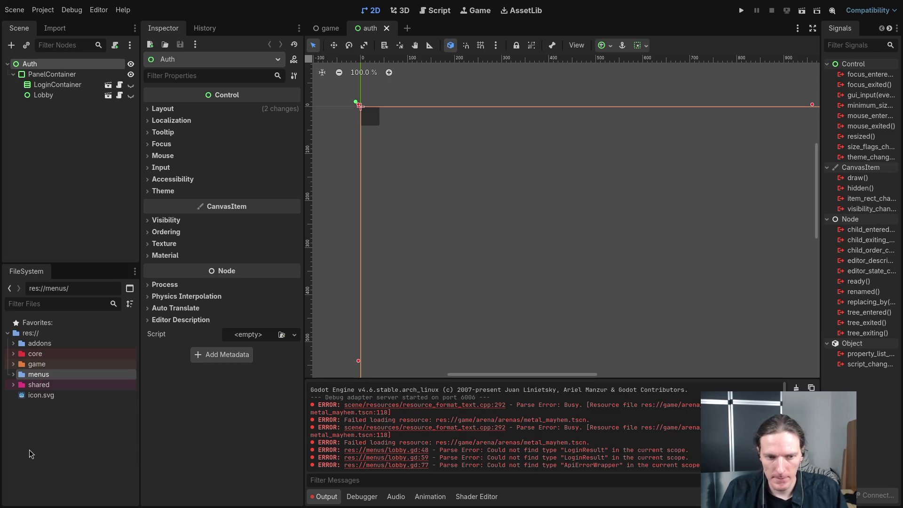
{"action": "key", "text": "super+1"}
{"action": "type", "text": "mv me"}
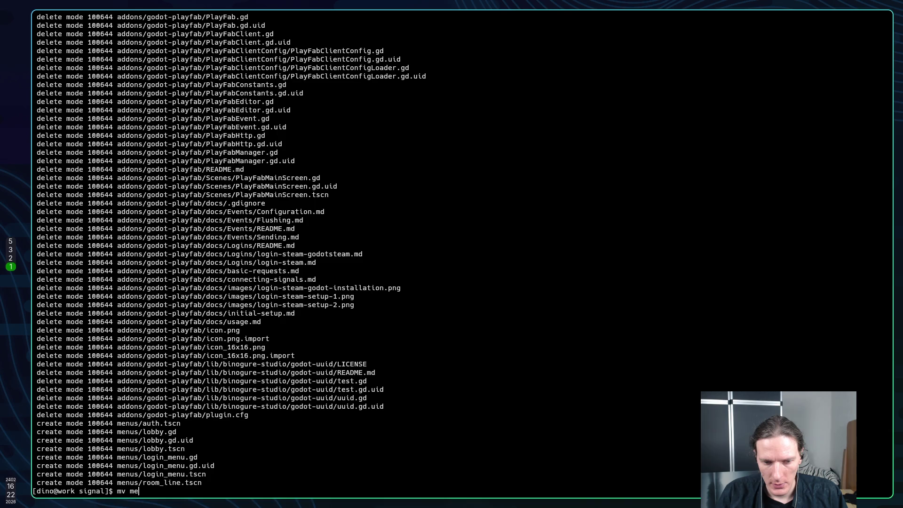
Move the menus folder to ../temp_menus with mv and check git status.
{"action": "type", "text": "nus ../t"}
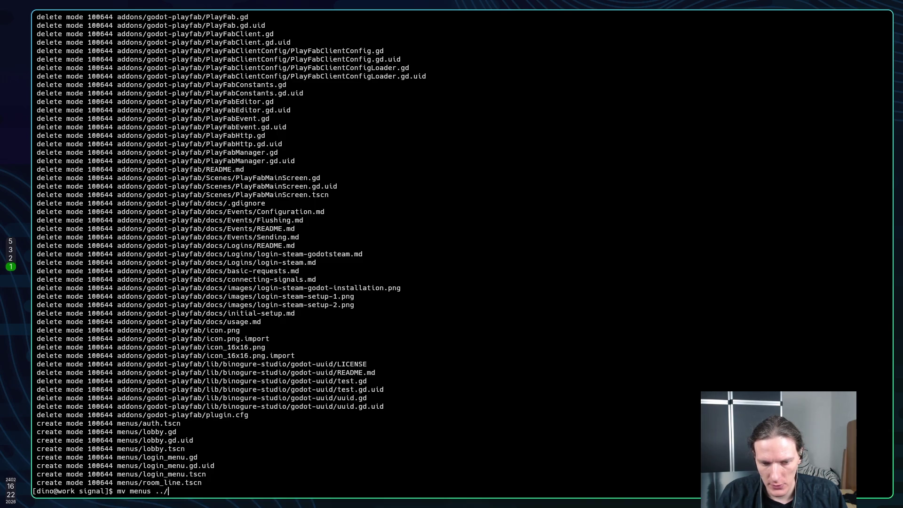
{"action": "type", "text": "emp_m"}
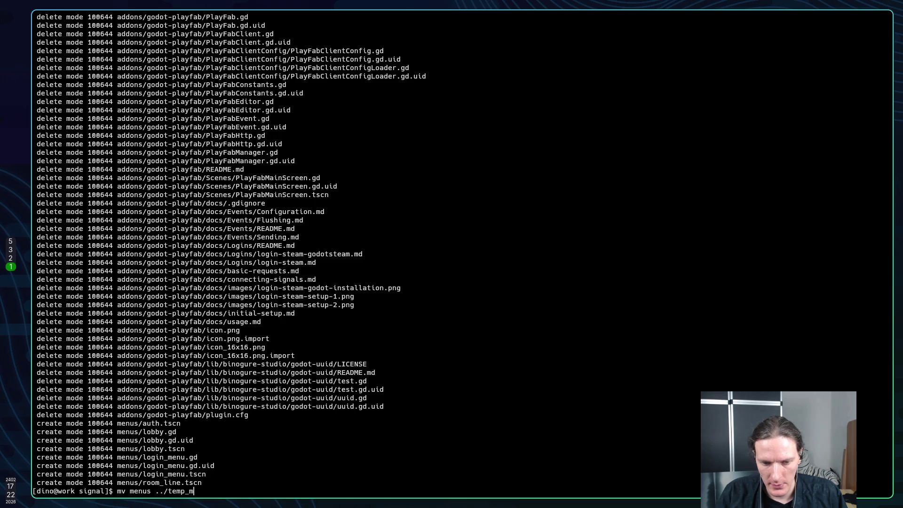
{"action": "type", "text": "enus"}
{"action": "key", "text": "Return"}
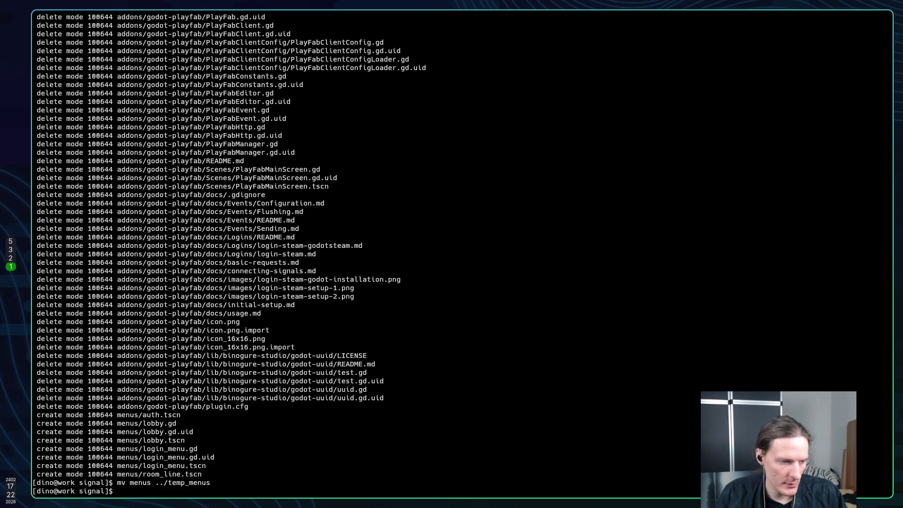
{"action": "type", "text": "git st"}
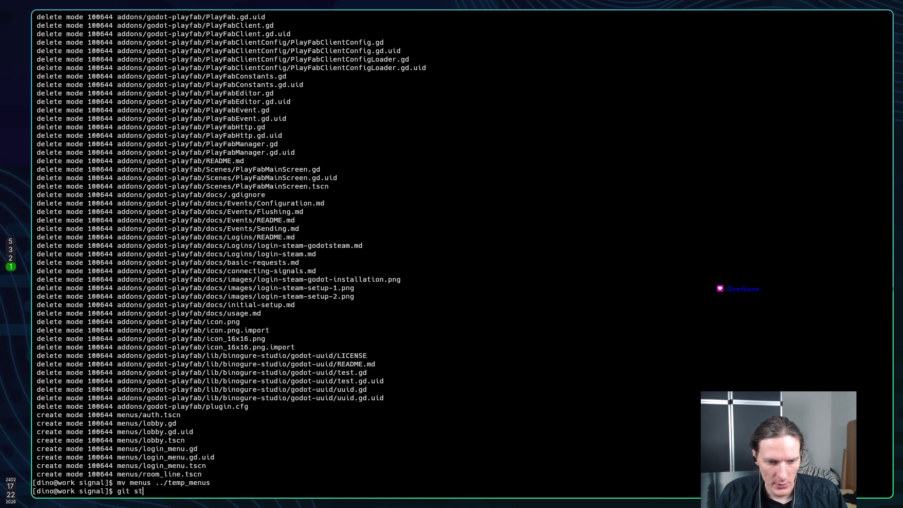
{"action": "type", "text": "taua"}
{"action": "type", "text": "atu"}
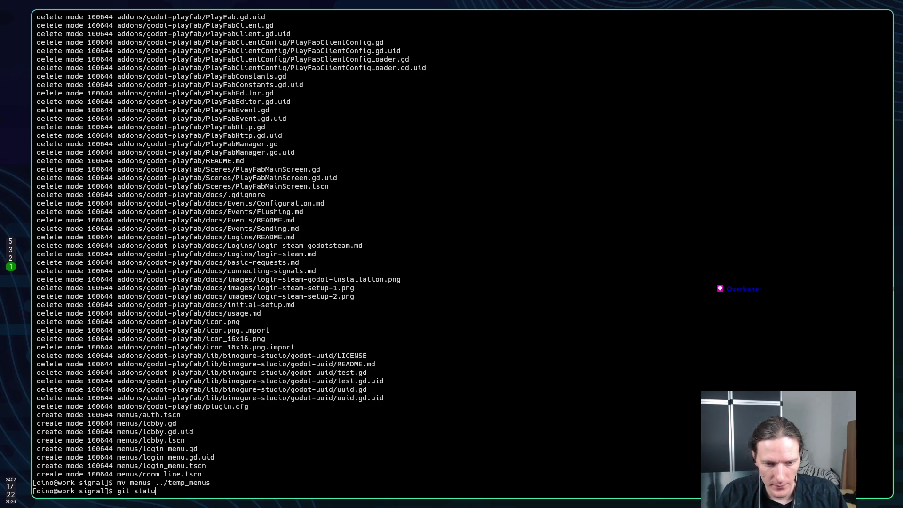
{"action": "type", "text": "s"}
{"action": "key", "text": "Return"}
{"action": "key", "text": "super+2"}
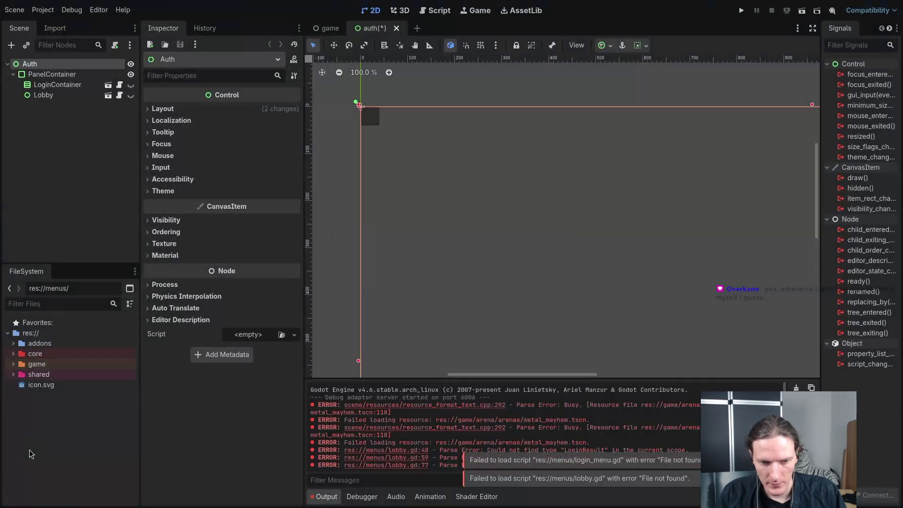
Test-run the game from its Start screen, stop it, and leave the auth scene unsaved.
{"action": "key", "text": "F5"}
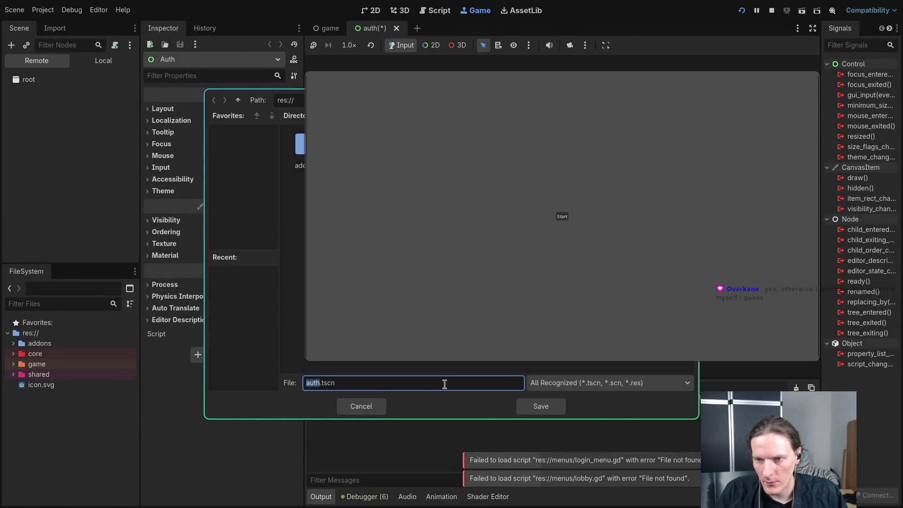
{"action": "left_click", "coordinate": [560, 218]}
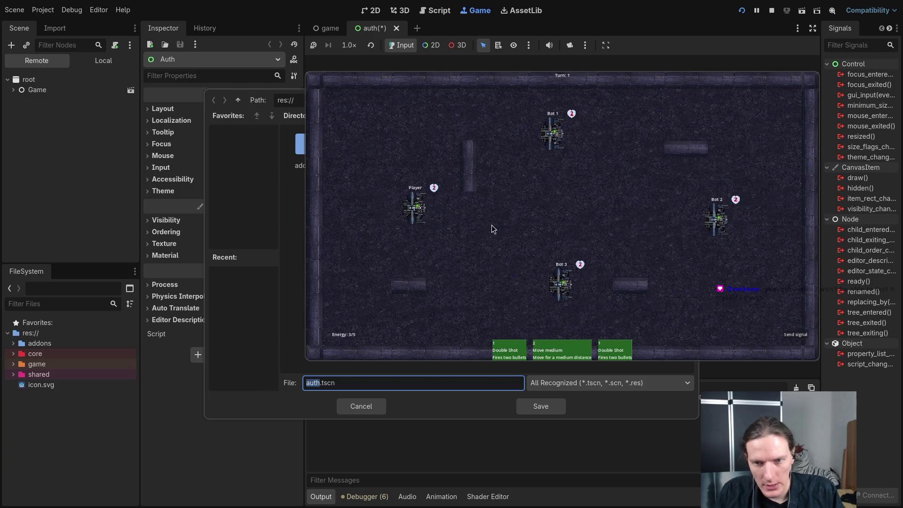
{"action": "key", "text": "Escape"}
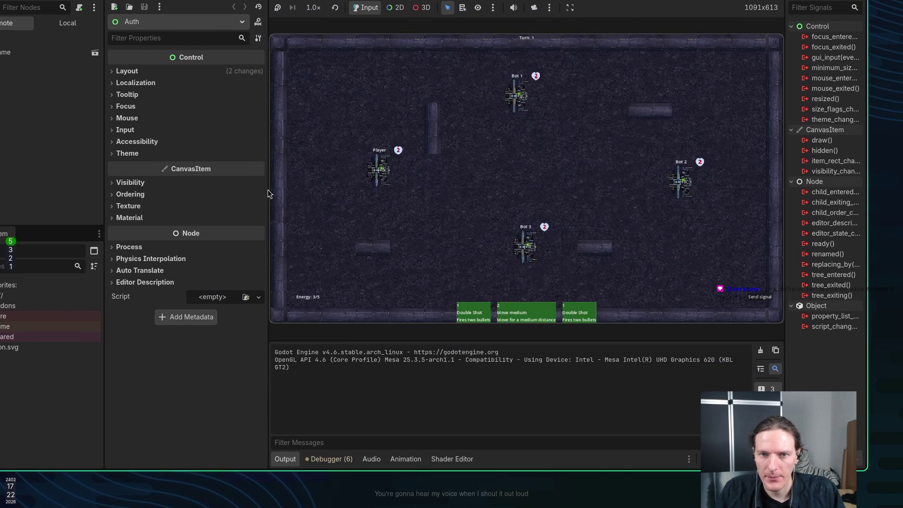
{"action": "key", "text": "F8"}
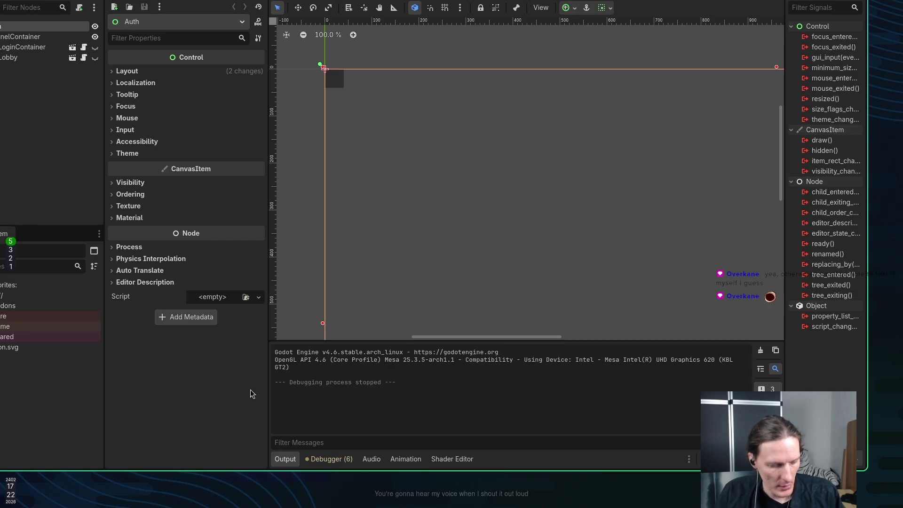
{"action": "key", "text": "ctrl+s"}
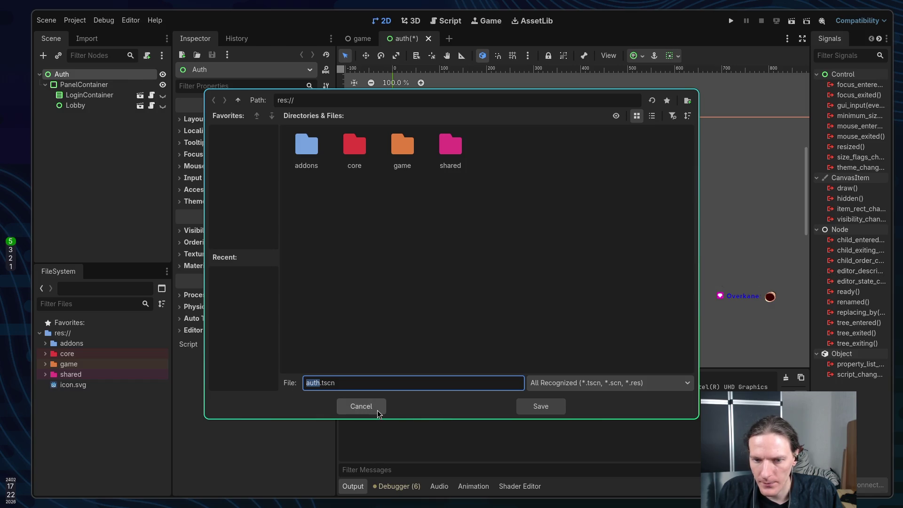
{"action": "left_click", "coordinate": [361, 407]}
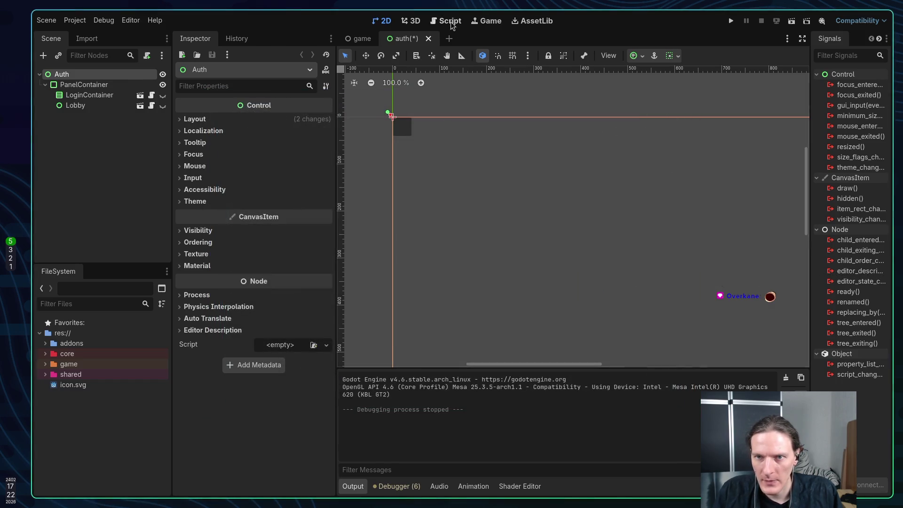
Discard the auth scene, enable 10 multiple run instances, and launch the project.
{"action": "left_click", "coordinate": [428, 38]}
{"action": "left_click", "coordinate": [398, 283]}
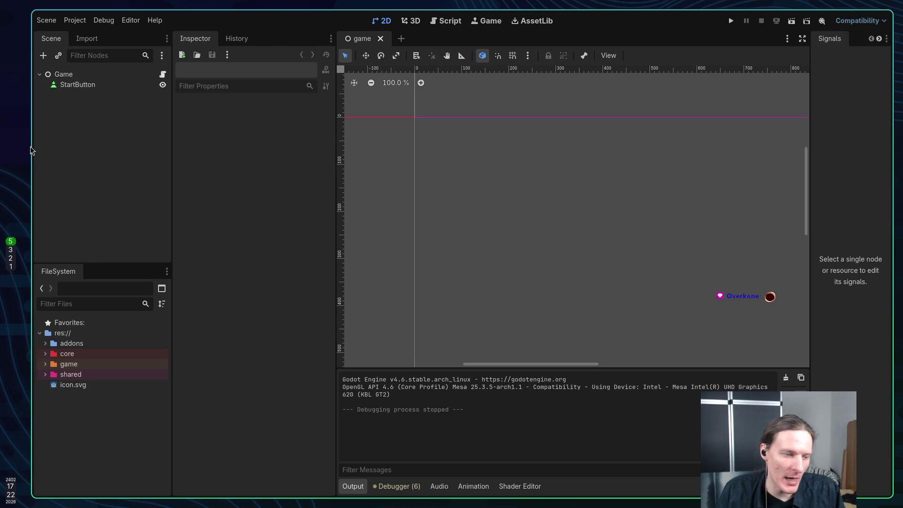
{"action": "left_click", "coordinate": [131, 20]}
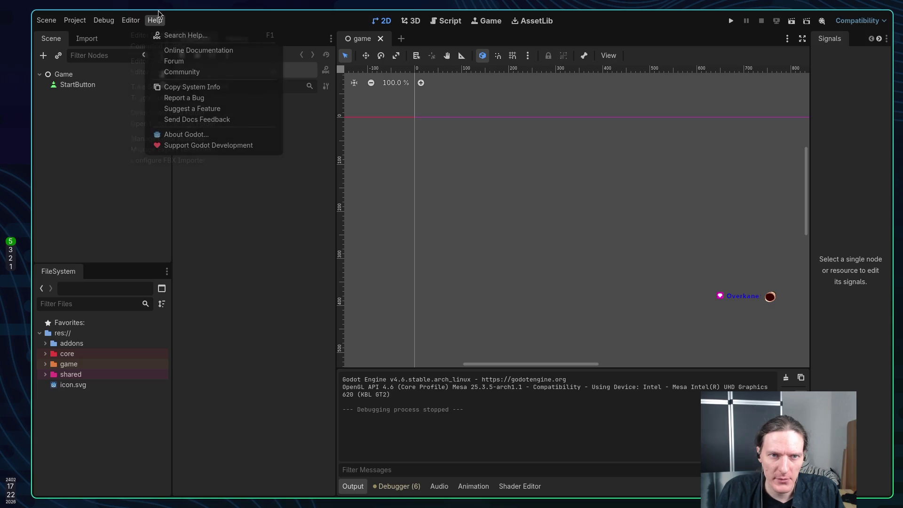
{"action": "mouse_move", "coordinate": [107, 22]}
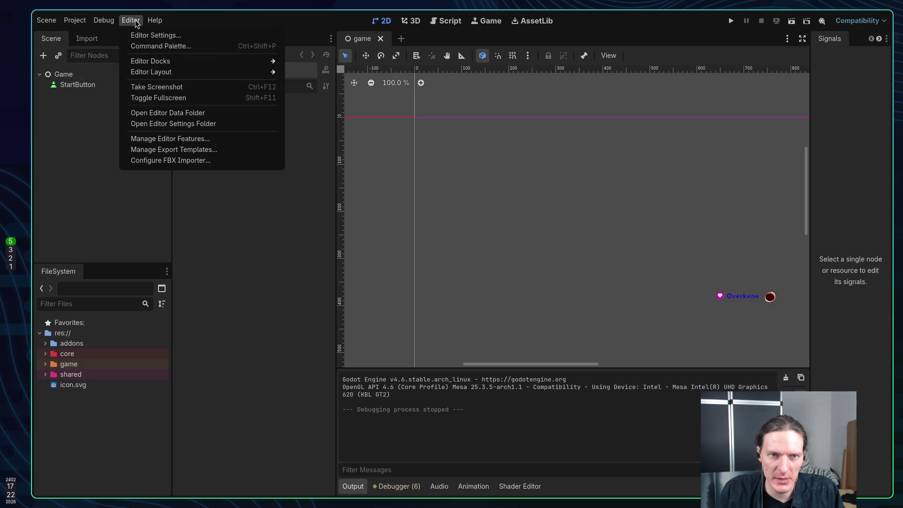
{"action": "left_click", "coordinate": [124, 160]}
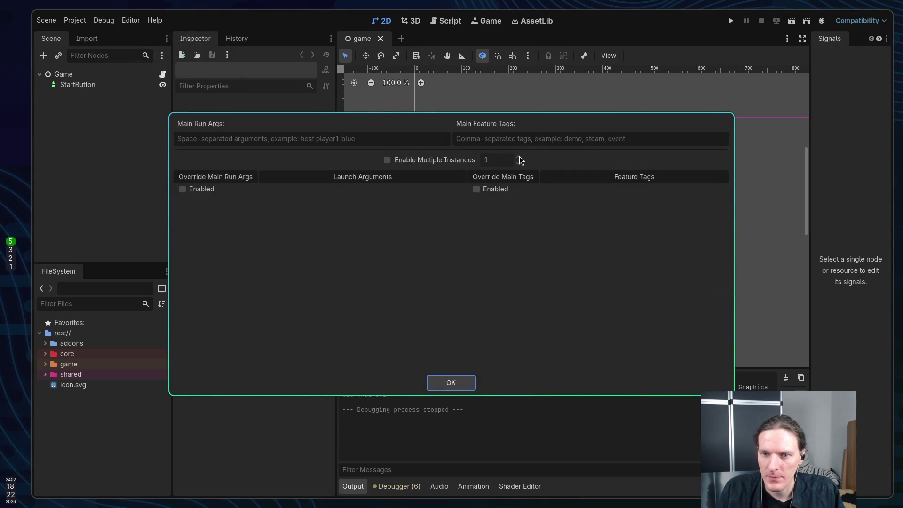
{"action": "left_click", "coordinate": [409, 161]}
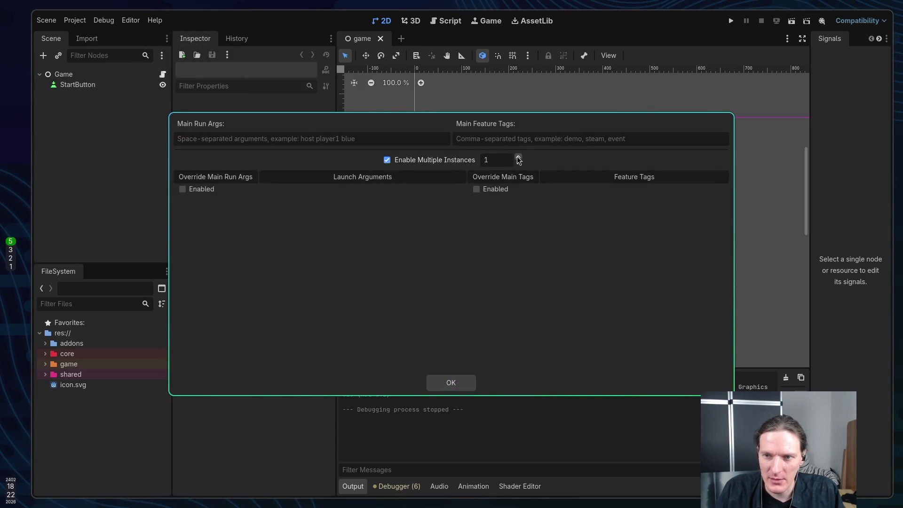
{"action": "left_click", "coordinate": [519, 157]}
{"action": "left_click", "coordinate": [520, 158]}
{"action": "left_click", "coordinate": [519, 158]}
{"action": "left_click", "coordinate": [519, 158]}
{"action": "left_click", "coordinate": [519, 158]}
{"action": "left_click", "coordinate": [520, 157]}
{"action": "left_click", "coordinate": [519, 157]}
{"action": "left_click", "coordinate": [519, 157]}
{"action": "left_click", "coordinate": [519, 157]}
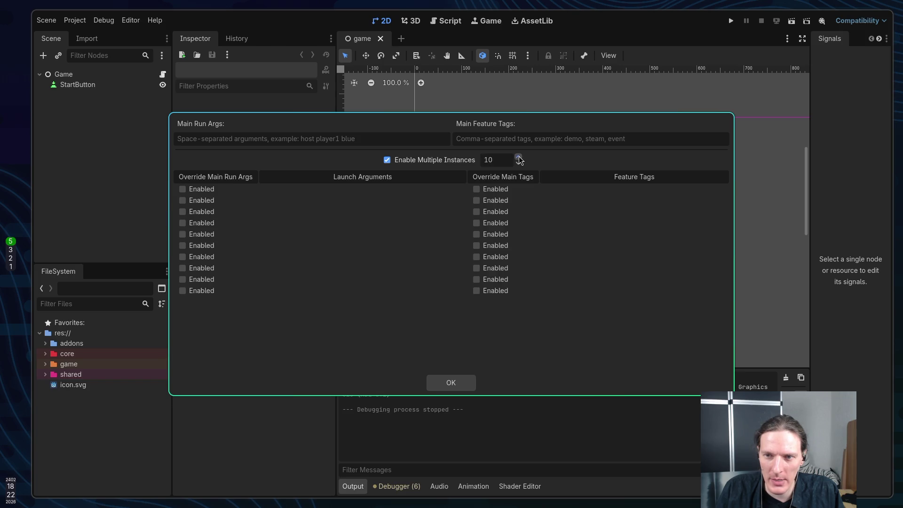
{"action": "left_click", "coordinate": [444, 383]}
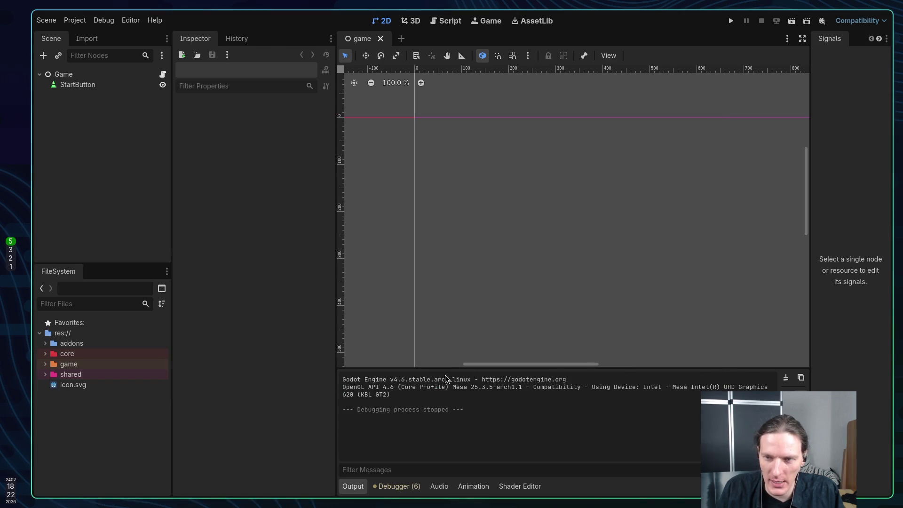
{"action": "left_click", "coordinate": [736, 21]}
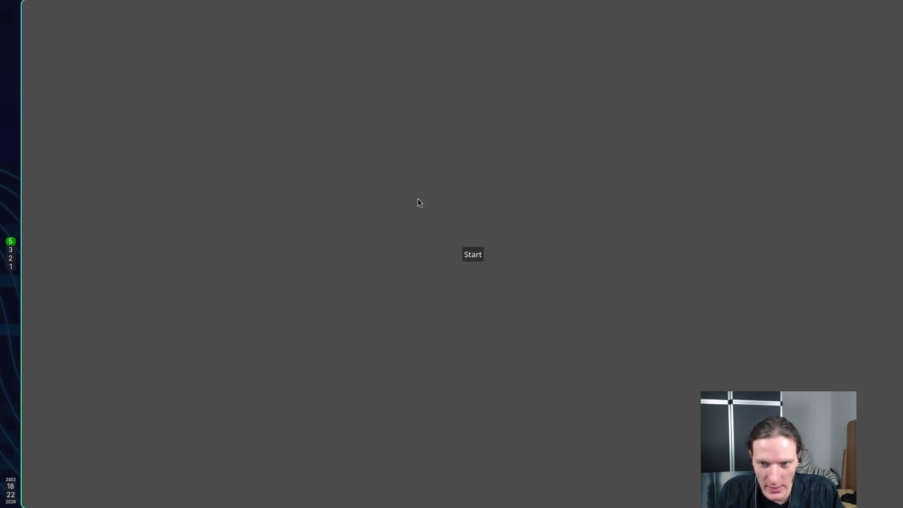
Stop the game, quit Godot, then relaunch it and reopen the signal project.
{"action": "key", "text": "Escape"}
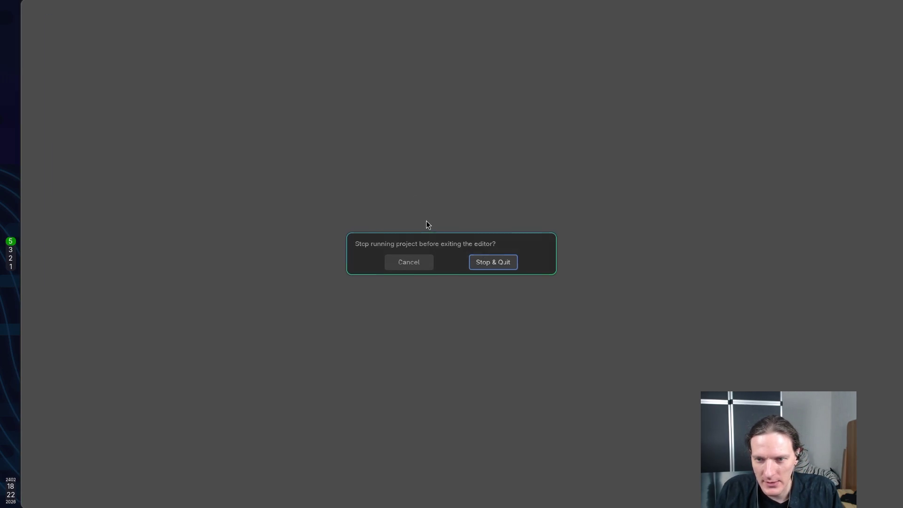
{"action": "left_click", "coordinate": [489, 261]}
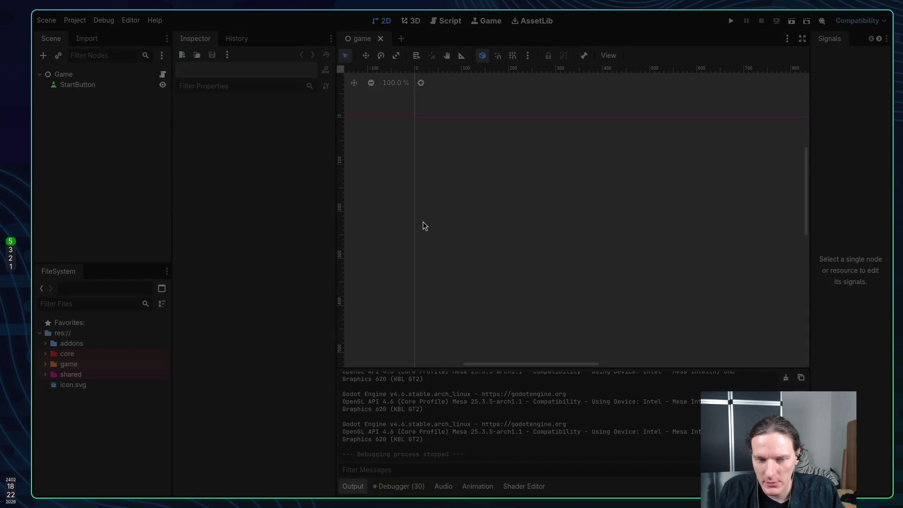
{"action": "key", "text": "F5"}
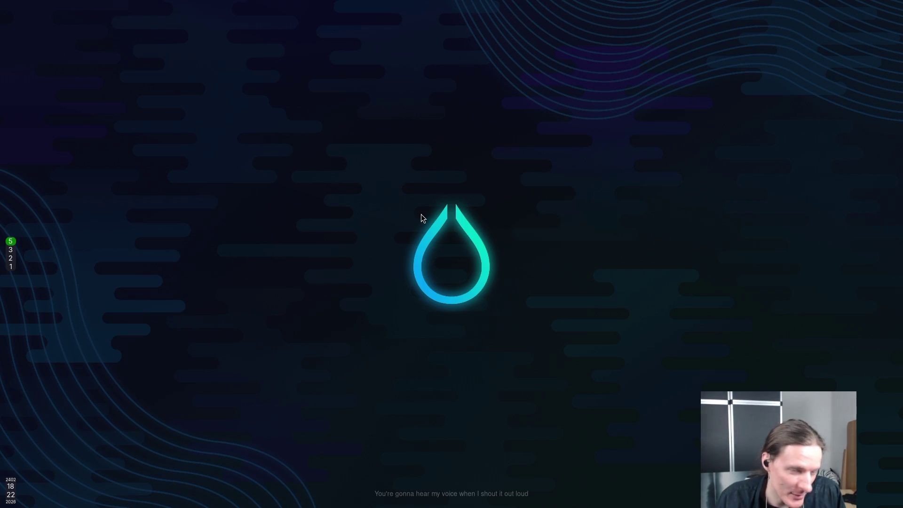
{"action": "key", "text": "super+d"}
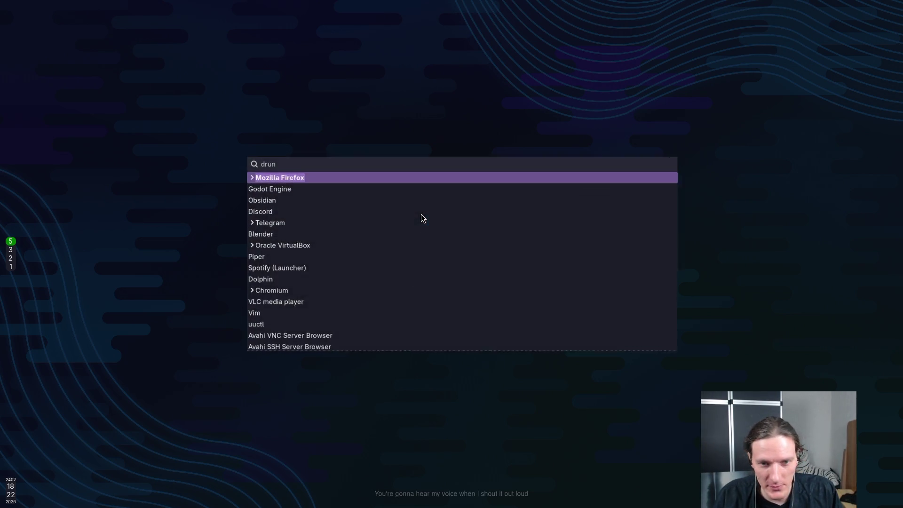
{"action": "key", "text": "Down"}
{"action": "key", "text": "Return"}
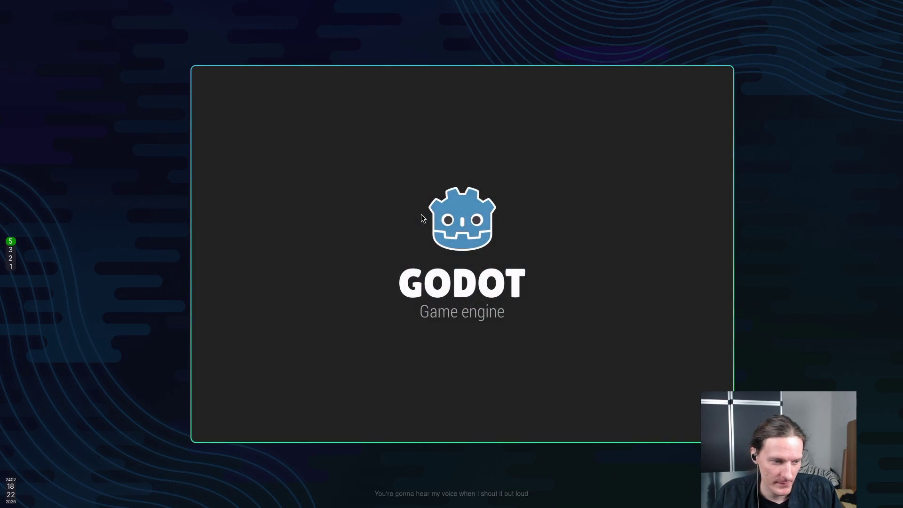
{"action": "key", "text": "Return"}
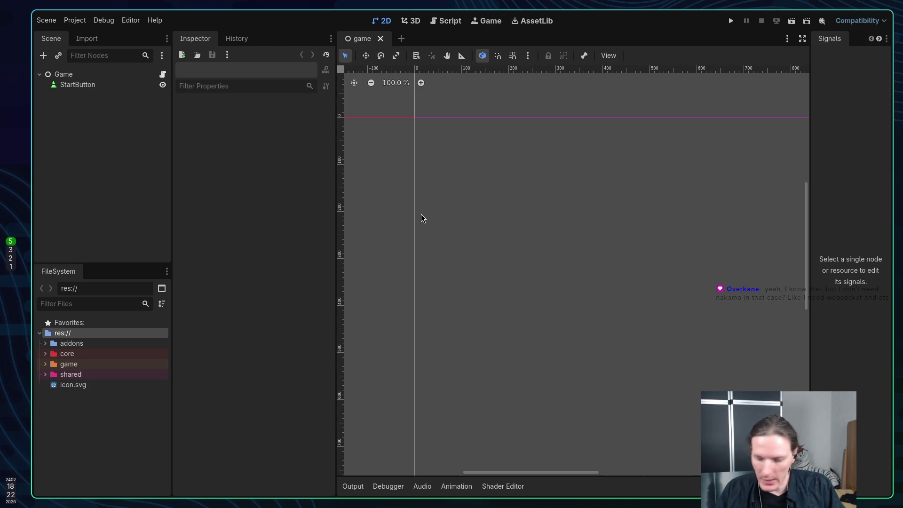
On empty workspace 6, launch the notes app from the launcher.
{"action": "key", "text": "super+6"}
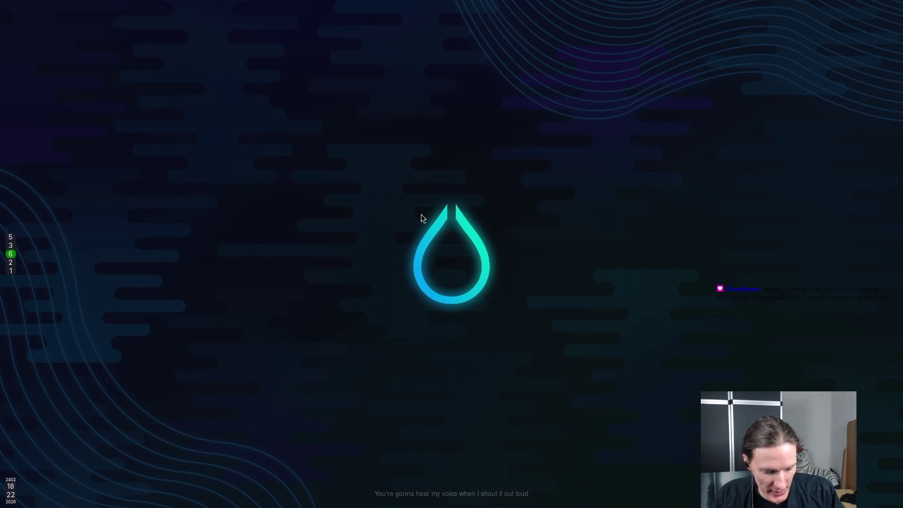
{"action": "key", "text": "super+d"}
{"action": "key", "text": "Down"}
{"action": "key", "text": "Down"}
{"action": "key", "text": "Down"}
{"action": "key", "text": "Return"}
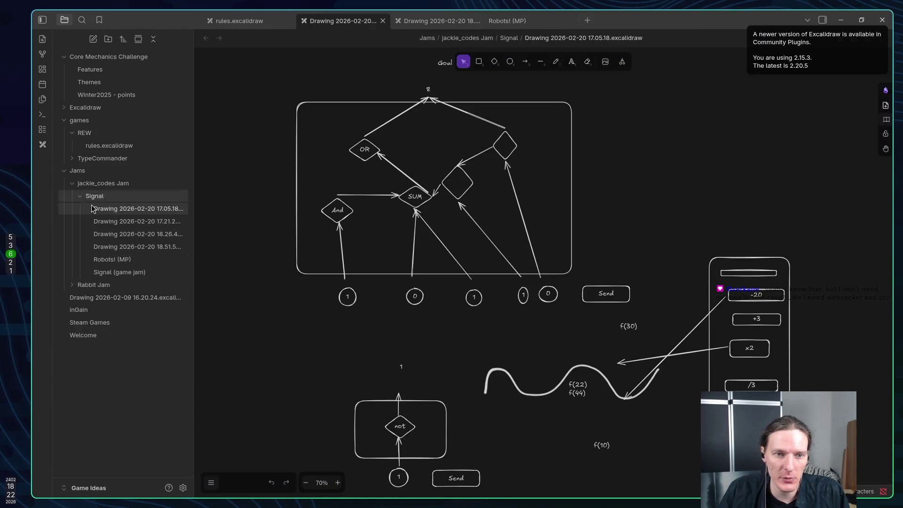
Create a new drawing in the Signal folder and place a rounded rectangle on it.
{"action": "scroll", "coordinate": [277, 301], "scroll_direction": "down", "scroll_amount": 4}
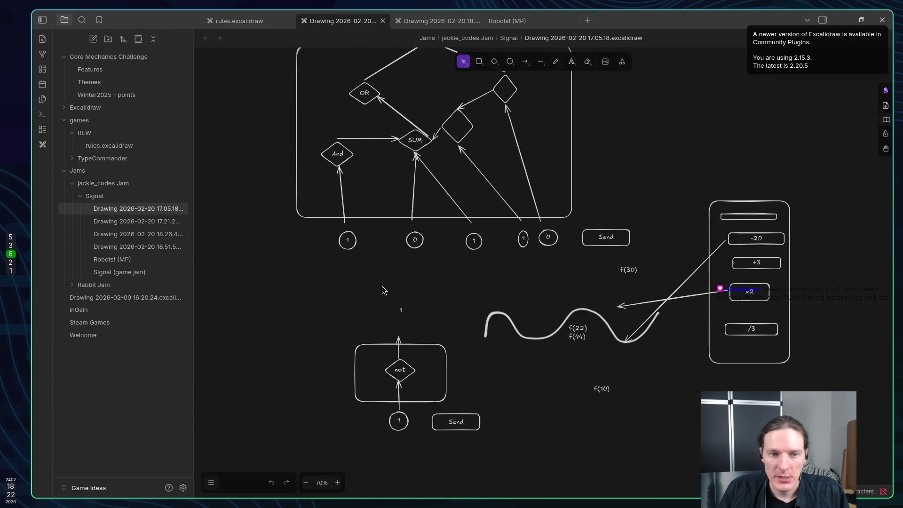
{"action": "scroll", "coordinate": [442, 306], "scroll_direction": "up", "scroll_amount": 3}
{"action": "right_click", "coordinate": [118, 202]}
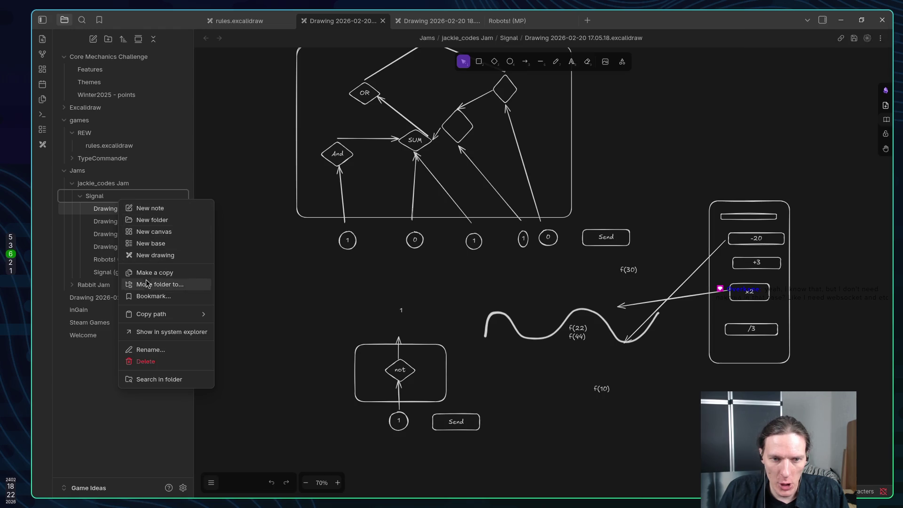
{"action": "left_click", "coordinate": [150, 258]}
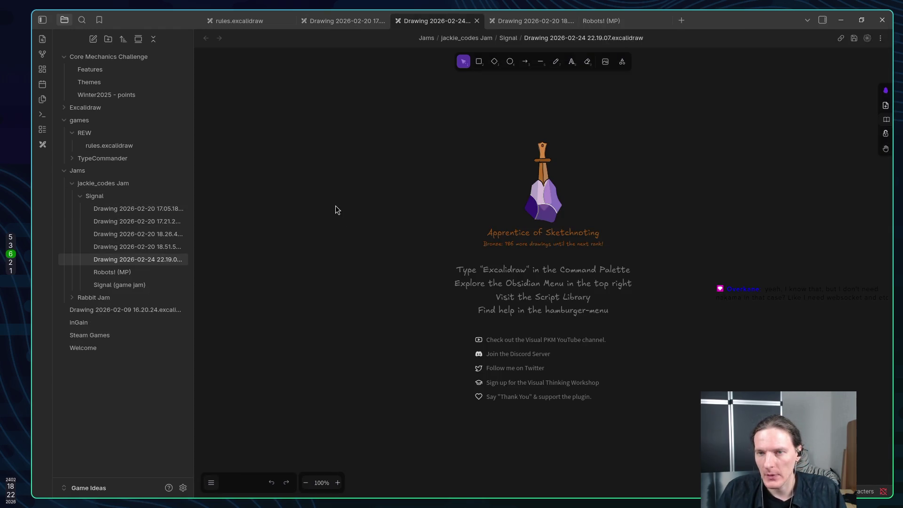
{"action": "left_click", "coordinate": [479, 65]}
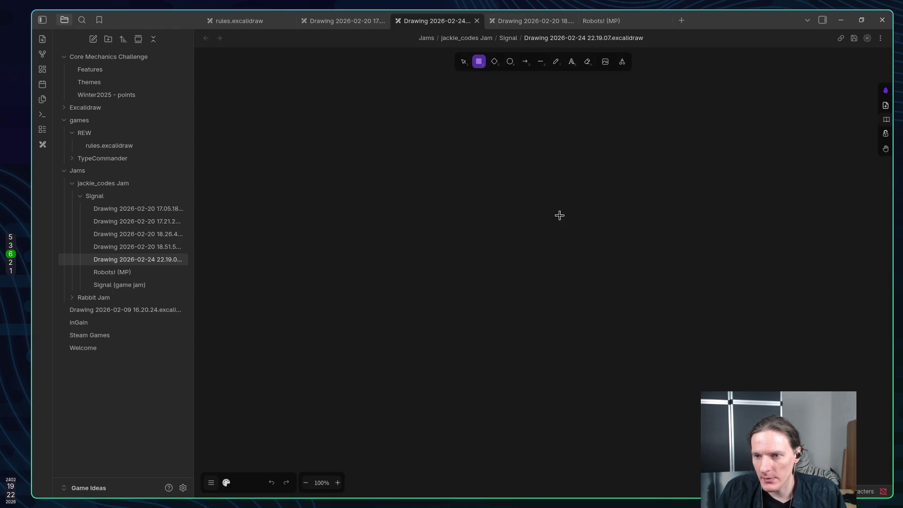
{"action": "mouse_move", "coordinate": [537, 189]}
{"action": "left_mouse_down"}
{"action": "mouse_move", "coordinate": [763, 365]}
{"action": "mouse_move", "coordinate": [757, 356]}
{"action": "left_mouse_up"}
{"action": "left_click_drag", "start_coordinate": [569, 189], "coordinate": [489, 171]}
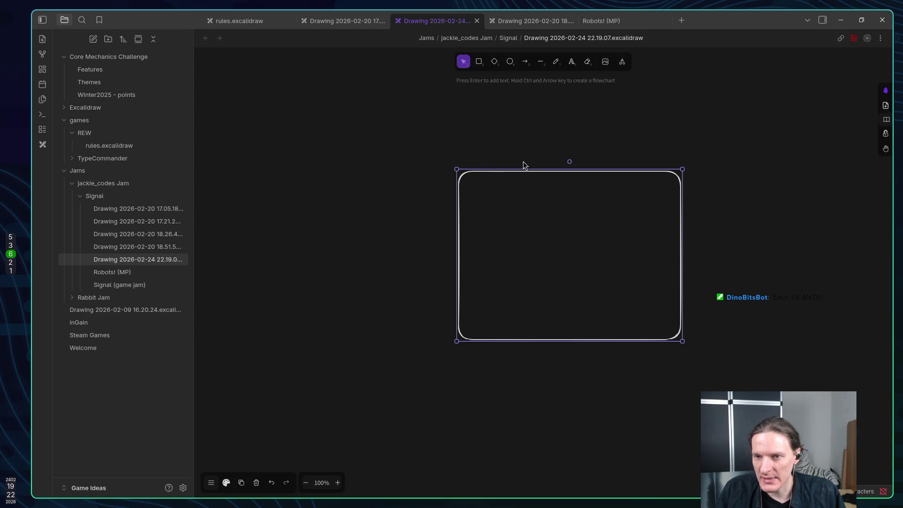
{"action": "mouse_move", "coordinate": [483, 179]}
{"action": "left_mouse_down"}
{"action": "mouse_move", "coordinate": [611, 150]}
{"action": "mouse_move", "coordinate": [589, 147]}
{"action": "mouse_move", "coordinate": [583, 155]}
{"action": "left_mouse_up"}
Add a 'Client1' label left of the box with a second line '-host -player1'.
{"action": "double_click", "coordinate": [287, 208]}
{"action": "type", "text": "cli"}
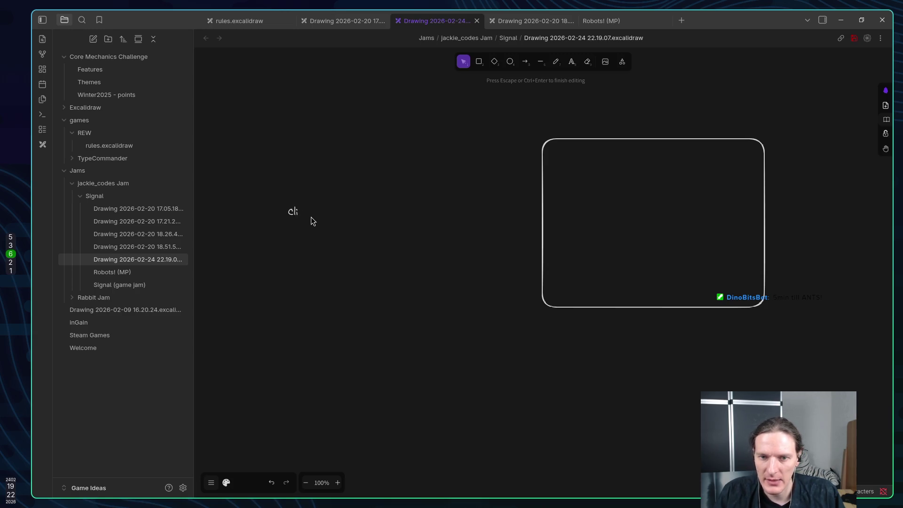
{"action": "type", "text": "ent1"}
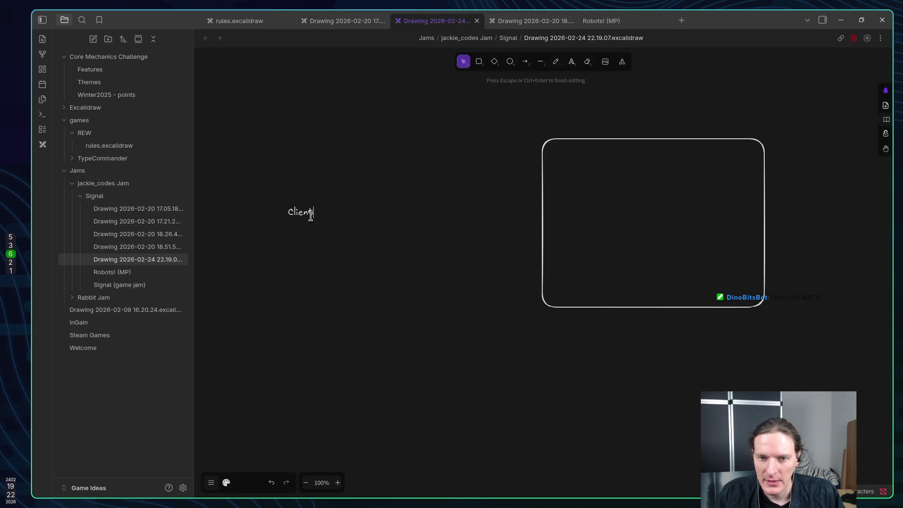
{"action": "key", "text": "Escape"}
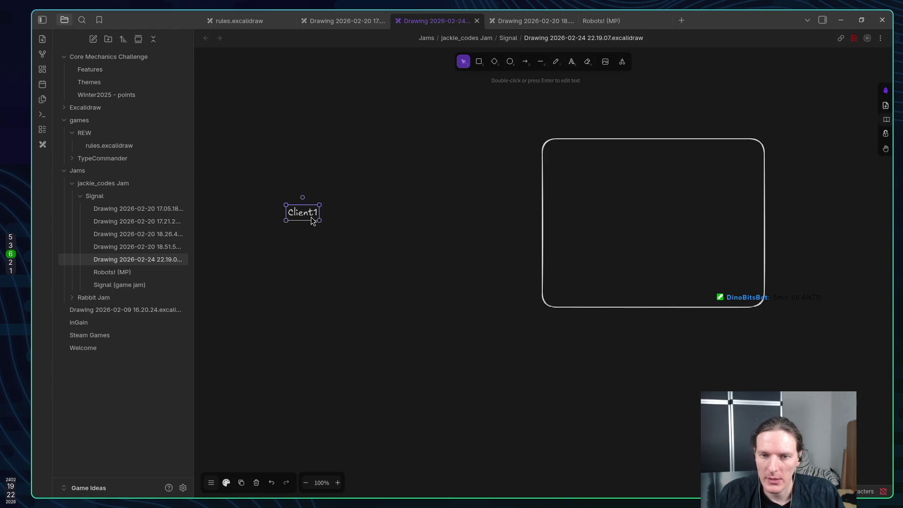
{"action": "mouse_move", "coordinate": [311, 216]}
{"action": "left_mouse_down"}
{"action": "mouse_move", "coordinate": [303, 175]}
{"action": "mouse_move", "coordinate": [282, 172]}
{"action": "left_mouse_up"}
{"action": "left_click", "coordinate": [328, 215]}
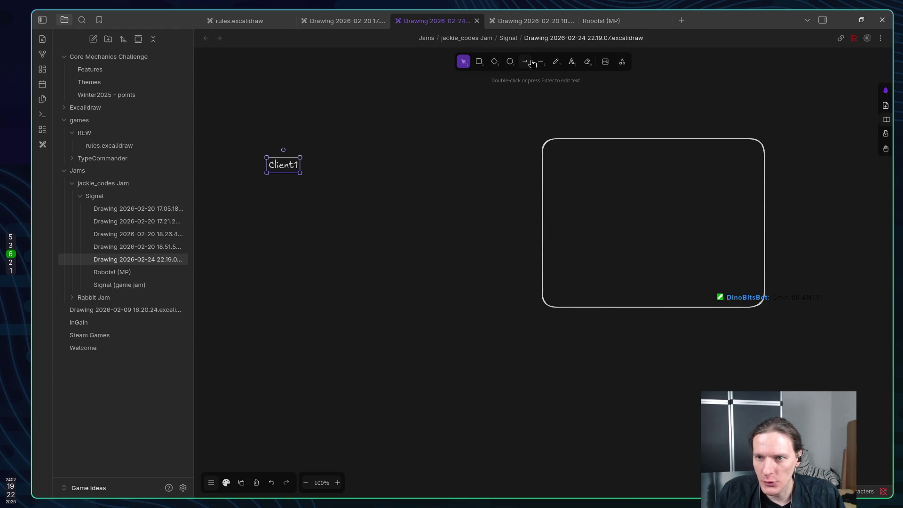
{"action": "left_click_drag", "start_coordinate": [278, 164], "coordinate": [279, 153]}
{"action": "double_click", "coordinate": [297, 158]}
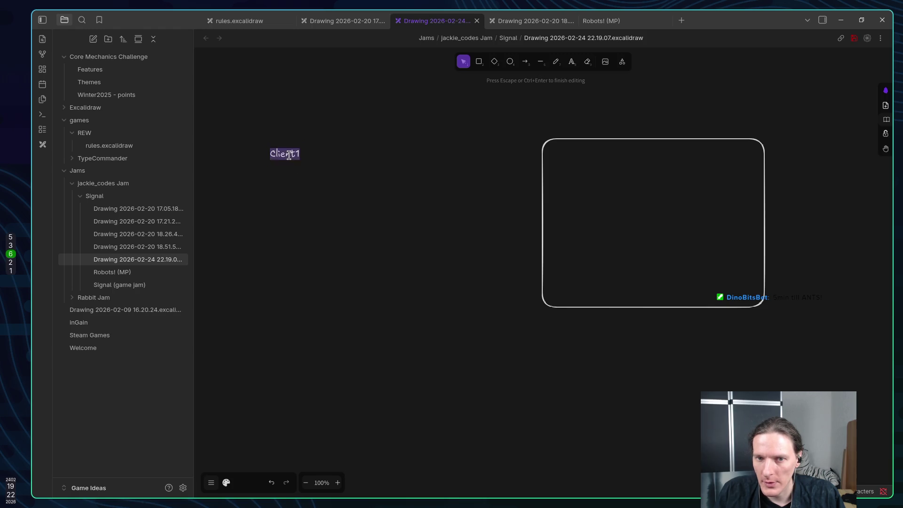
{"action": "key", "text": "End"}
{"action": "key", "text": "Return"}
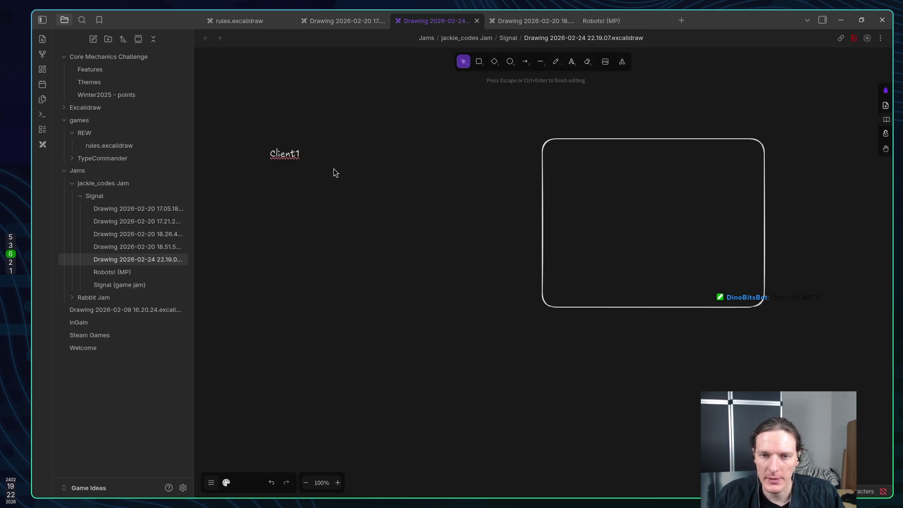
{"action": "type", "text": "-ho"}
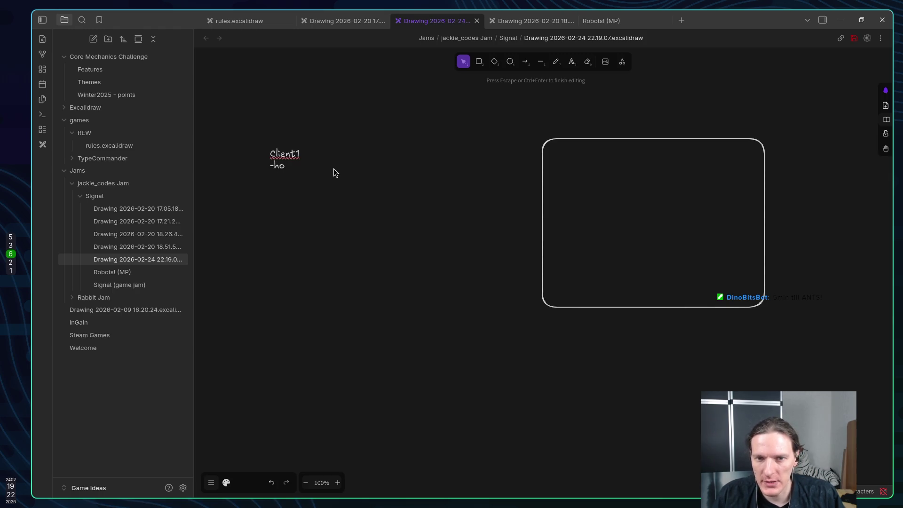
{"action": "type", "text": "st -"}
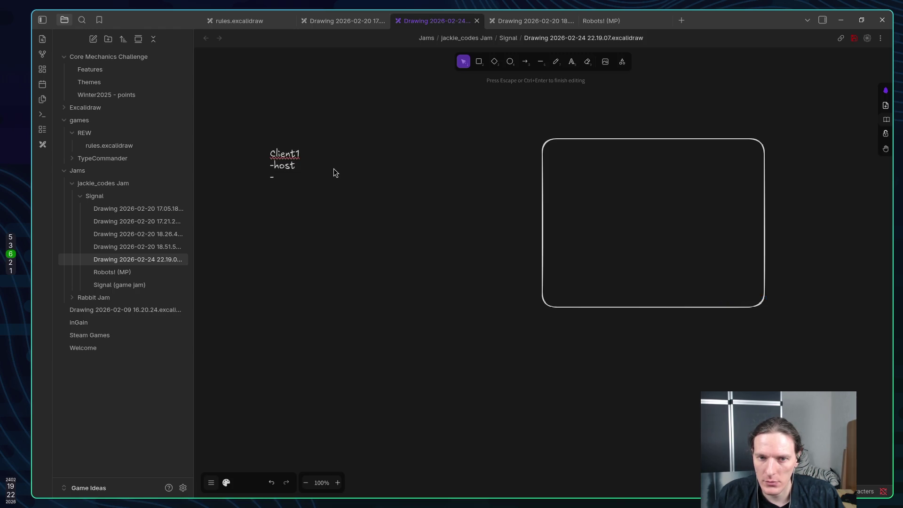
{"action": "type", "text": "pl"}
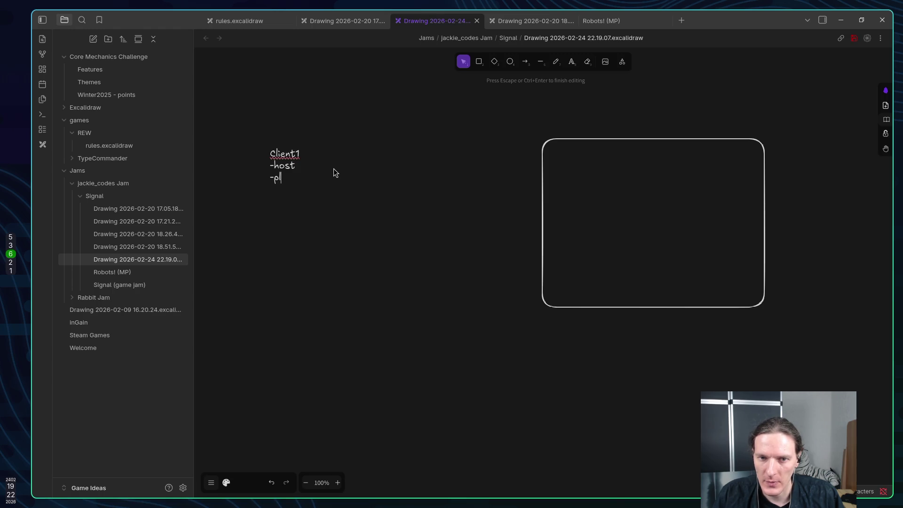
{"action": "type", "text": "ayer1"}
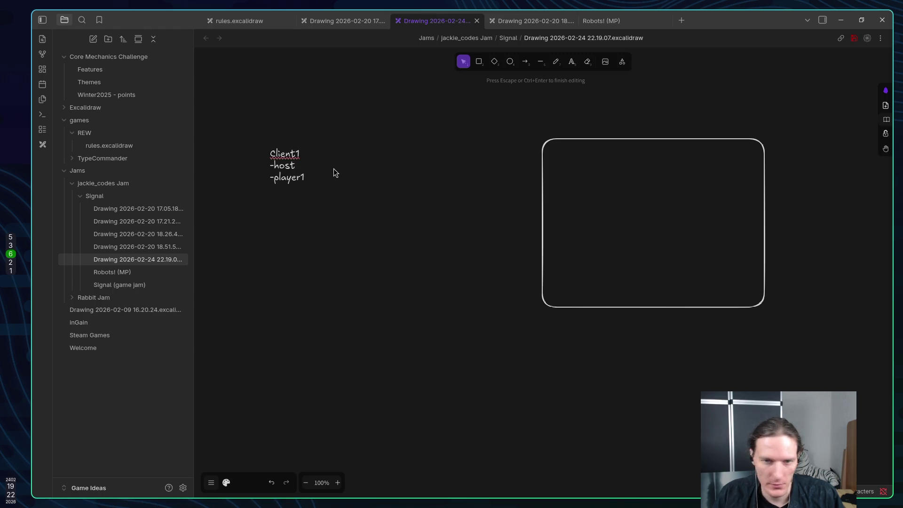
{"action": "key", "text": "Escape"}
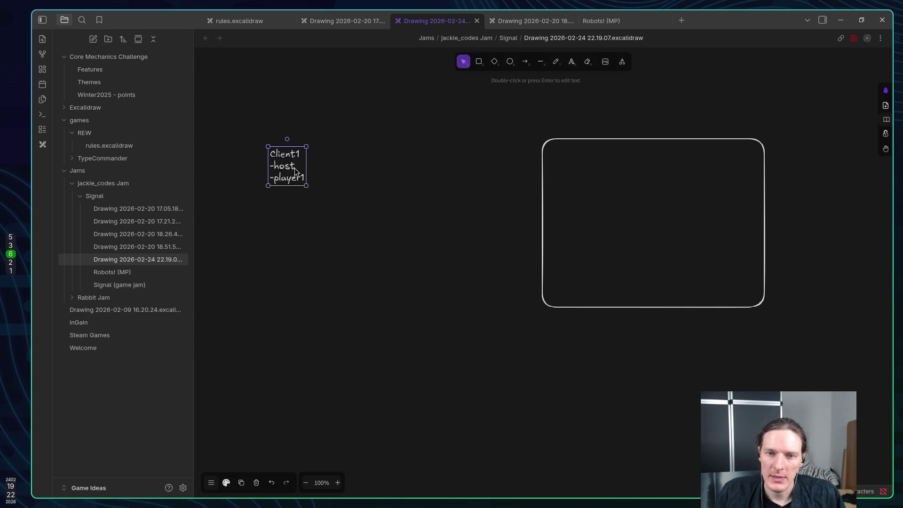
Draw a loop arrow from below Client1 back into -host and move the note down-right.
{"action": "left_click", "coordinate": [525, 62]}
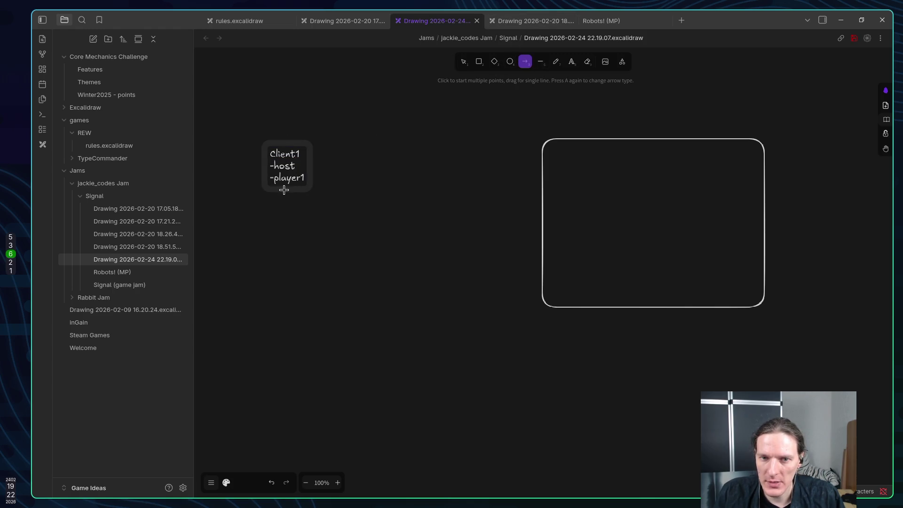
{"action": "left_click", "coordinate": [284, 190]}
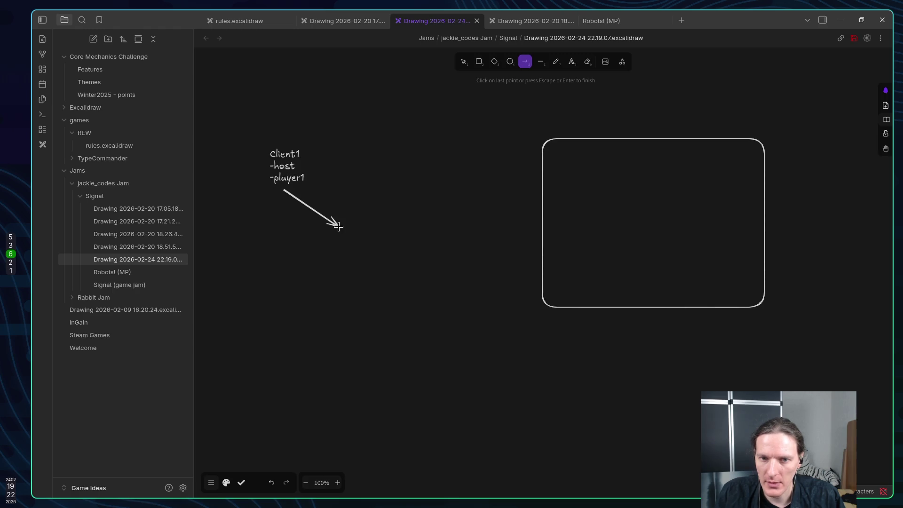
{"action": "key", "text": "Escape"}
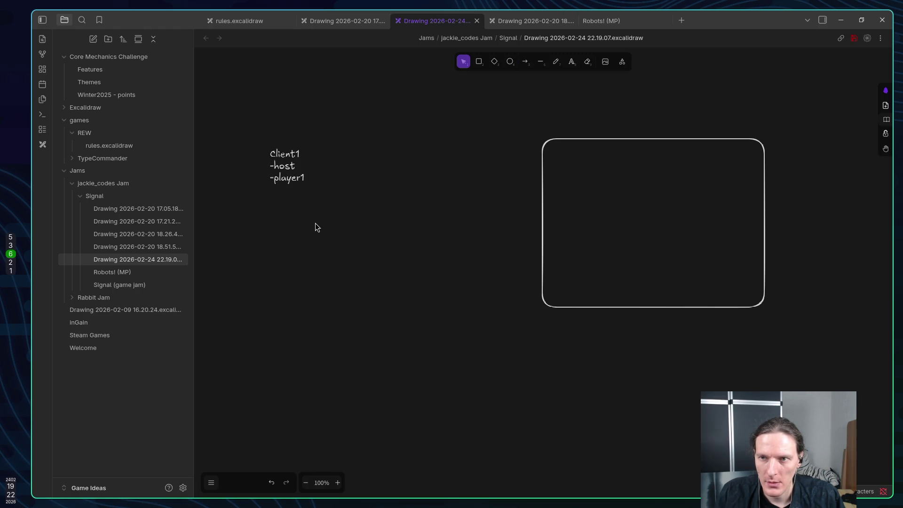
{"action": "key", "text": "a"}
{"action": "mouse_move", "coordinate": [284, 189]}
{"action": "left_mouse_down"}
{"action": "mouse_move", "coordinate": [246, 177]}
{"action": "mouse_move", "coordinate": [294, 165]}
{"action": "mouse_move", "coordinate": [308, 202]}
{"action": "left_mouse_up"}
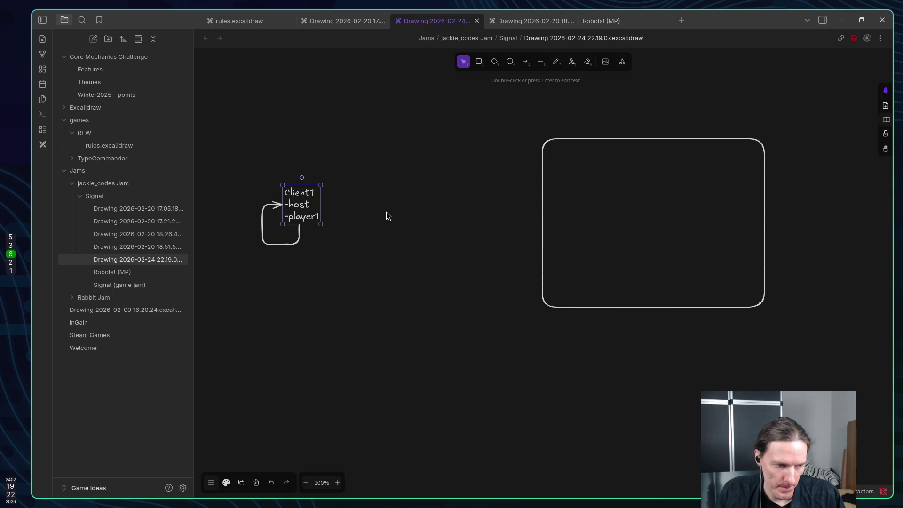
{"action": "mouse_move", "coordinate": [309, 204]}
{"action": "left_mouse_down"}
{"action": "mouse_move", "coordinate": [331, 230]}
{"action": "mouse_move", "coordinate": [379, 230]}
{"action": "mouse_move", "coordinate": [333, 236]}
{"action": "left_mouse_up"}
{"action": "left_click", "coordinate": [479, 62]}
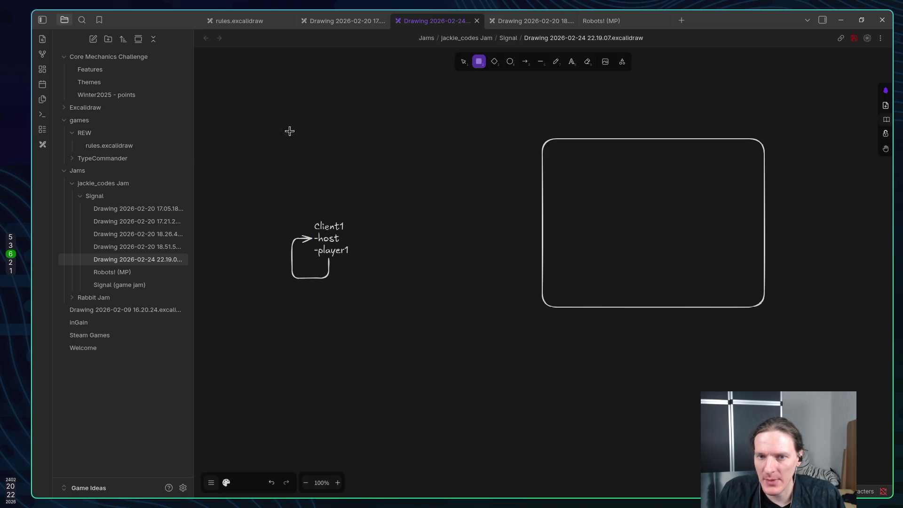
Draw a box labelled 'Nakama' above Client1 and shift it right.
{"action": "left_click_drag", "start_coordinate": [279, 126], "coordinate": [391, 171]}
{"action": "key", "text": "Return"}
{"action": "type", "text": "Na"}
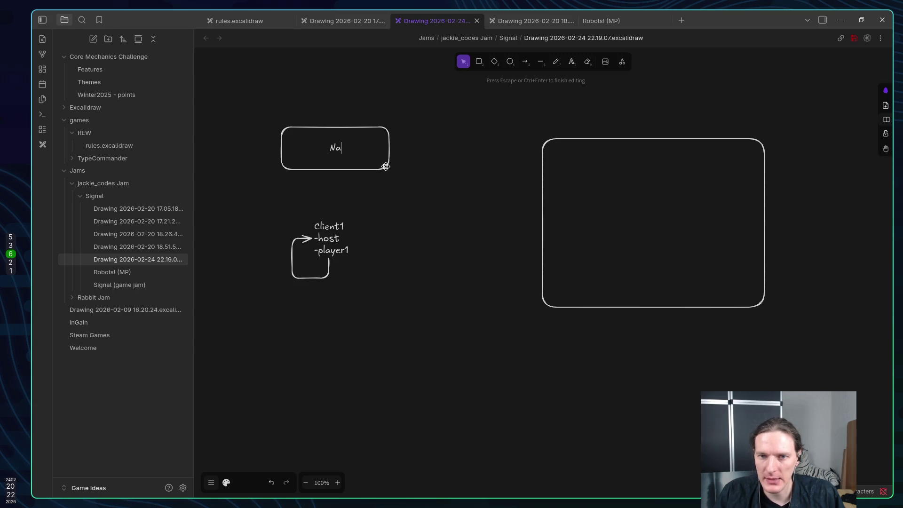
{"action": "type", "text": "kama"}
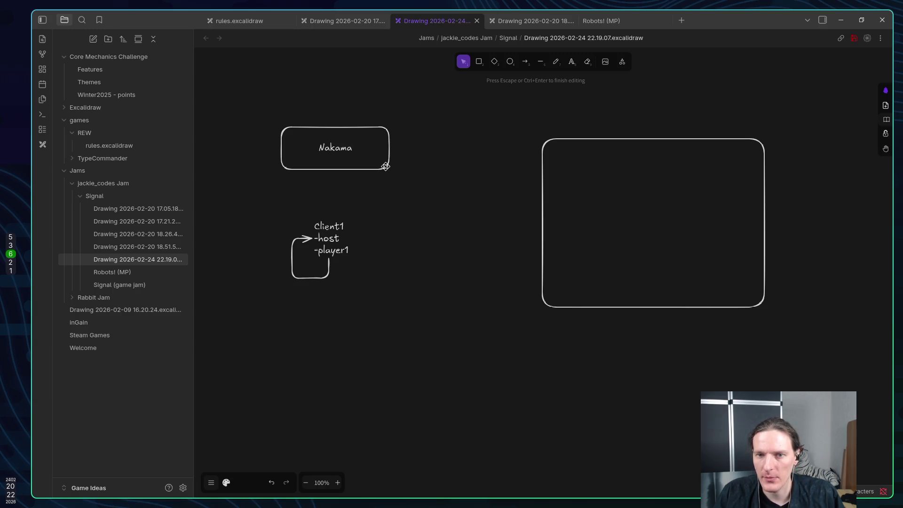
{"action": "left_click", "coordinate": [385, 166]}
{"action": "left_click_drag", "start_coordinate": [365, 160], "coordinate": [438, 160]}
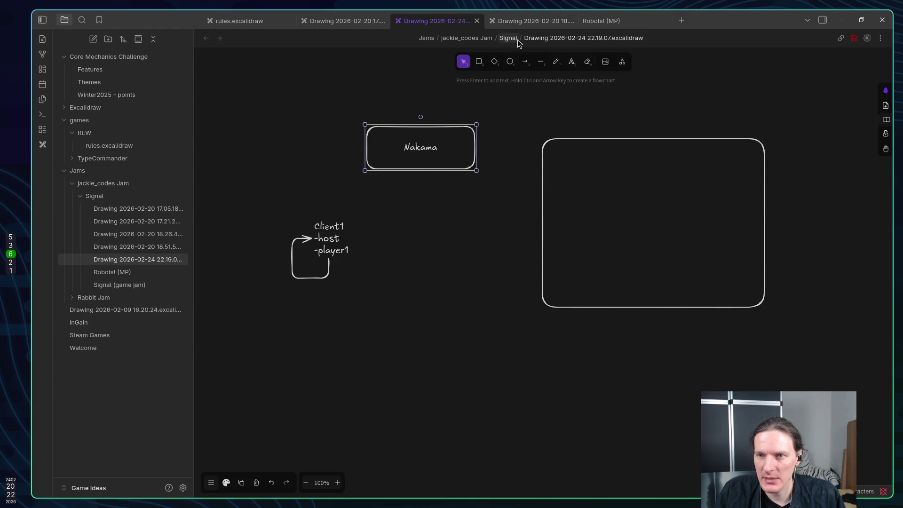
Connect Client1 to Nakama with an arrow labelled 'Auth'.
{"action": "left_click", "coordinate": [524, 62]}
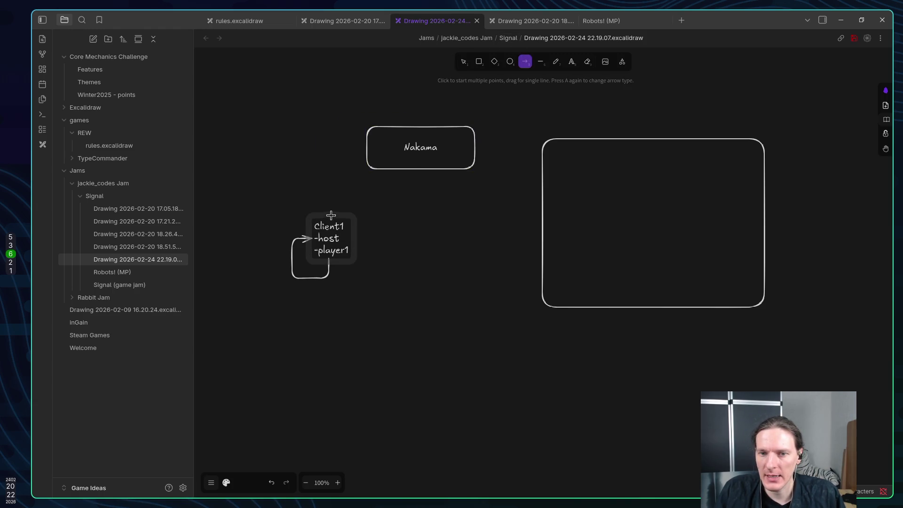
{"action": "mouse_move", "coordinate": [331, 215]}
{"action": "left_mouse_down"}
{"action": "mouse_move", "coordinate": [346, 157]}
{"action": "mouse_move", "coordinate": [364, 147]}
{"action": "left_mouse_up"}
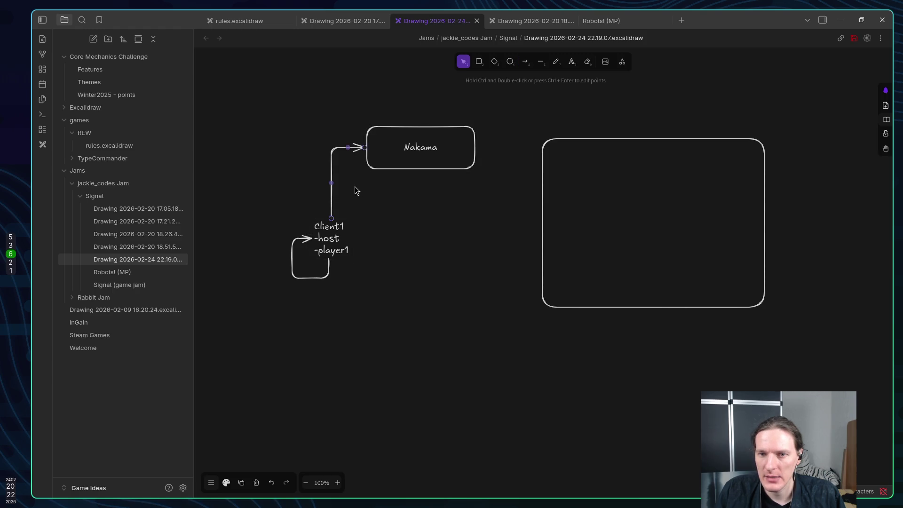
{"action": "double_click", "coordinate": [332, 173]}
{"action": "type", "text": "Auth"}
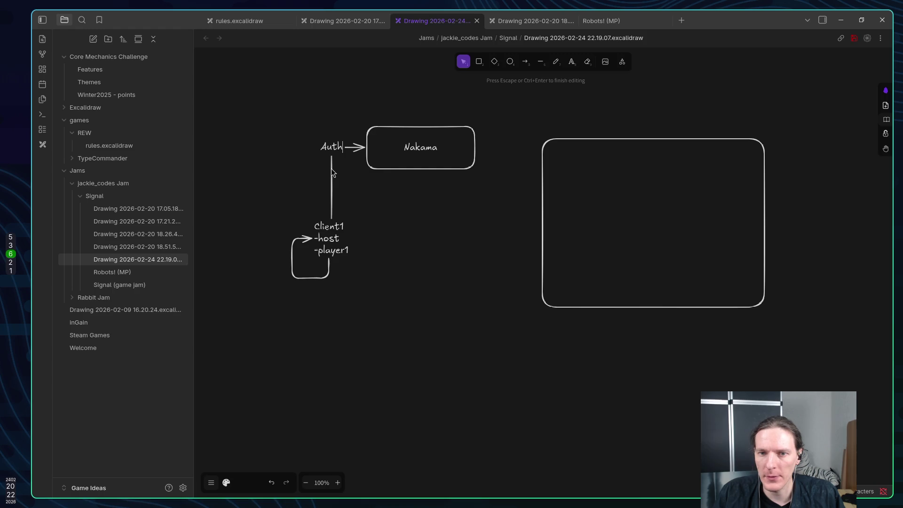
{"action": "key", "text": "Escape"}
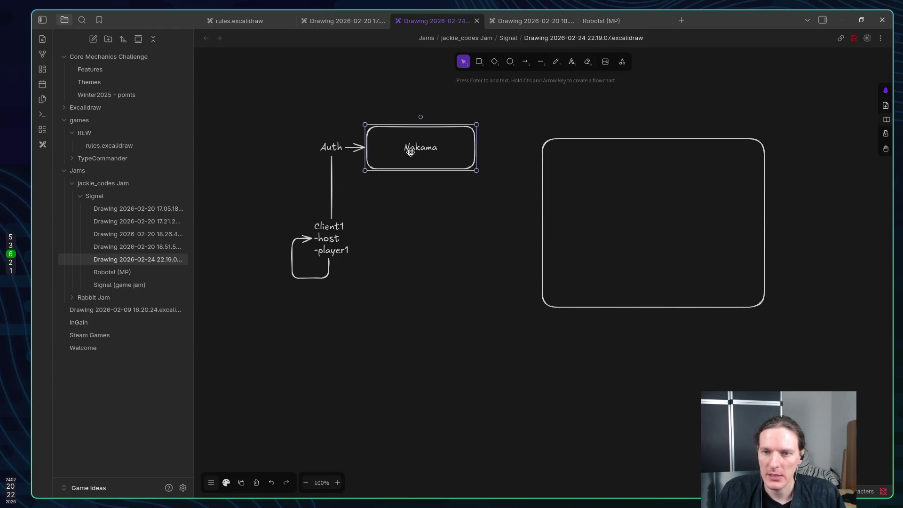
{"action": "left_click_drag", "start_coordinate": [411, 152], "coordinate": [444, 142]}
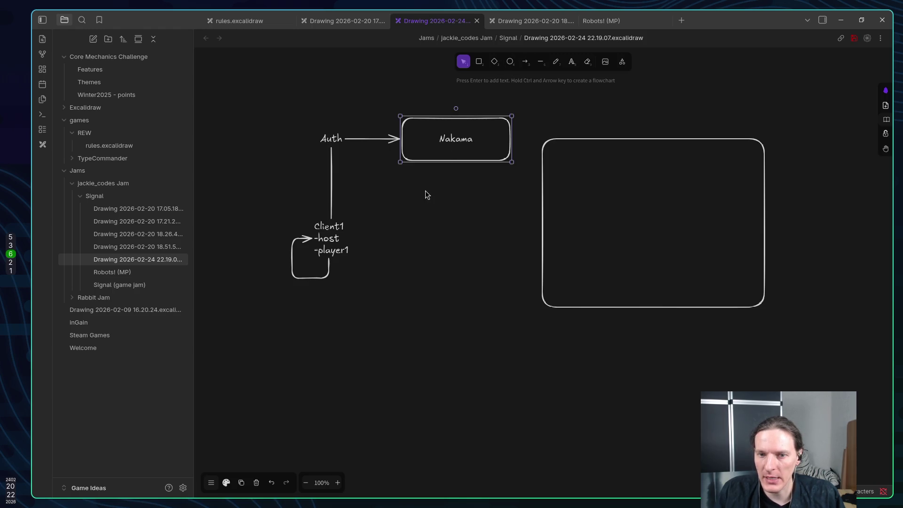
Add a second Client1-to-Nakama arrow labelled 'I'm a server!'.
{"action": "key", "text": "a"}
{"action": "mouse_move", "coordinate": [353, 234]}
{"action": "left_mouse_down"}
{"action": "mouse_move", "coordinate": [428, 196]}
{"action": "mouse_move", "coordinate": [436, 165]}
{"action": "mouse_move", "coordinate": [451, 163]}
{"action": "left_mouse_up"}
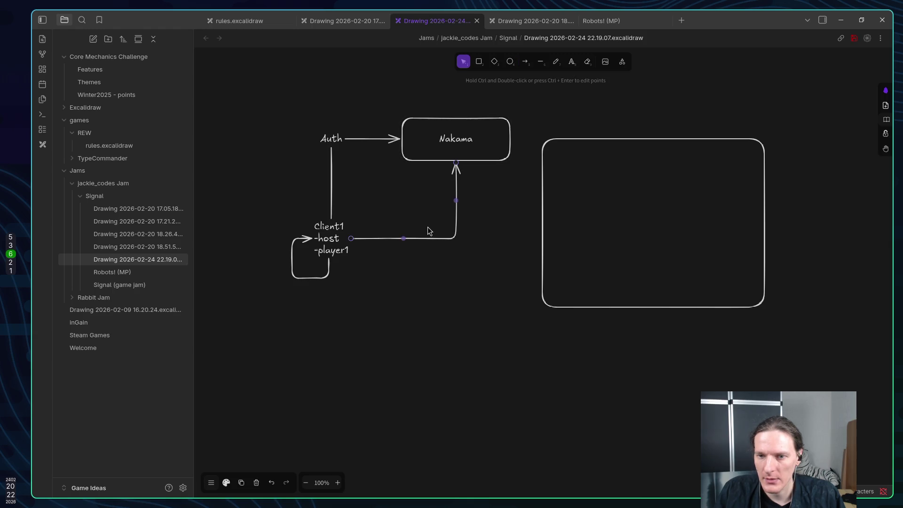
{"action": "key", "text": "Return"}
{"action": "type", "text": "I"}
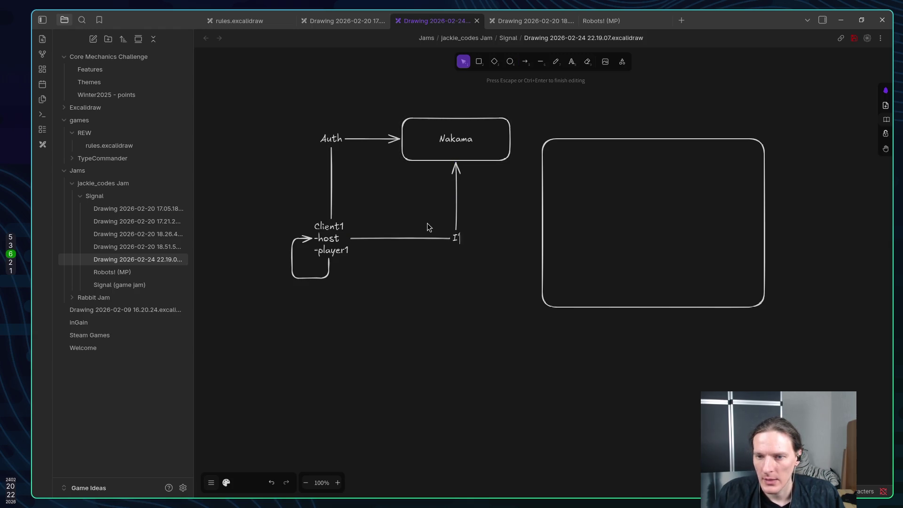
{"action": "type", "text": "'m"}
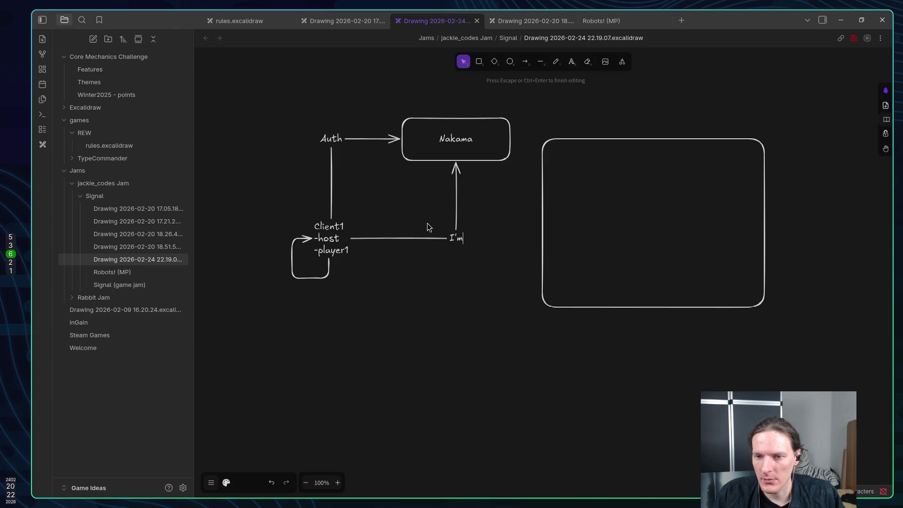
{"action": "type", "text": " a server"}
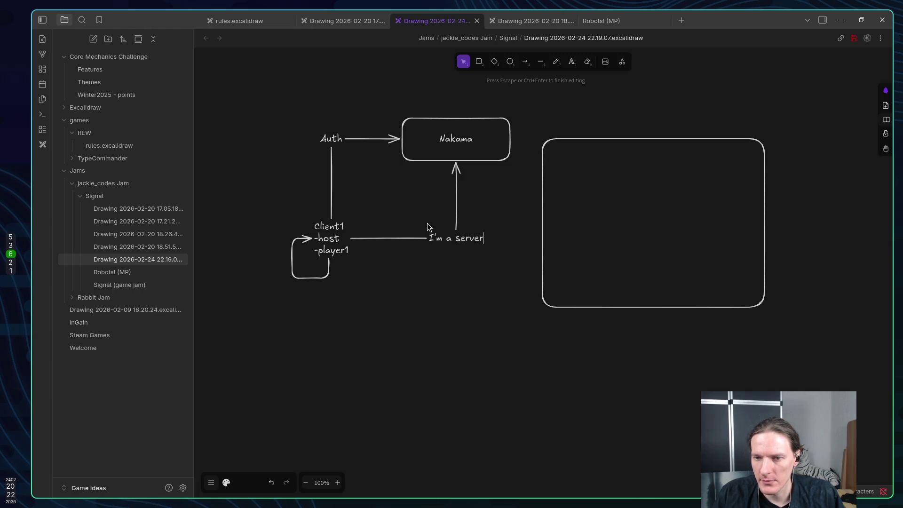
{"action": "type", "text": "!"}
{"action": "key", "text": "Escape"}
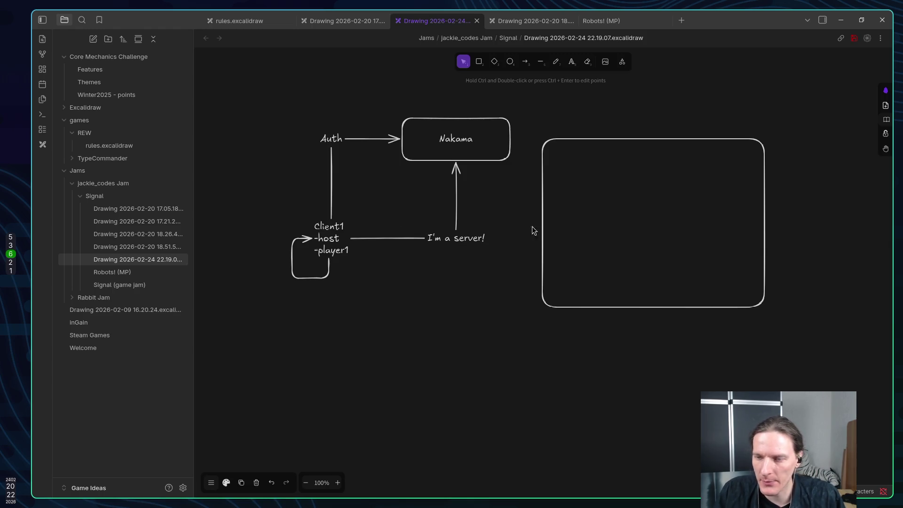
Change the second arrow's label to 'I'm a server (host)!'.
{"action": "mouse_move", "coordinate": [631, 139]}
{"action": "left_mouse_down"}
{"action": "mouse_move", "coordinate": [718, 141]}
{"action": "mouse_move", "coordinate": [683, 154]}
{"action": "left_mouse_up"}
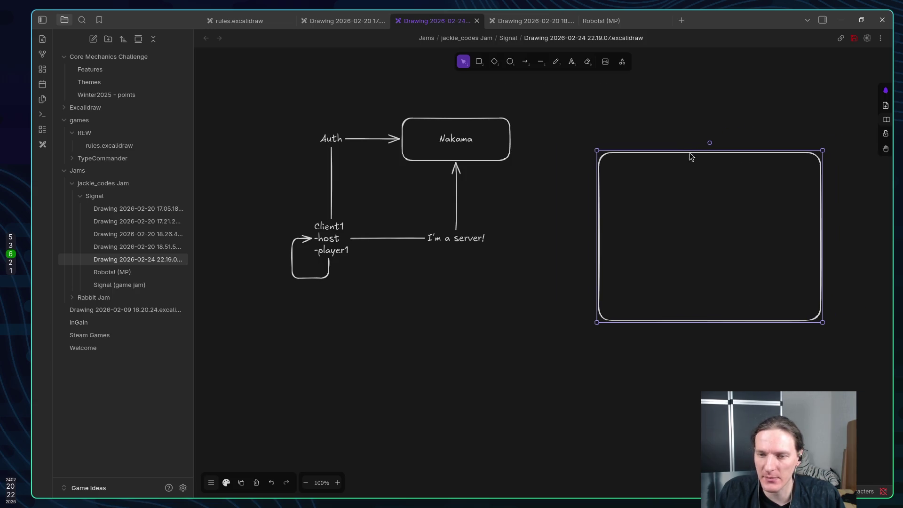
{"action": "left_click", "coordinate": [323, 238]}
{"action": "left_click", "coordinate": [452, 238]}
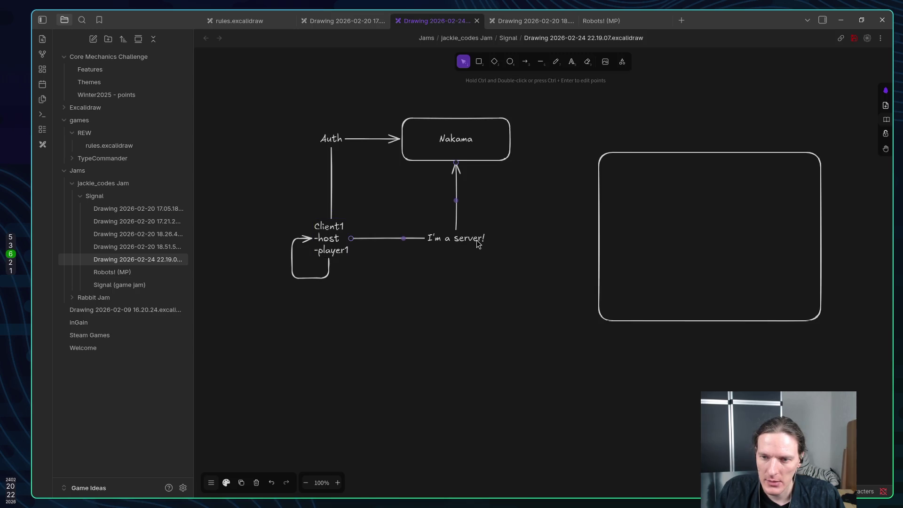
{"action": "key", "text": "Return"}
{"action": "key", "text": "End"}
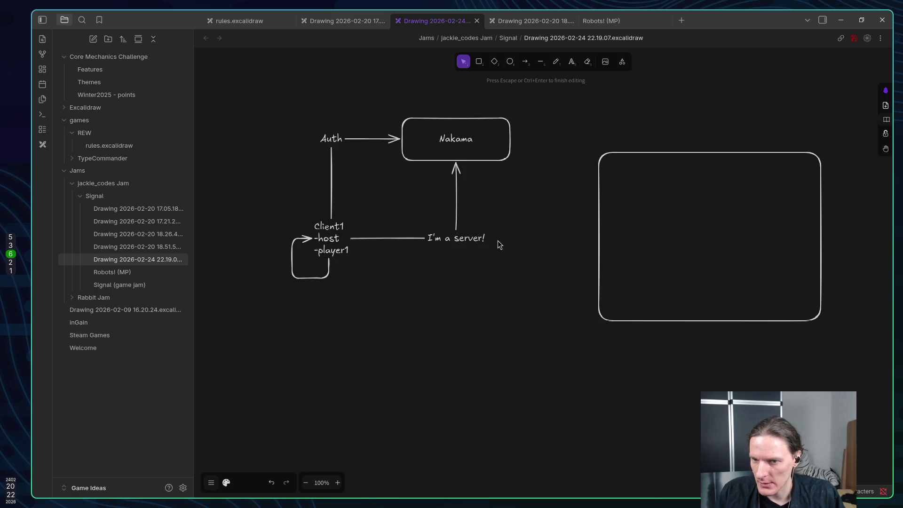
{"action": "key", "text": "BackSpace"}
{"action": "type", "text": "(host)"}
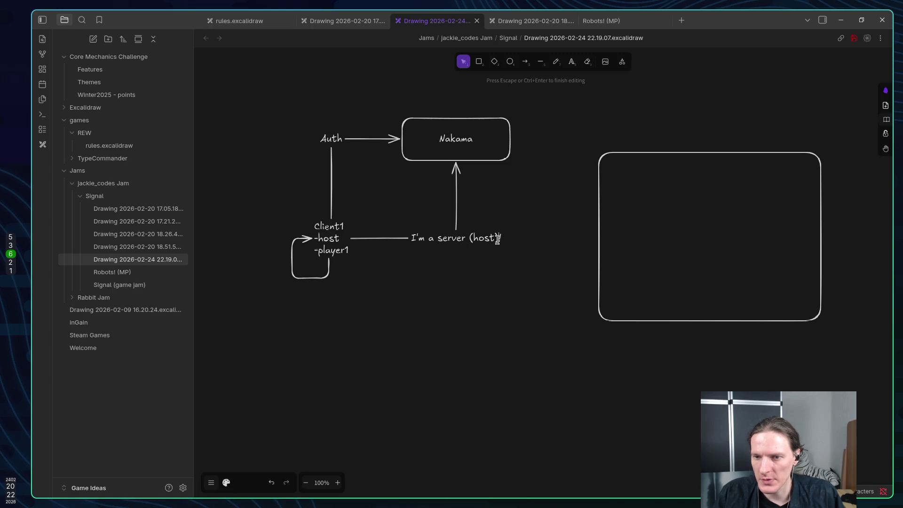
{"action": "key", "text": "Escape"}
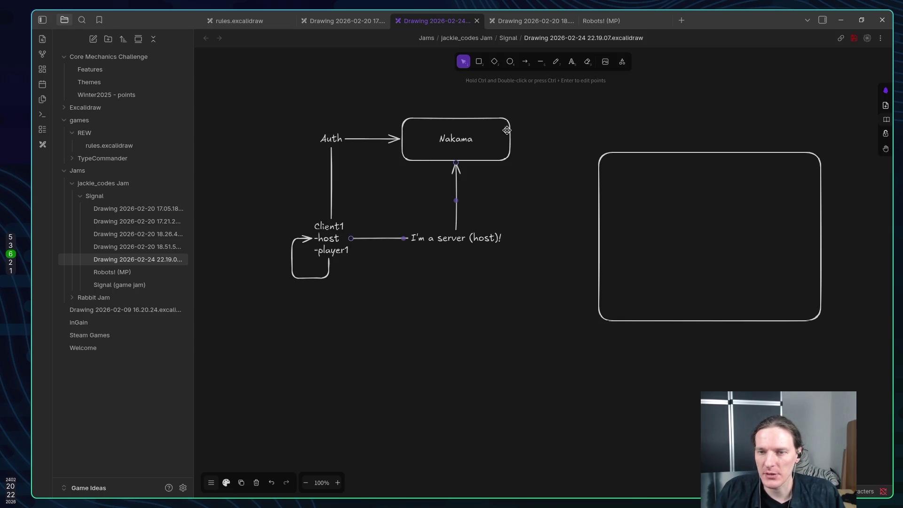
Delete the large empty box on the right.
{"action": "mouse_move", "coordinate": [598, 197]}
{"action": "left_mouse_down"}
{"action": "mouse_move", "coordinate": [639, 185]}
{"action": "mouse_move", "coordinate": [626, 197]}
{"action": "left_mouse_up"}
{"action": "key", "text": "Delete"}
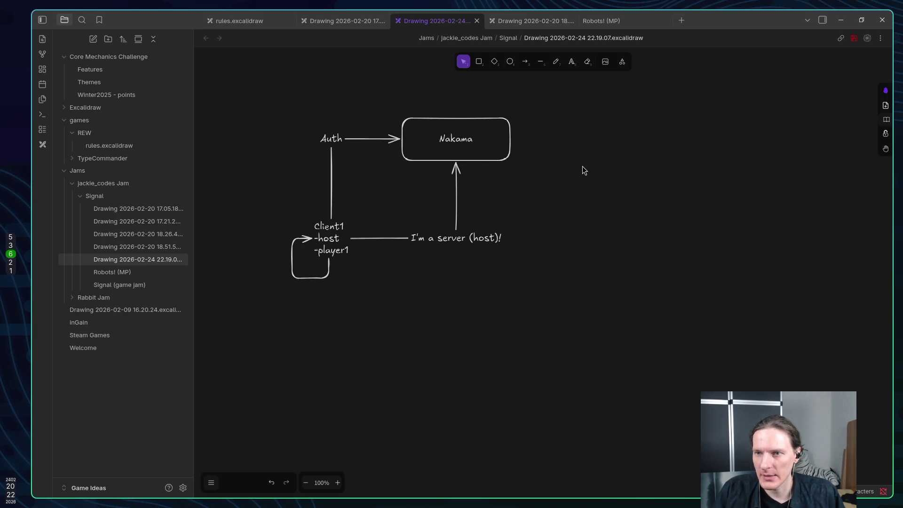
{"action": "double_click", "coordinate": [608, 213]}
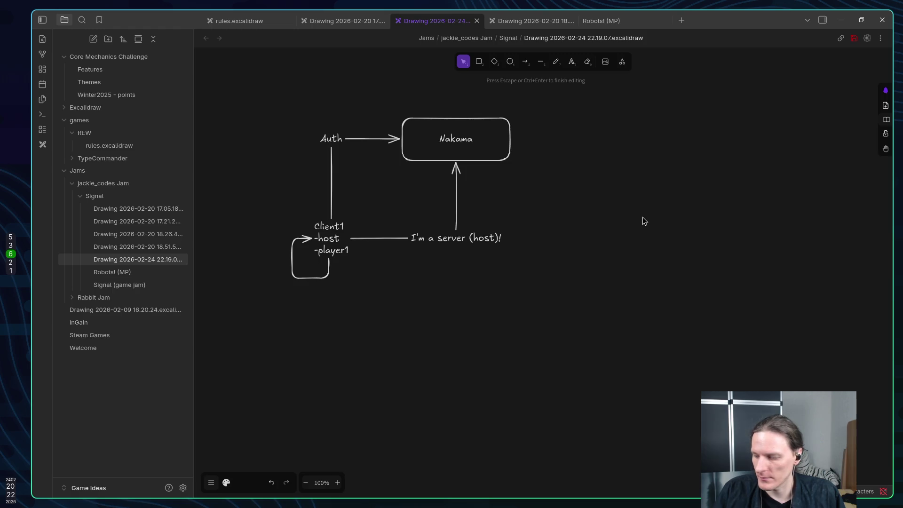
Add a 'Client 2' label on the right with a '-player2' line.
{"action": "type", "text": "Client 2"}
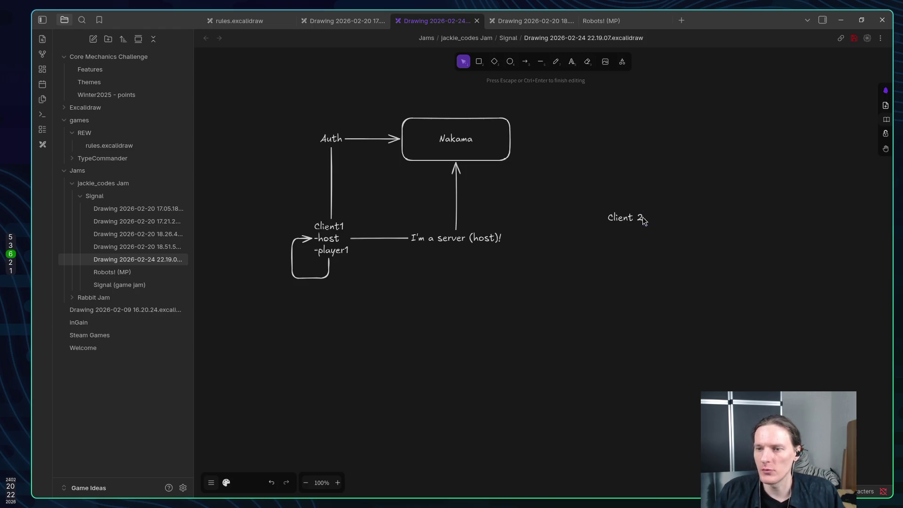
{"action": "key", "text": "Escape"}
{"action": "left_click_drag", "start_coordinate": [636, 220], "coordinate": [641, 209]}
{"action": "double_click", "coordinate": [641, 209]}
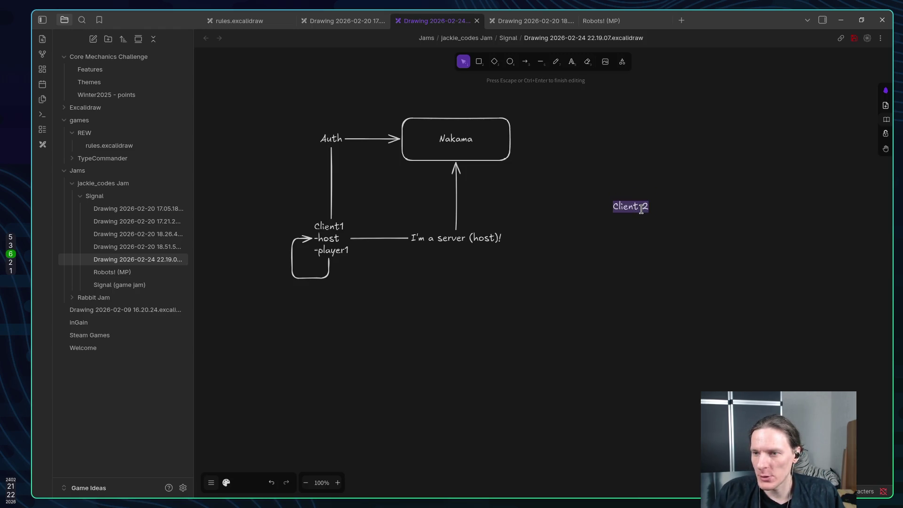
{"action": "key", "text": "End"}
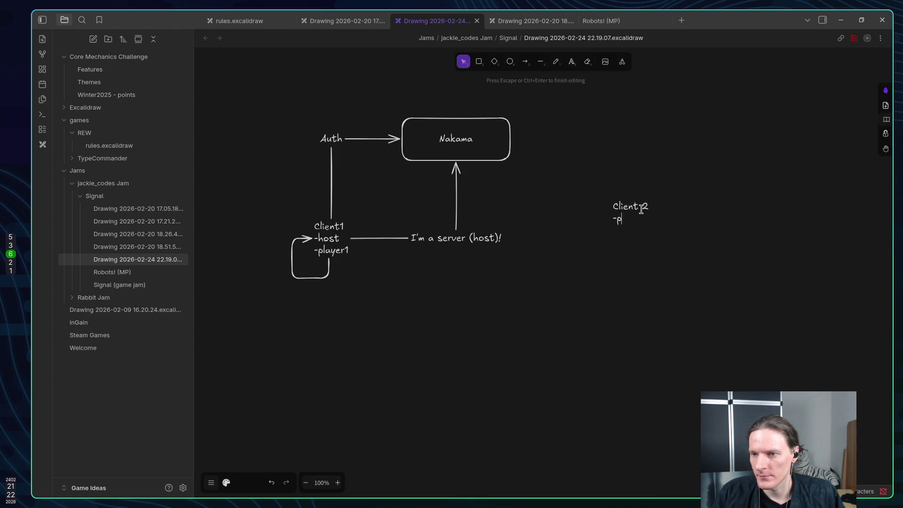
{"action": "type", "text": "layer2"}
{"action": "key", "text": "Escape"}
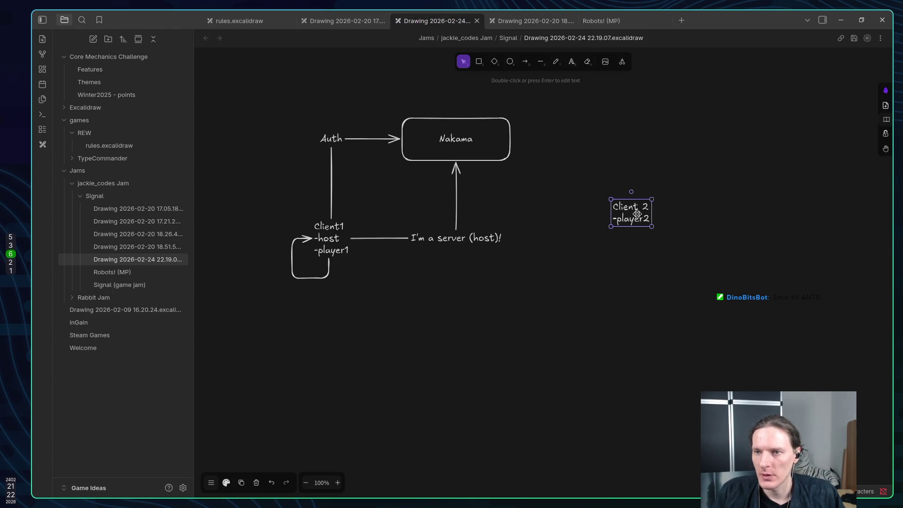
Draw an elbow arrow from Client 2 to Nakama labelled 'Give Me Server'.
{"action": "key", "text": "a"}
{"action": "mouse_move", "coordinate": [612, 218]}
{"action": "left_mouse_down"}
{"action": "mouse_move", "coordinate": [485, 168]}
{"action": "mouse_move", "coordinate": [507, 162]}
{"action": "mouse_move", "coordinate": [512, 139]}
{"action": "left_mouse_up"}
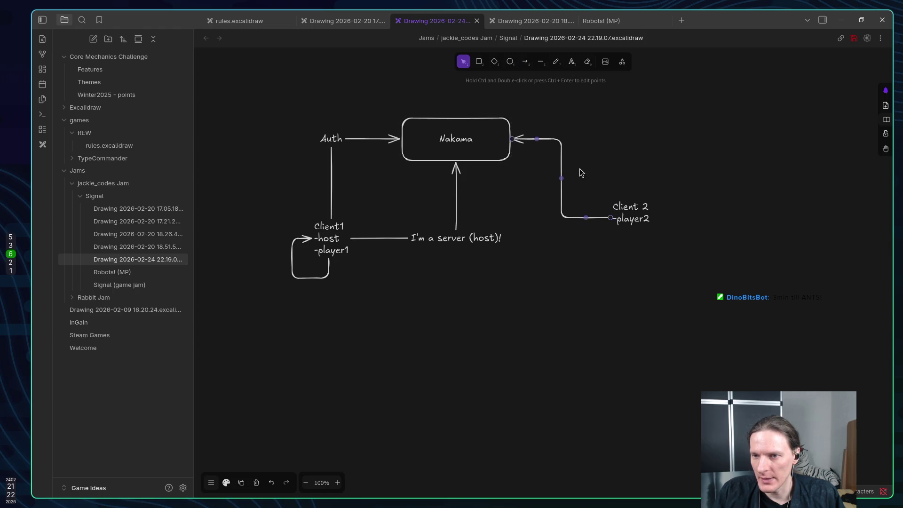
{"action": "key", "text": "ctrl+Return"}
{"action": "type", "text": "Give A"}
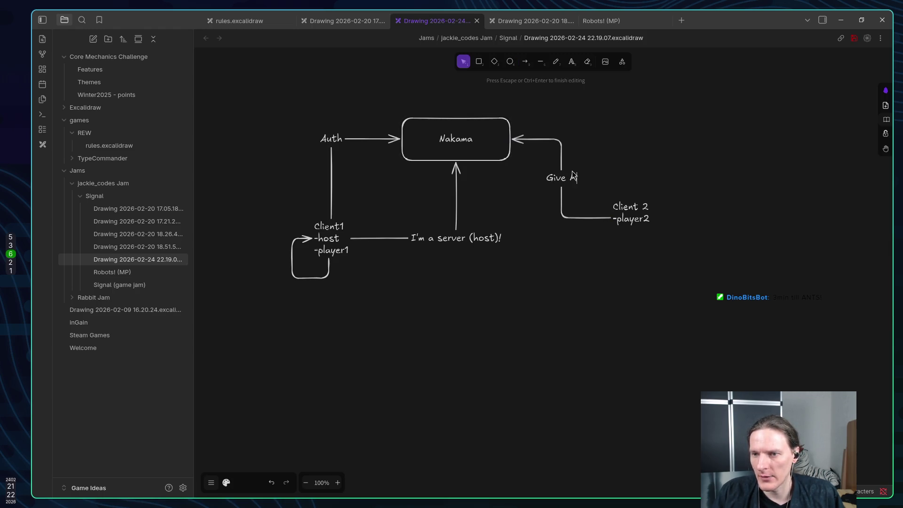
{"action": "type", "text": "Me"}
{"action": "key", "text": "BackSpace"}
{"action": "type", "text": "Server"}
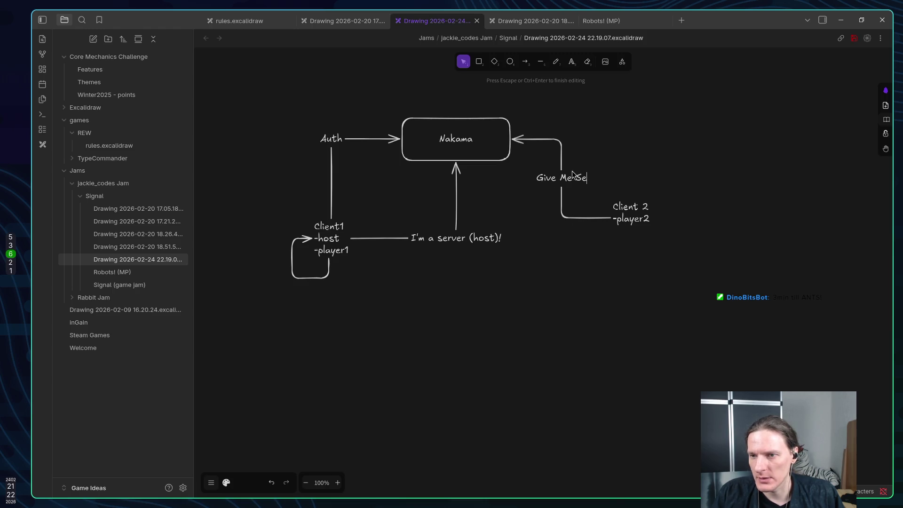
{"action": "key", "text": "Escape"}
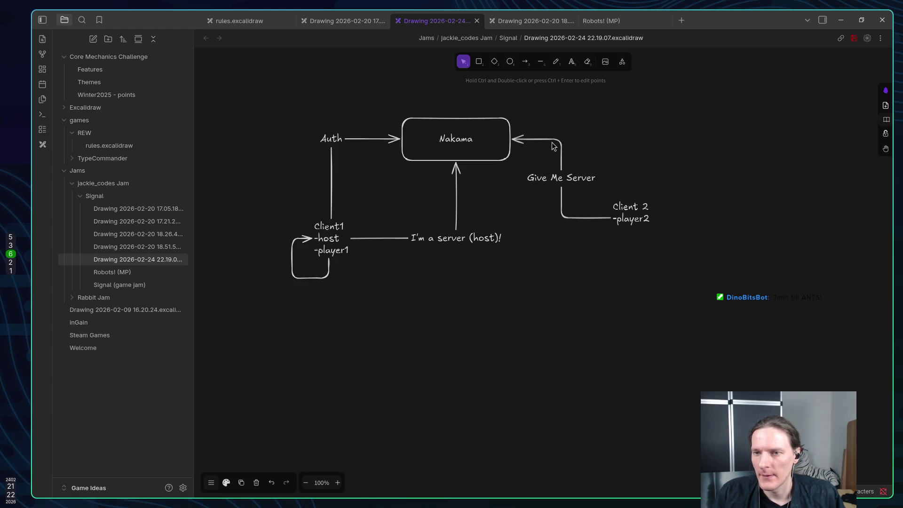
{"action": "mouse_move", "coordinate": [465, 150]}
{"action": "left_mouse_down"}
{"action": "mouse_move", "coordinate": [456, 131]}
{"action": "mouse_move", "coordinate": [469, 129]}
{"action": "left_mouse_up"}
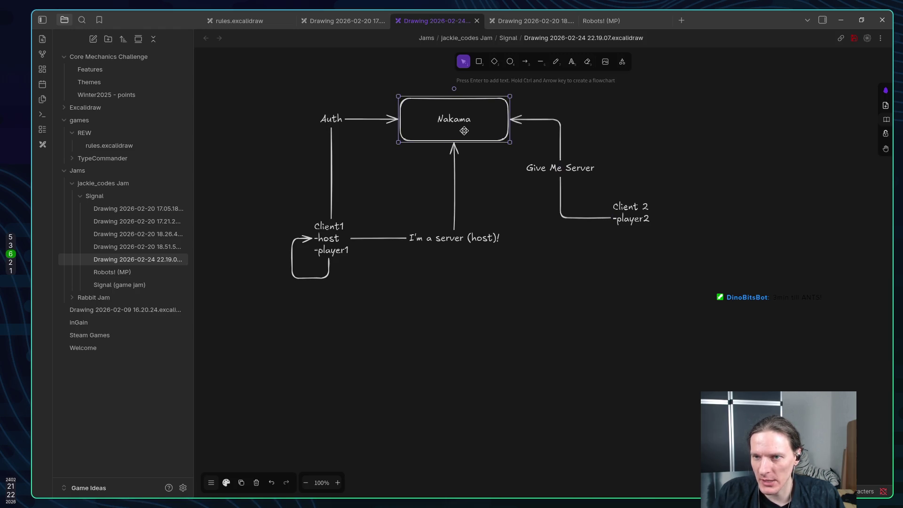
{"action": "left_click", "coordinate": [524, 63]}
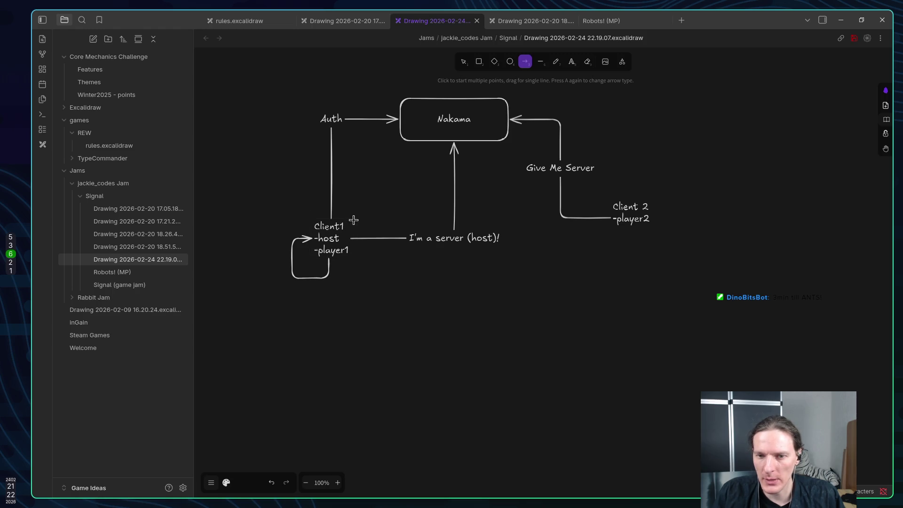
Draw a bent arrow from Client1 to Client 2 passing just below Nakama.
{"action": "left_click", "coordinate": [367, 225]}
{"action": "left_click", "coordinate": [482, 150]}
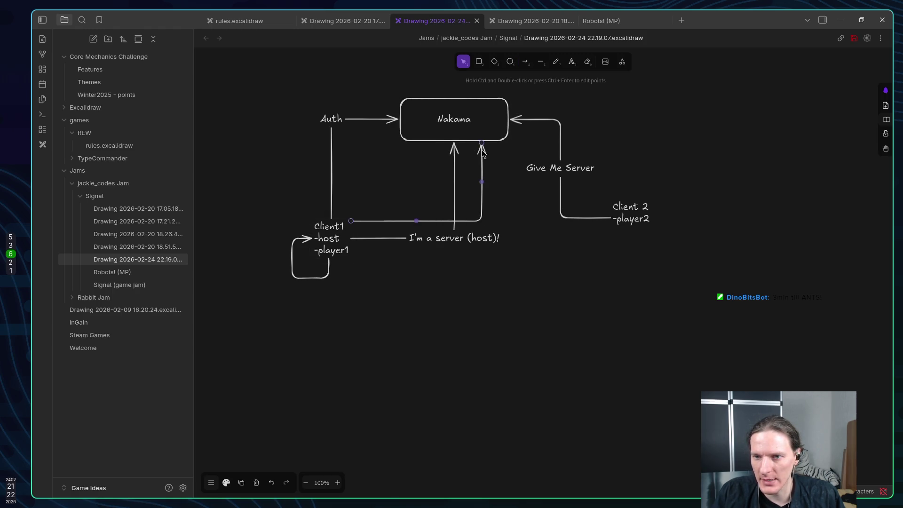
{"action": "key", "text": "ctrl+z"}
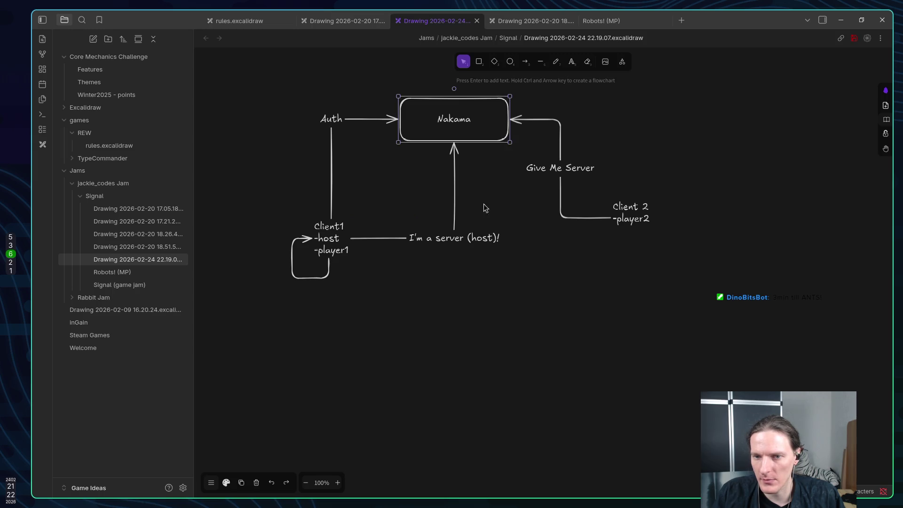
{"action": "key", "text": "a"}
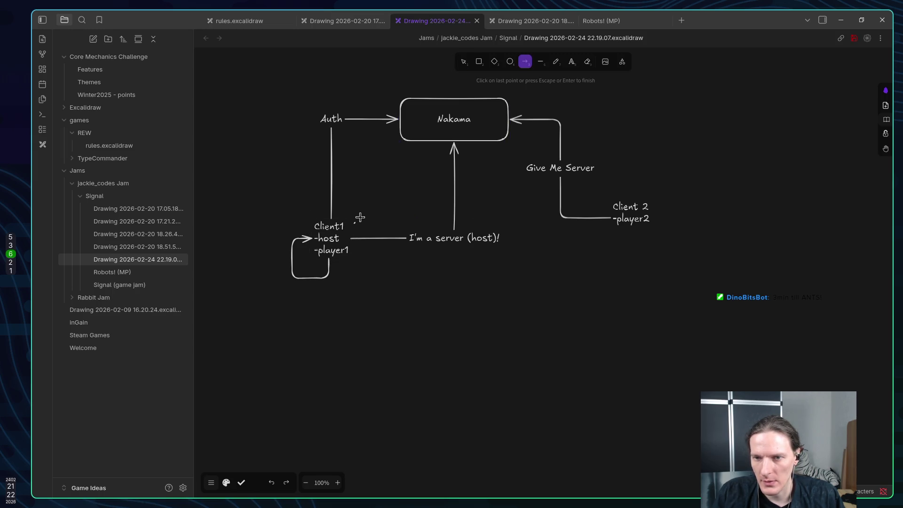
{"action": "left_click", "coordinate": [356, 222]}
{"action": "left_click", "coordinate": [479, 141]}
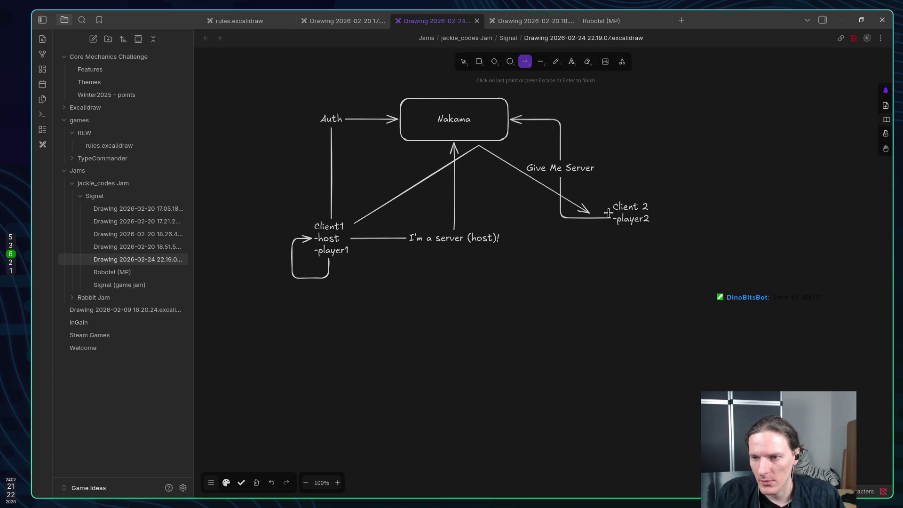
{"action": "left_click", "coordinate": [608, 206]}
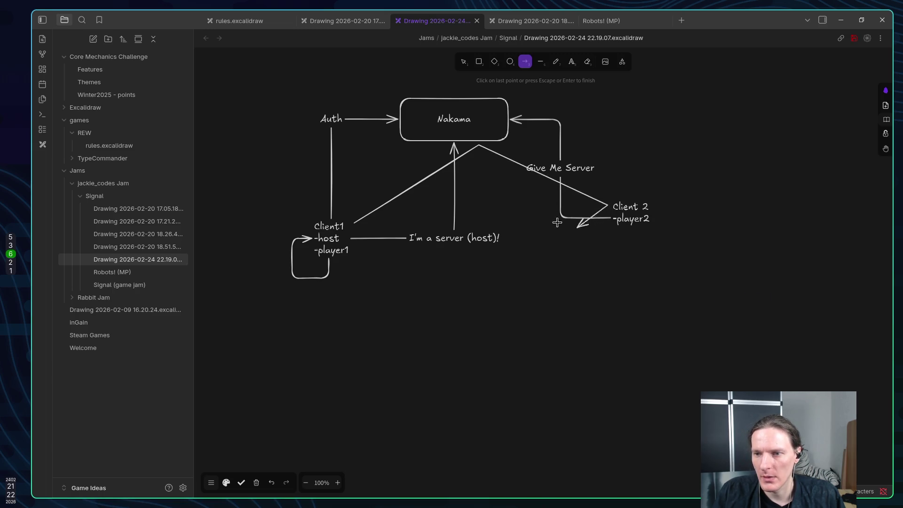
{"action": "key", "text": "Escape"}
Draw the return arrow from Client 2 back to Client1, bending below Nakama.
{"action": "key", "text": "a"}
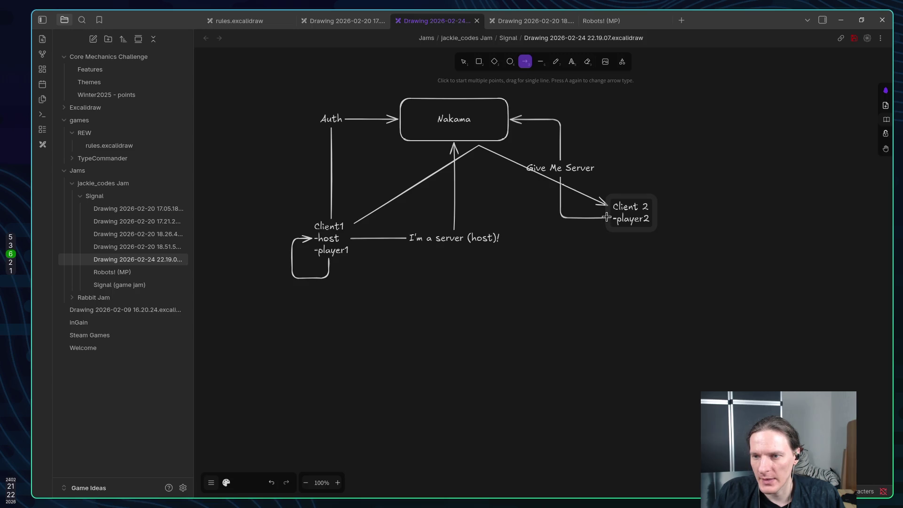
{"action": "left_click", "coordinate": [606, 214]}
{"action": "left_click", "coordinate": [465, 146]}
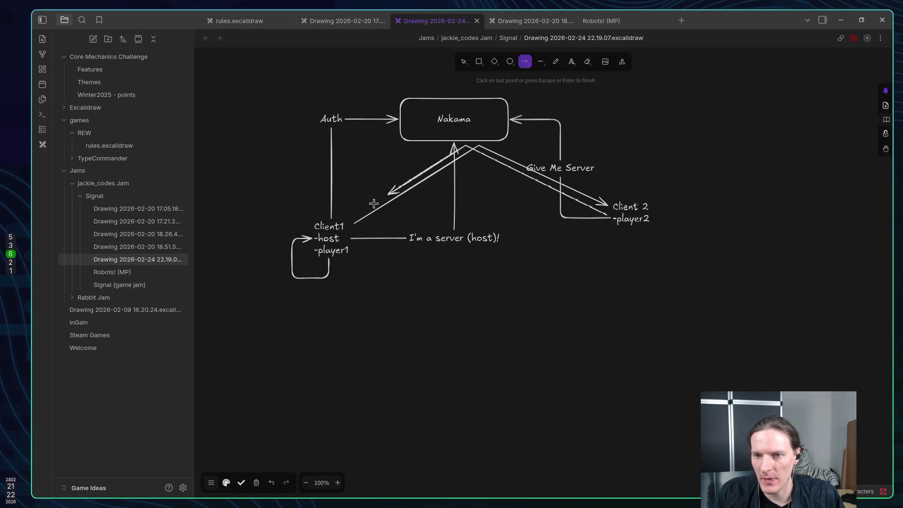
{"action": "left_click", "coordinate": [355, 217]}
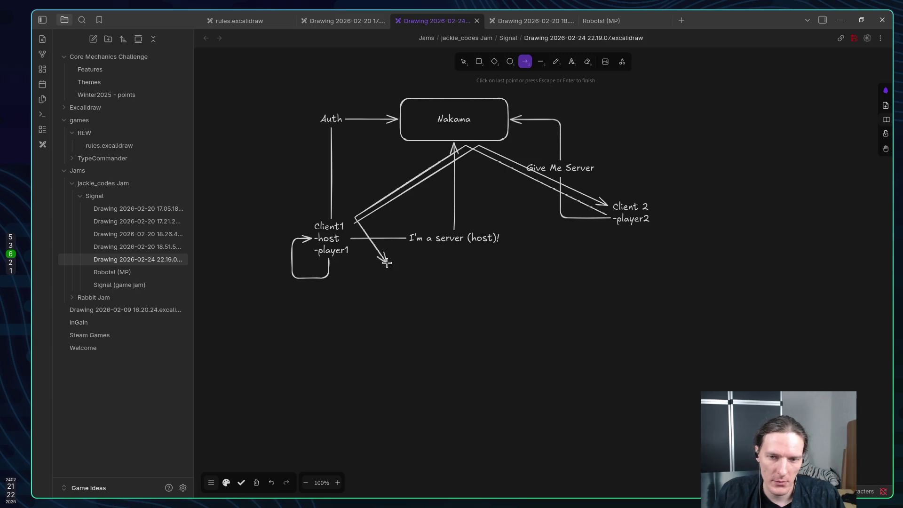
{"action": "key", "text": "Escape"}
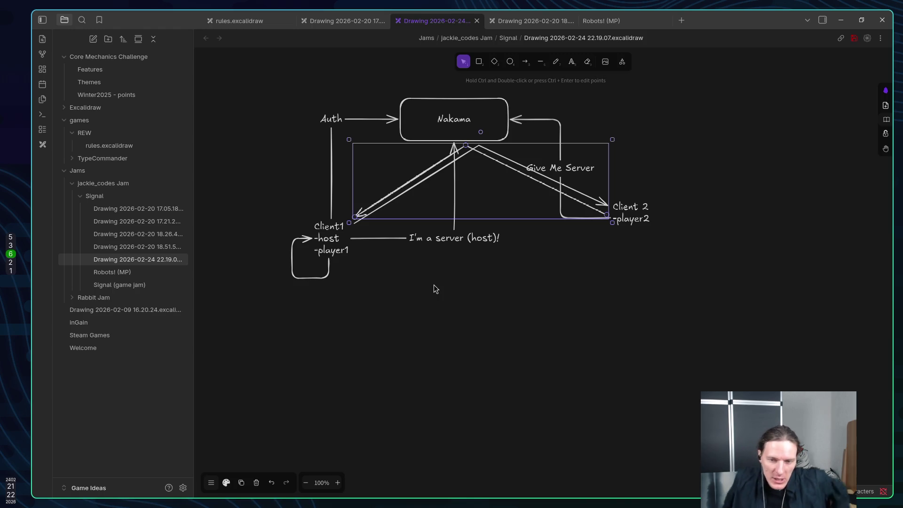
Move Client1 down-right and drop Client 2 about 90 px lower.
{"action": "mouse_move", "coordinate": [346, 250]}
{"action": "left_mouse_down"}
{"action": "mouse_move", "coordinate": [390, 282]}
{"action": "mouse_move", "coordinate": [390, 271]}
{"action": "left_mouse_up"}
{"action": "left_click_drag", "start_coordinate": [623, 214], "coordinate": [622, 257]}
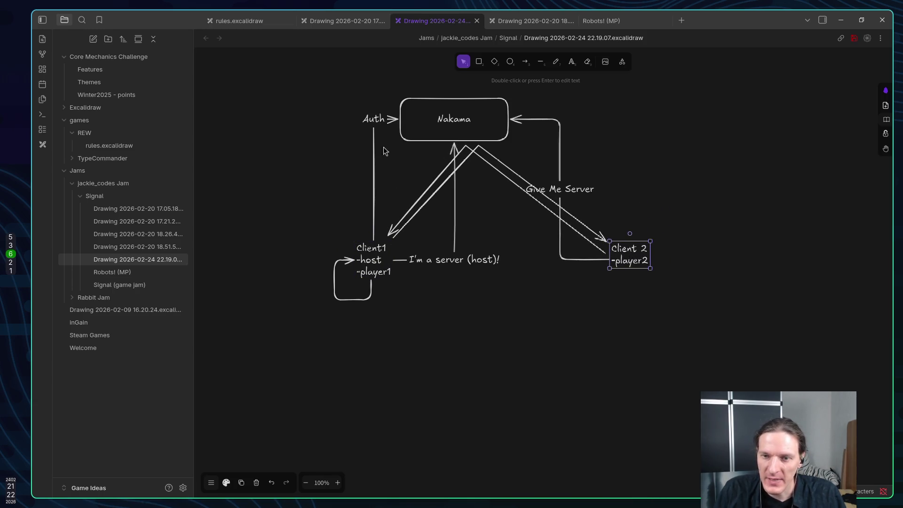
{"action": "left_click_drag", "start_coordinate": [372, 260], "coordinate": [368, 262]}
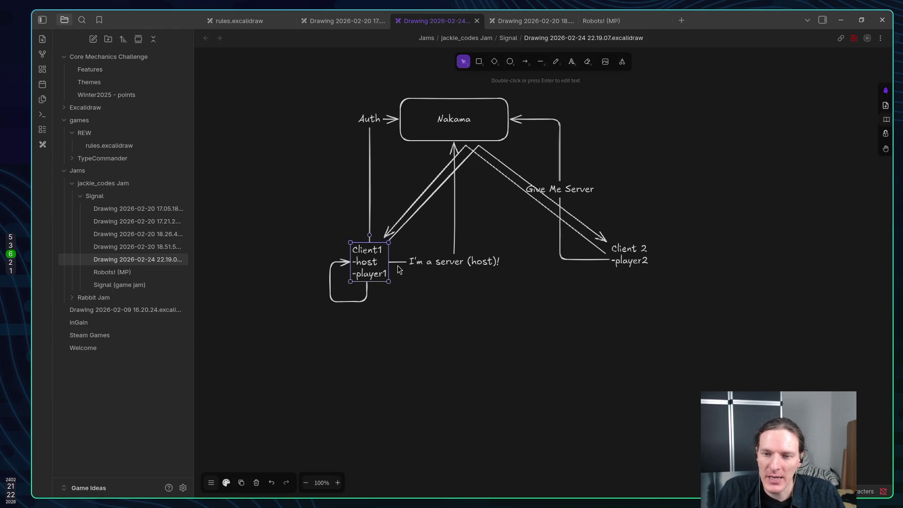
{"action": "left_click", "coordinate": [524, 62]}
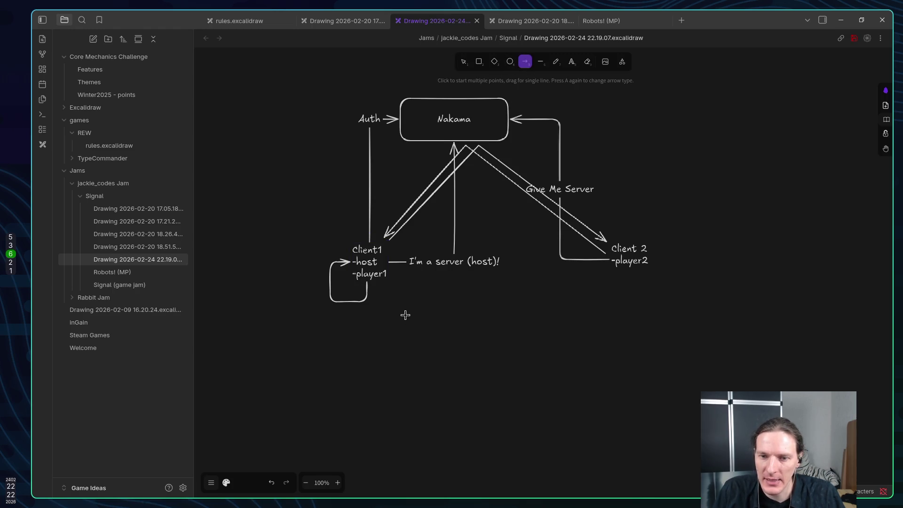
Draw a zig-zag arrow between Client1 and Client 2, then shift Client 2 down-right.
{"action": "left_click", "coordinate": [392, 276]}
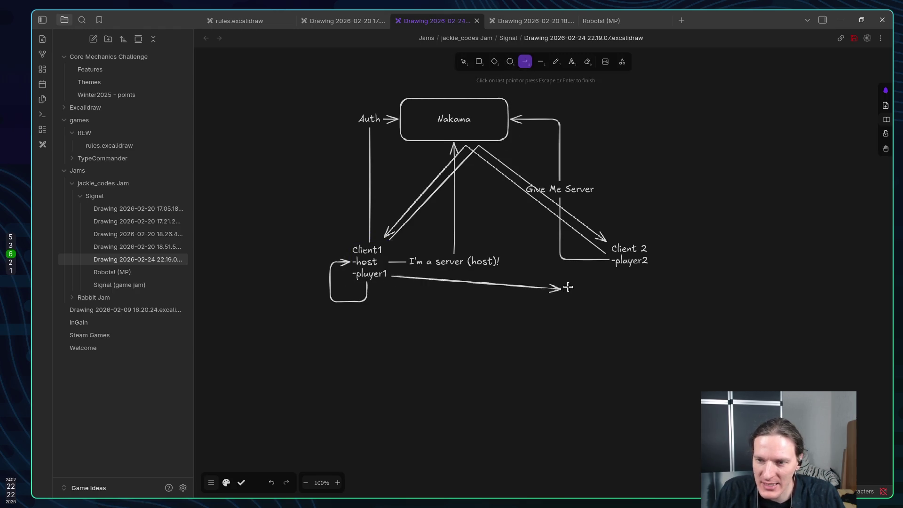
{"action": "left_click", "coordinate": [606, 269]}
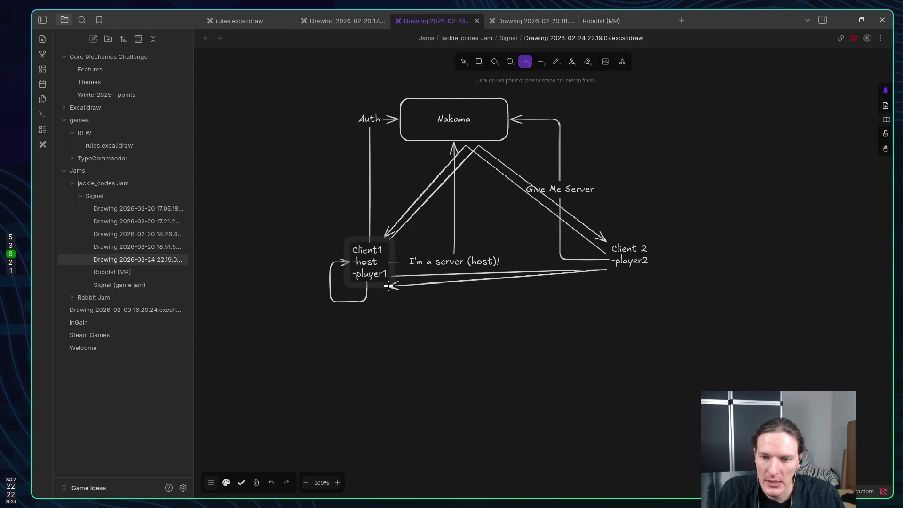
{"action": "left_click", "coordinate": [392, 286]}
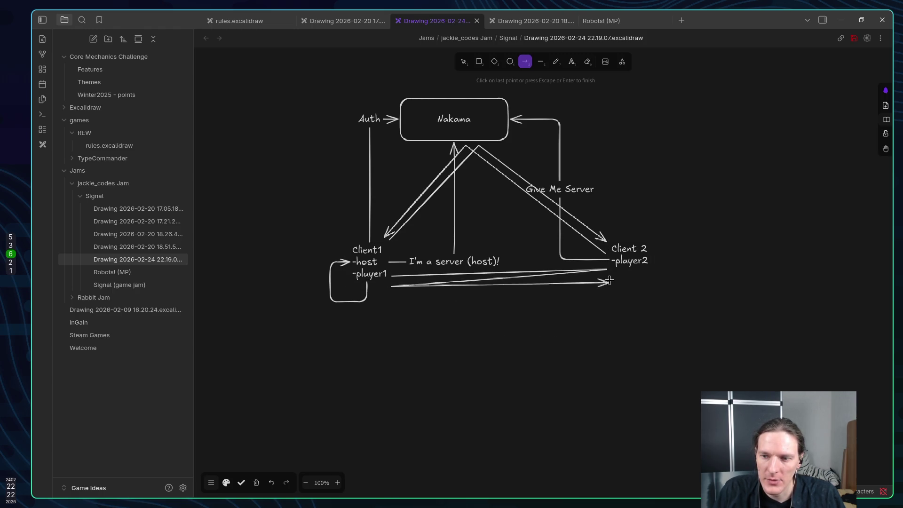
{"action": "left_click", "coordinate": [610, 273]}
{"action": "key", "text": "Escape"}
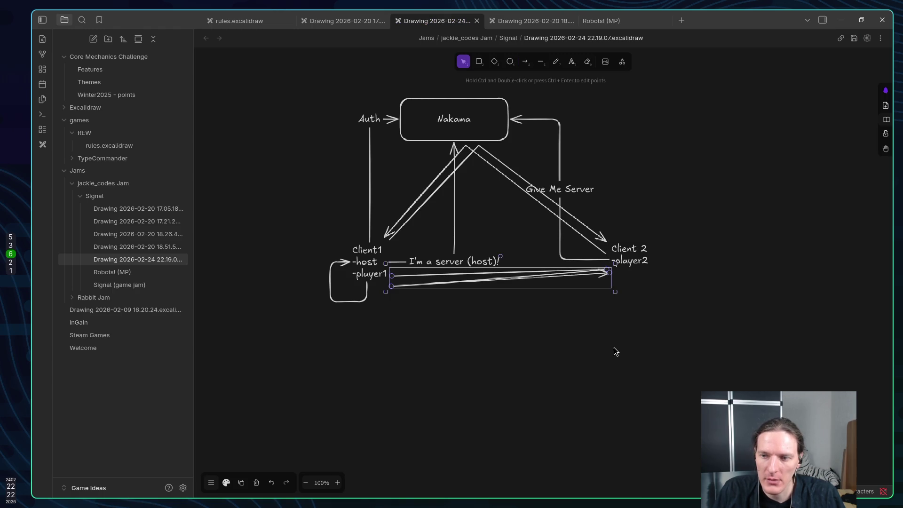
{"action": "mouse_move", "coordinate": [631, 264]}
{"action": "left_mouse_down"}
{"action": "mouse_move", "coordinate": [631, 286]}
{"action": "mouse_move", "coordinate": [644, 292]}
{"action": "mouse_move", "coordinate": [620, 277]}
{"action": "mouse_move", "coordinate": [536, 287]}
{"action": "mouse_move", "coordinate": [617, 280]}
{"action": "left_mouse_up"}
{"action": "left_click", "coordinate": [597, 270]}
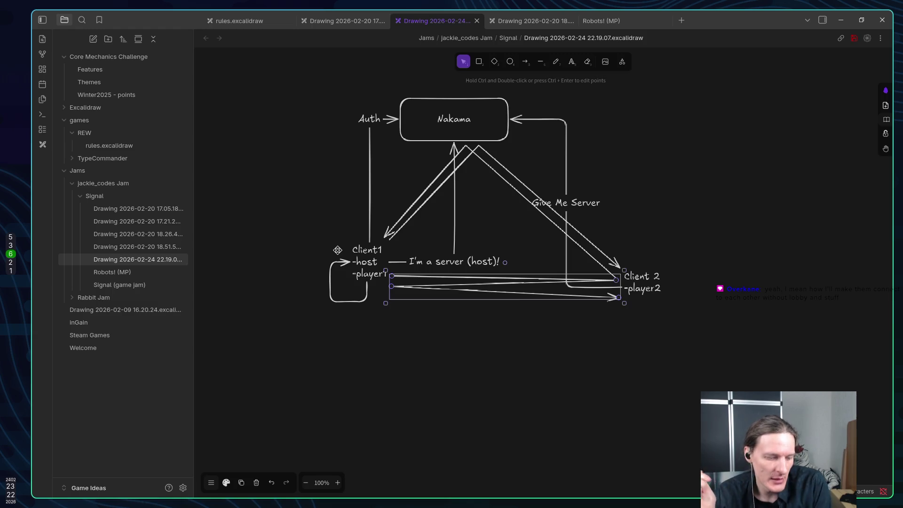
Switch over to the Godot editor workspace.
{"action": "key", "text": "super+5"}
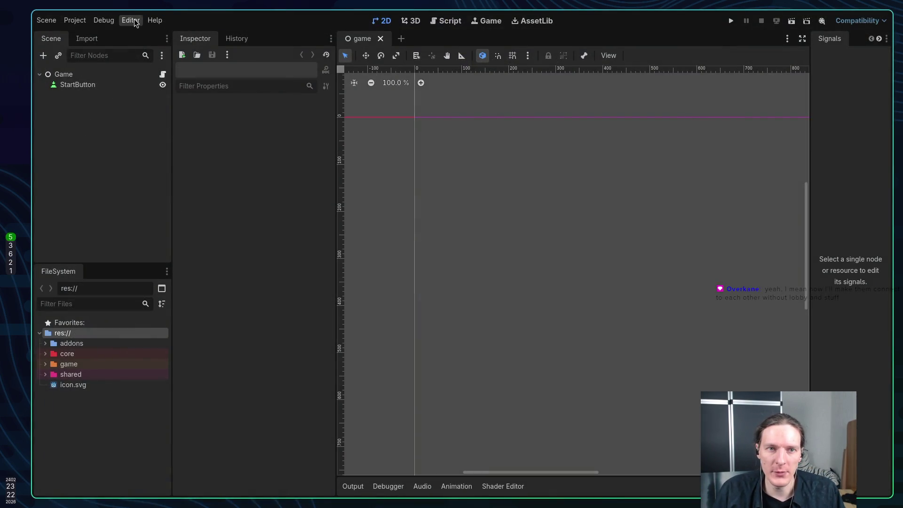
In Customize Run Instances, try instance counts 1 and 2 and the first instance's arguments, then dismiss.
{"action": "left_click", "coordinate": [131, 20]}
{"action": "mouse_move", "coordinate": [103, 20]}
{"action": "left_click", "coordinate": [134, 161]}
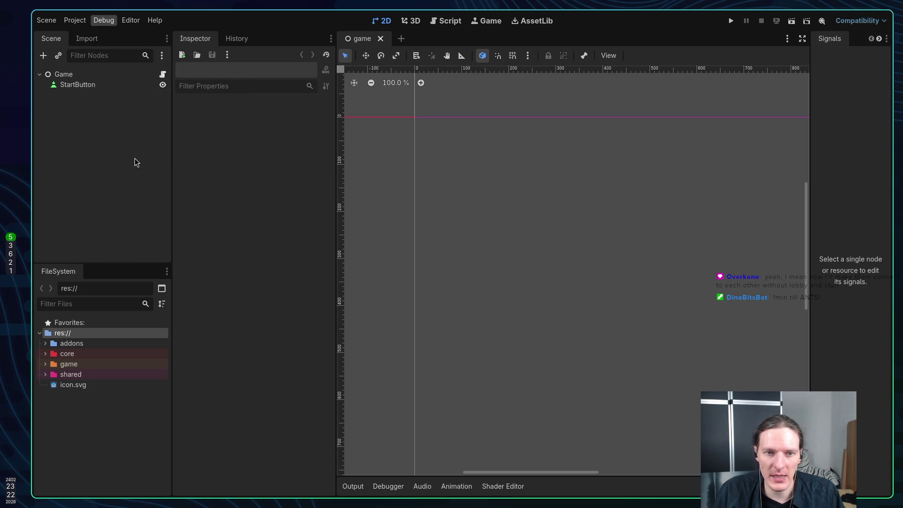
{"action": "left_click", "coordinate": [500, 158]}
{"action": "key", "text": "BackSpace"}
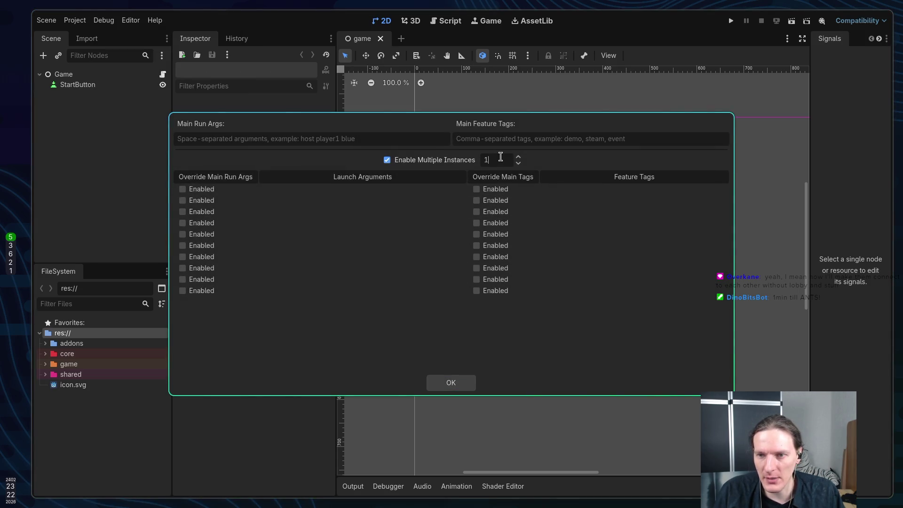
{"action": "key", "text": "Return"}
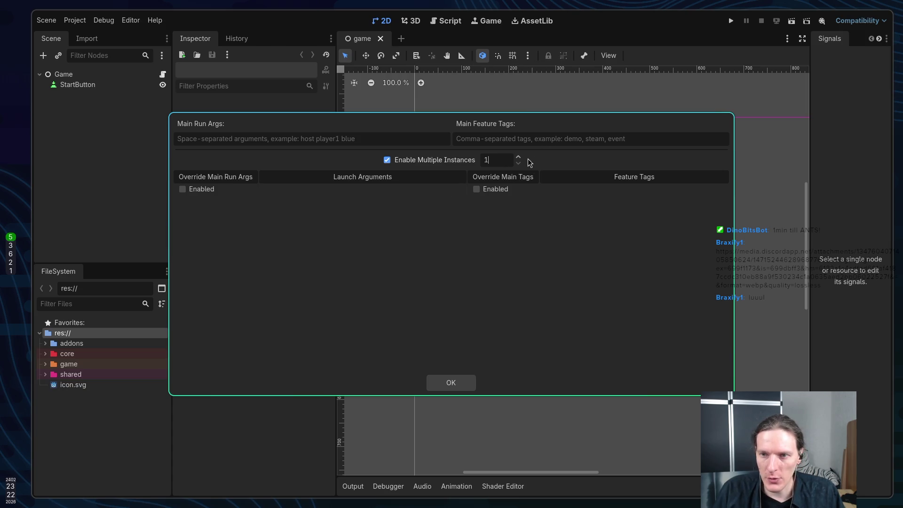
{"action": "left_click", "coordinate": [518, 157]}
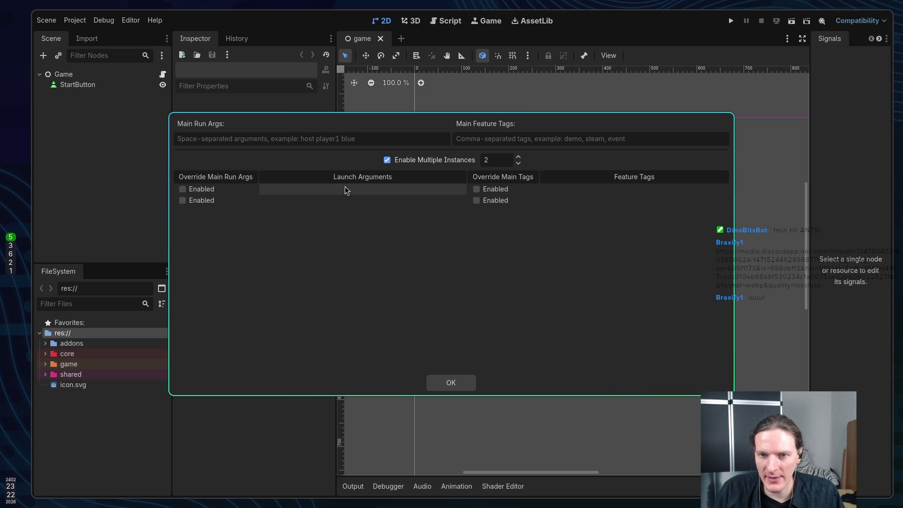
{"action": "left_click", "coordinate": [356, 191]}
{"action": "left_click", "coordinate": [356, 191]}
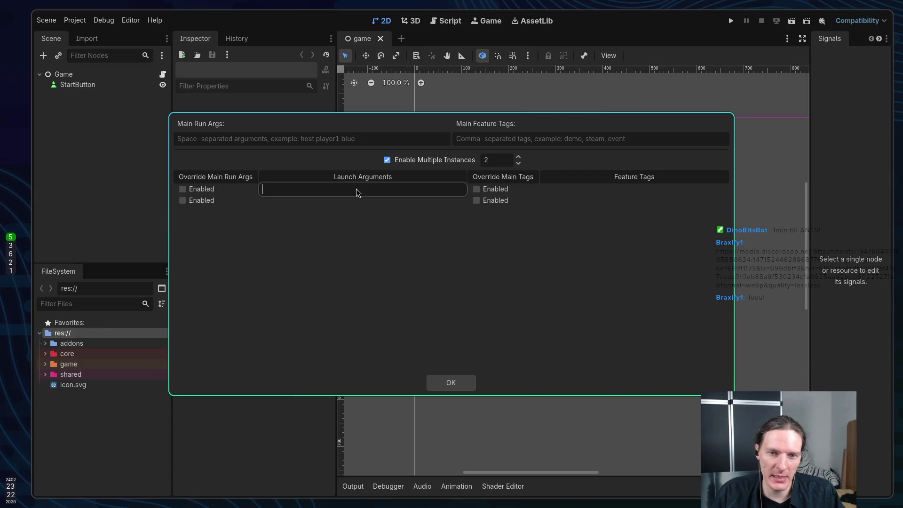
{"action": "left_click", "coordinate": [394, 243]}
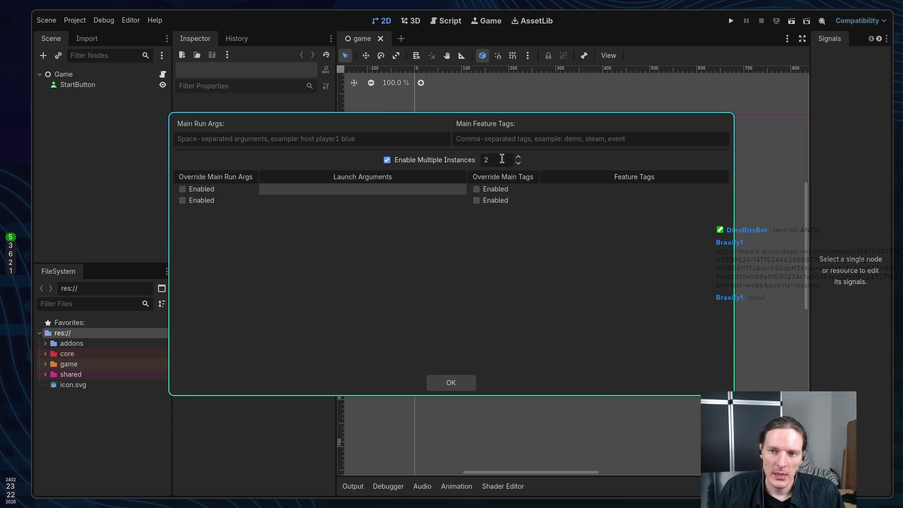
{"action": "key", "text": "Escape"}
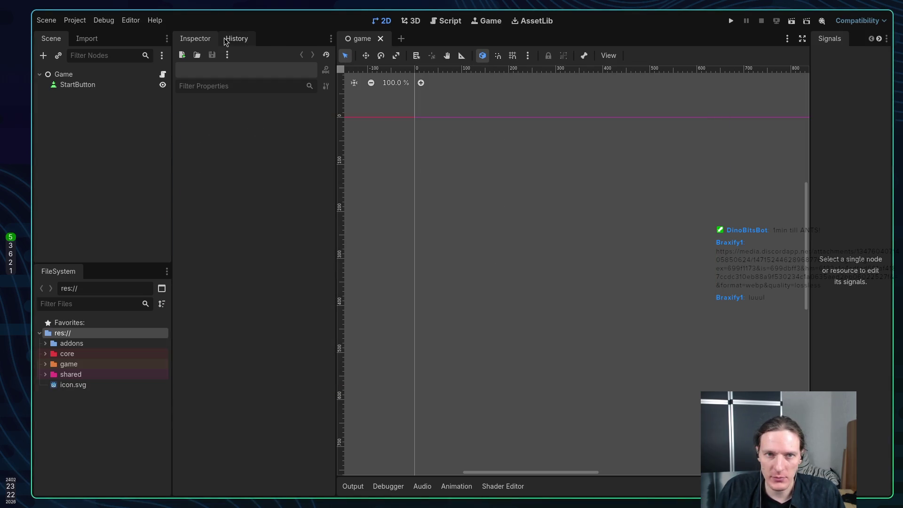
Uncheck Enable Multiple Instances and confirm with OK, then move to the browser workspace.
{"action": "left_click", "coordinate": [104, 19]}
{"action": "left_click", "coordinate": [134, 161]}
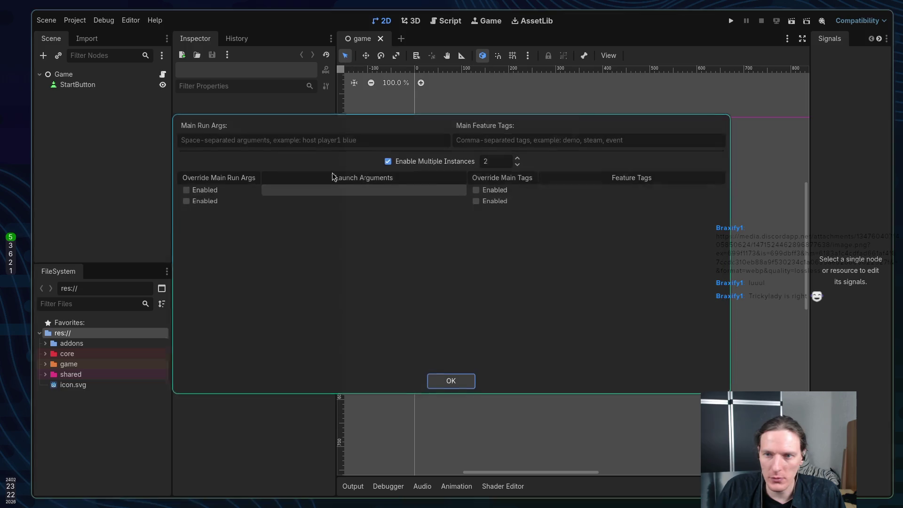
{"action": "left_click", "coordinate": [423, 161]}
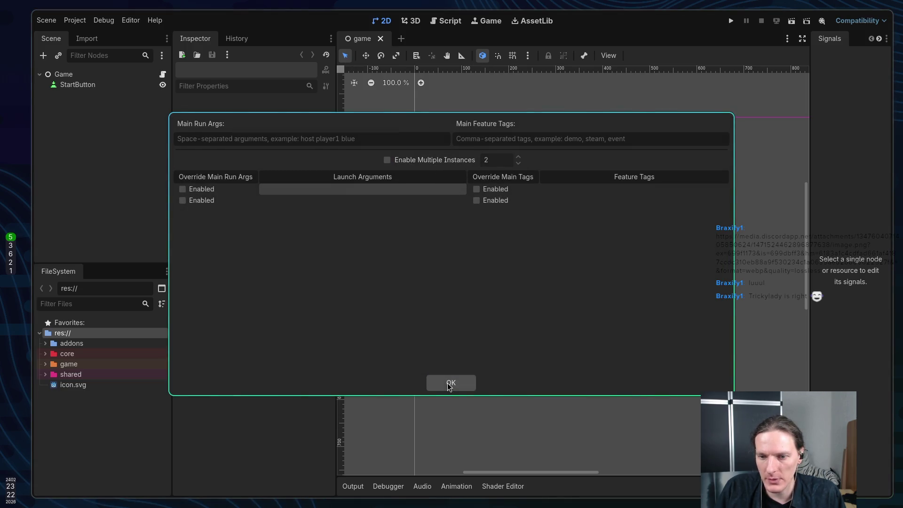
{"action": "left_click", "coordinate": [449, 384]}
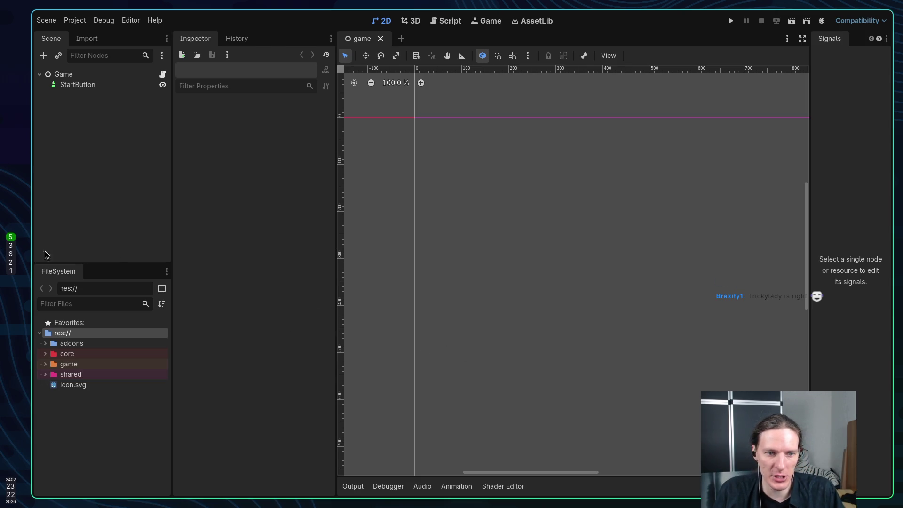
{"action": "key", "text": "super+Up"}
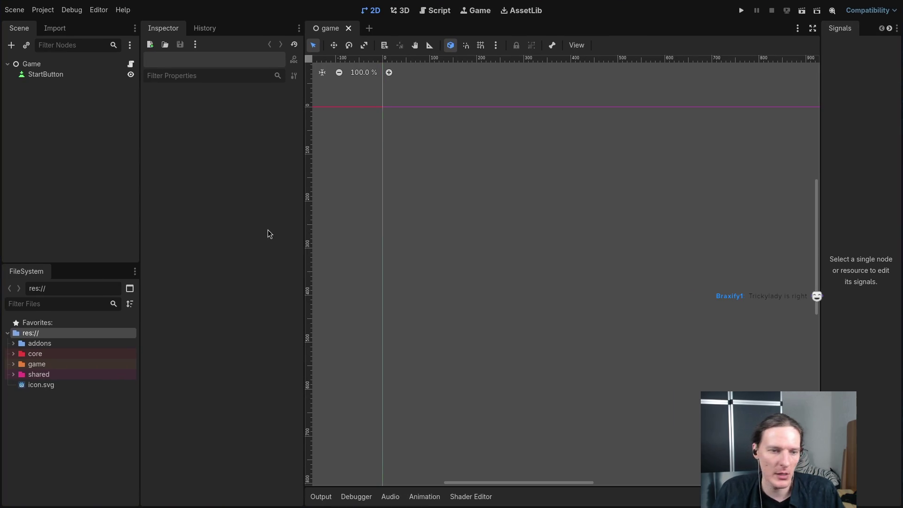
{"action": "key", "text": "super+2"}
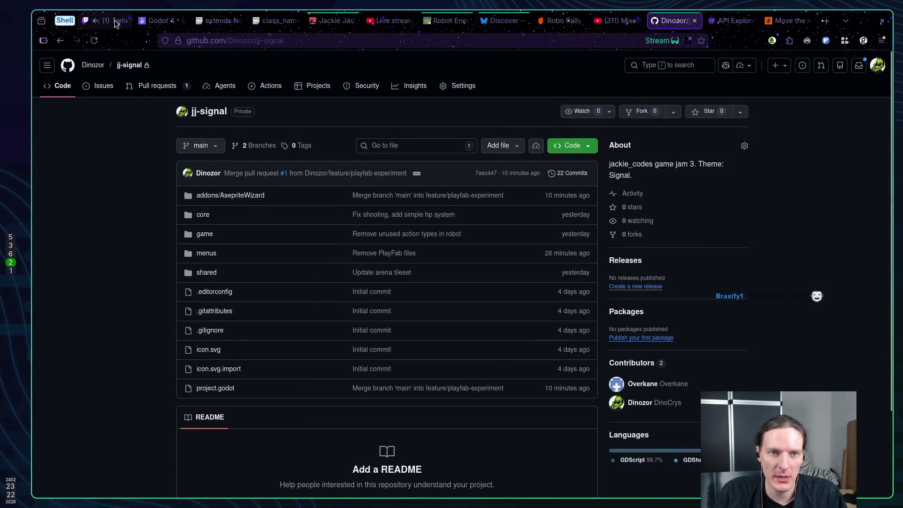
Bring up the Twitch stream manager tab in the browser.
{"action": "left_click", "coordinate": [114, 20]}
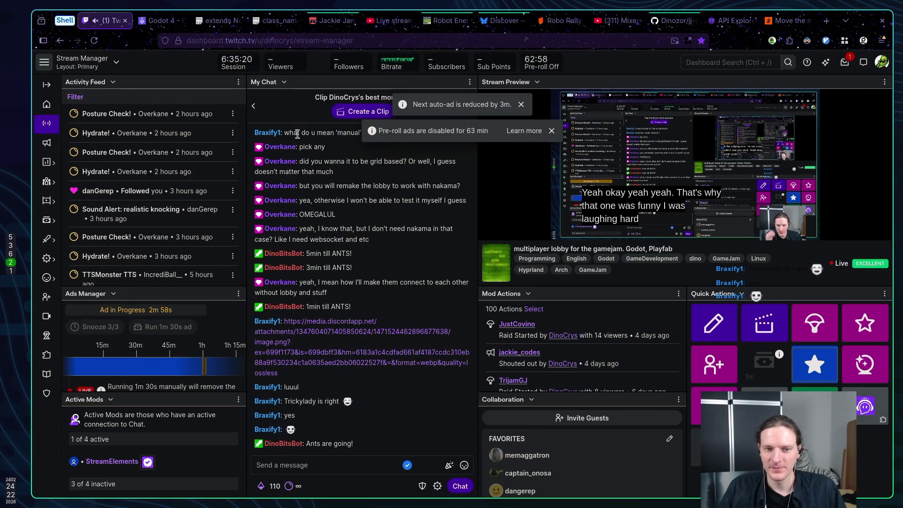
Return to the terminal on workspace 1.
{"action": "key", "text": "super+1"}
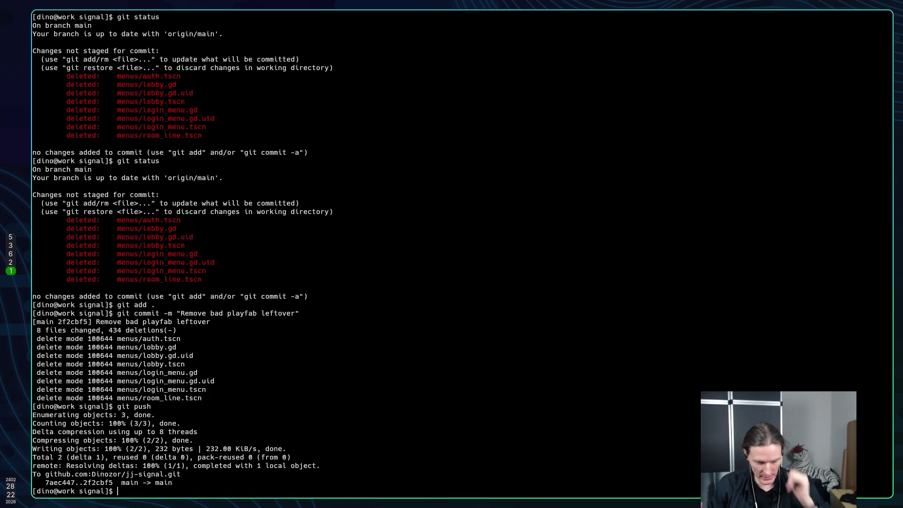
Glance at the stream dashboard and Godot, then run git status on main.
{"action": "key", "text": "super+2"}
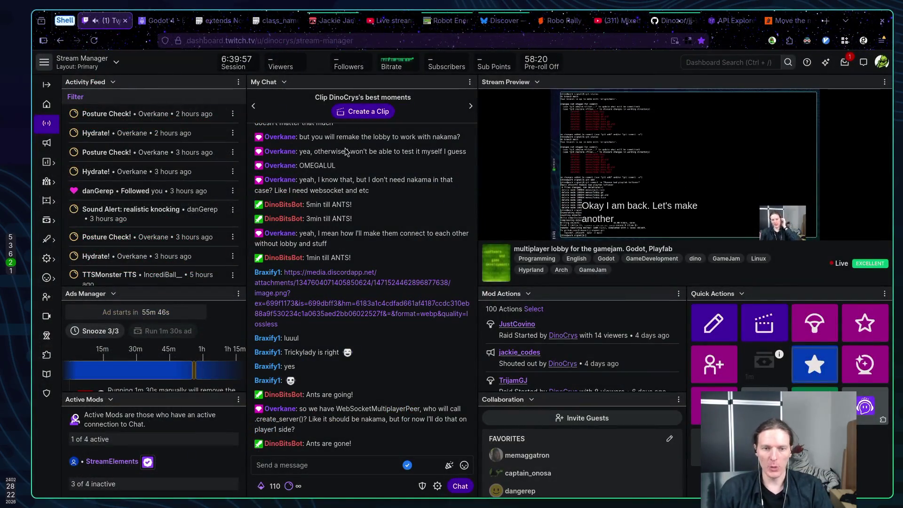
{"action": "key", "text": "super+1"}
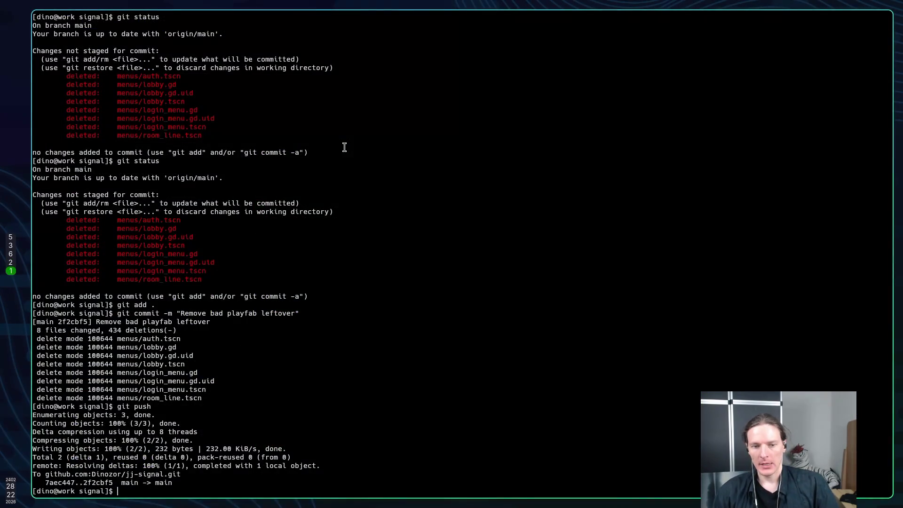
{"action": "key", "text": "super+3"}
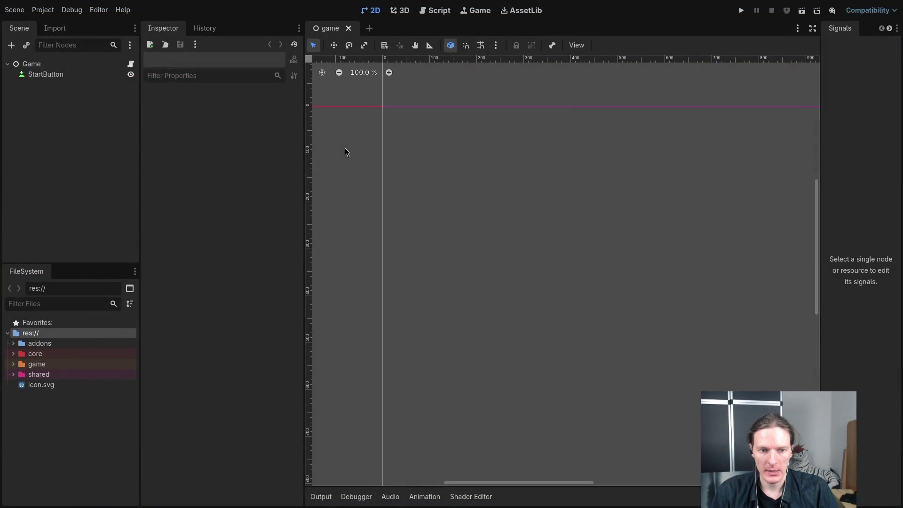
{"action": "key", "text": "super+1"}
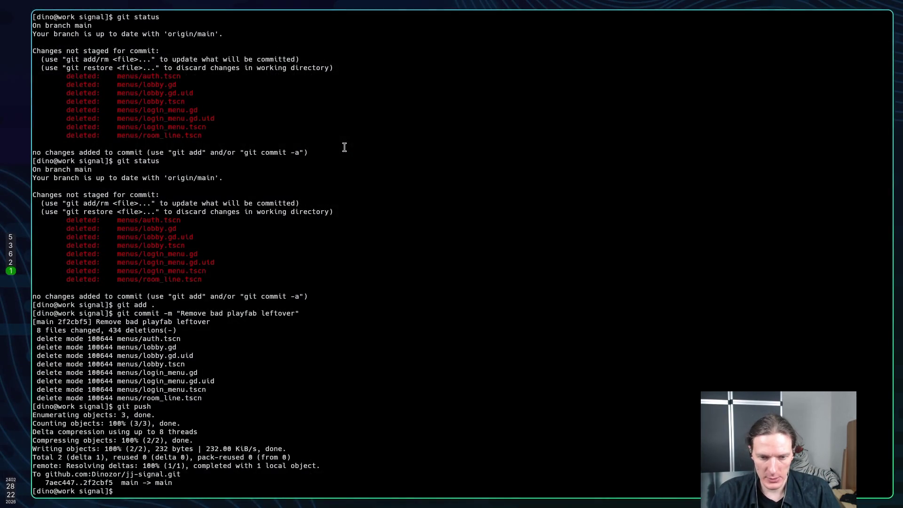
{"action": "type", "text": "git st"}
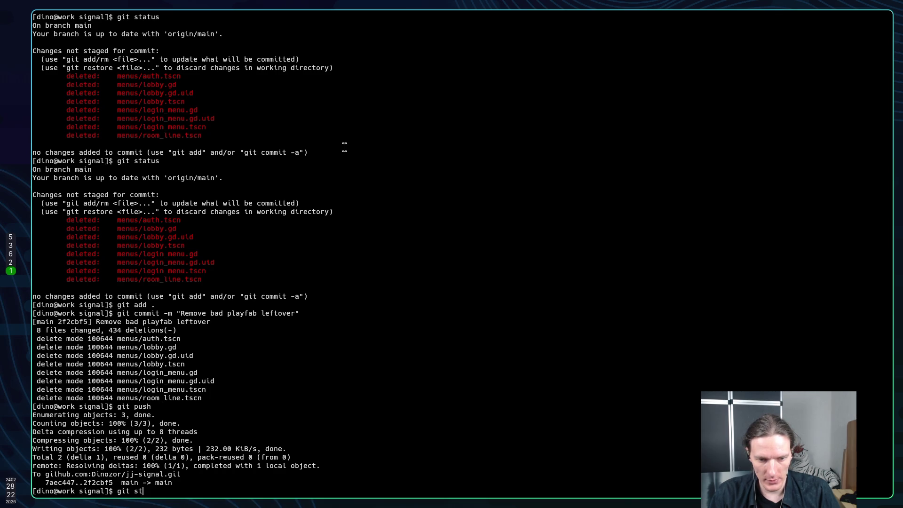
{"action": "type", "text": "atus"}
{"action": "key", "text": "Return"}
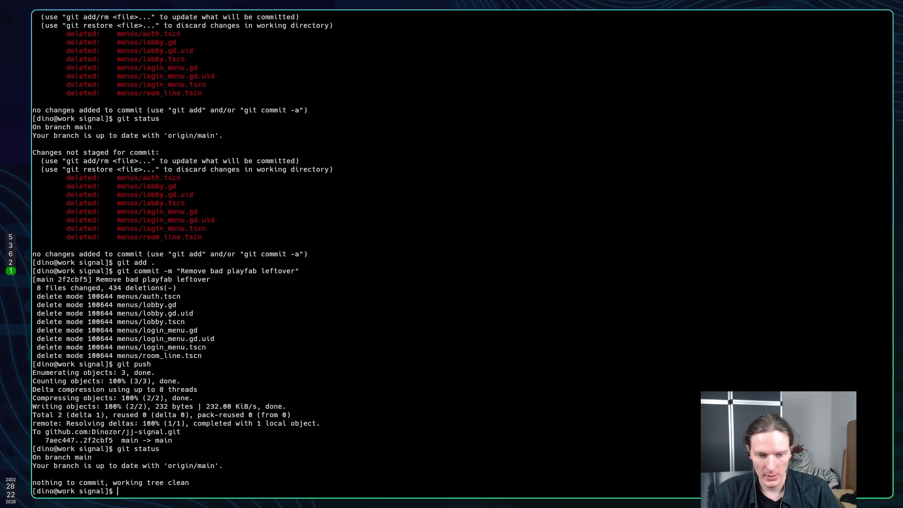
Create and check out branch feature/nakama-experiment, then rerun git status to confirm it's clean.
{"action": "type", "text": "git"}
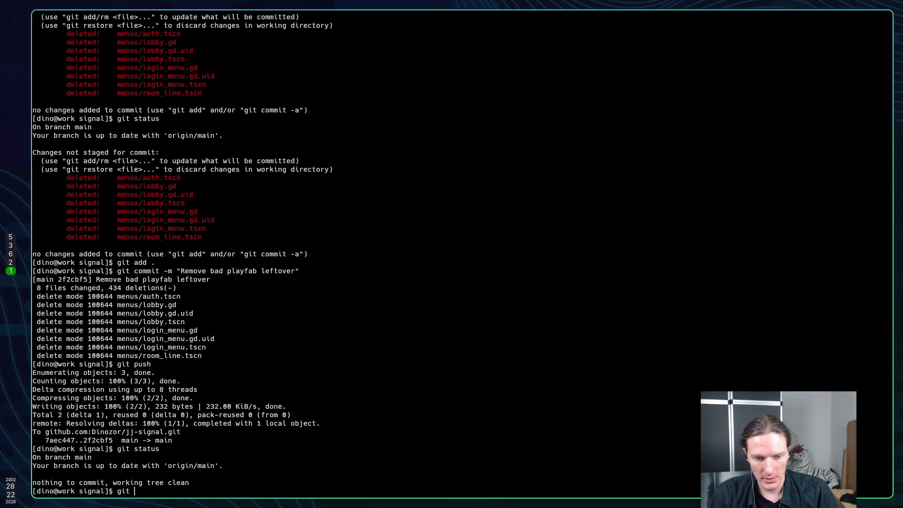
{"action": "type", "text": "check"}
{"action": "type", "text": "oun"}
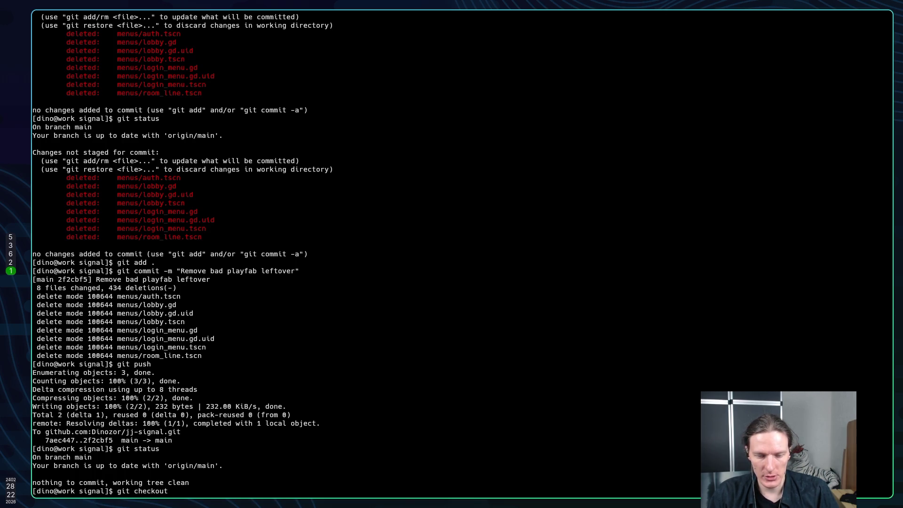
{"action": "type", "text": " fea"}
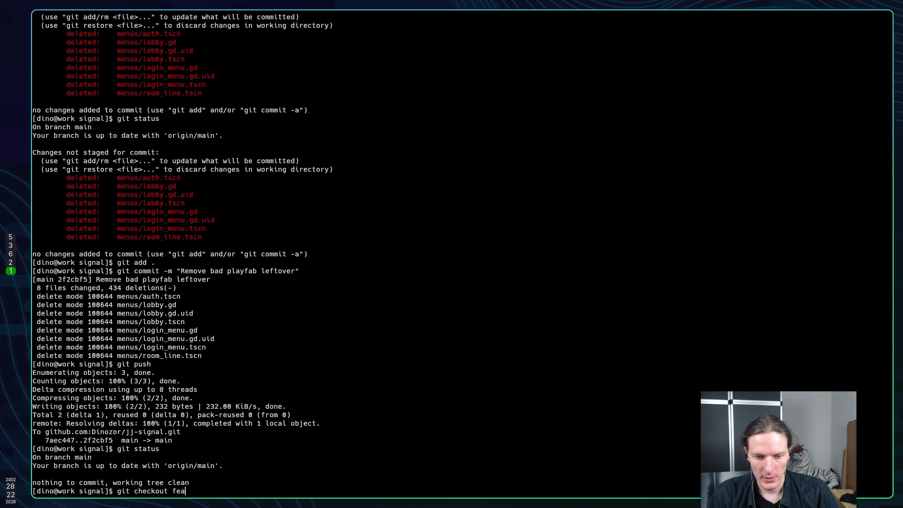
{"action": "key", "text": "BackSpace"}
{"action": "key", "text": "BackSpace"}
{"action": "key", "text": "BackSpace"}
{"action": "type", "text": "-b feat"}
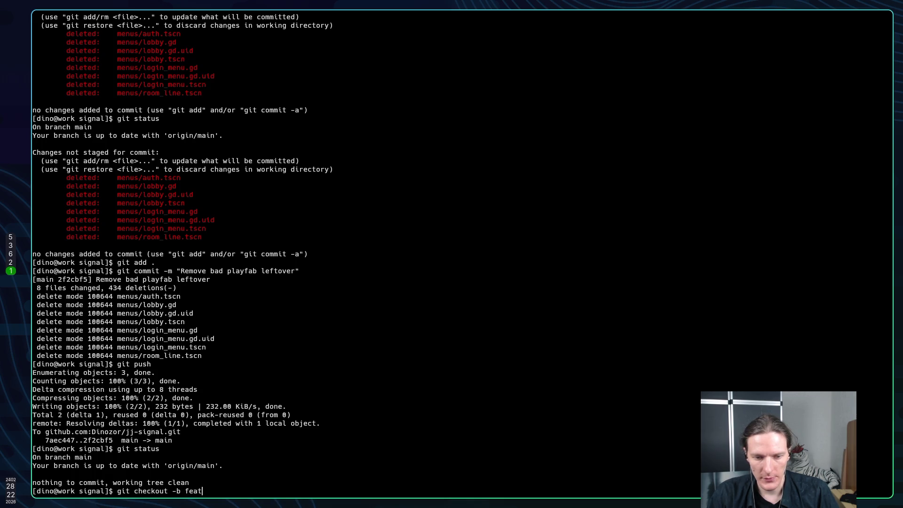
{"action": "type", "text": "ure "}
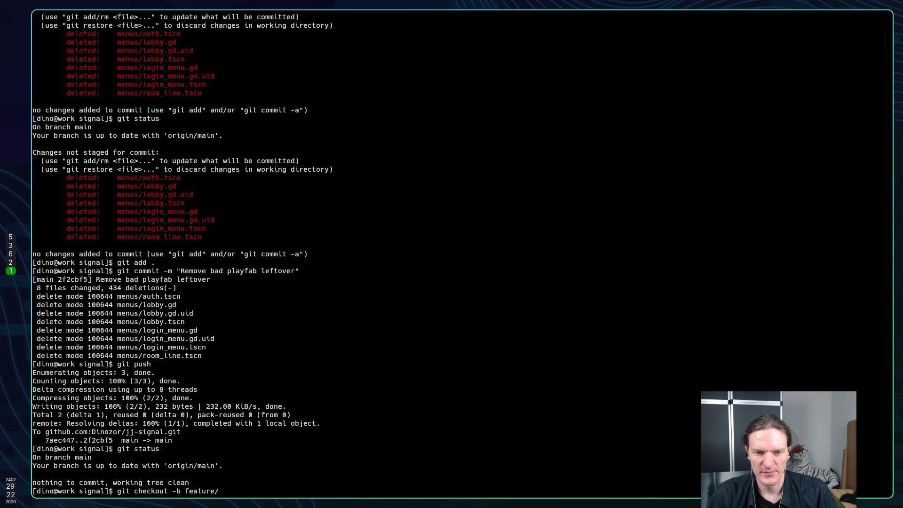
{"action": "type", "text": "nakama-"}
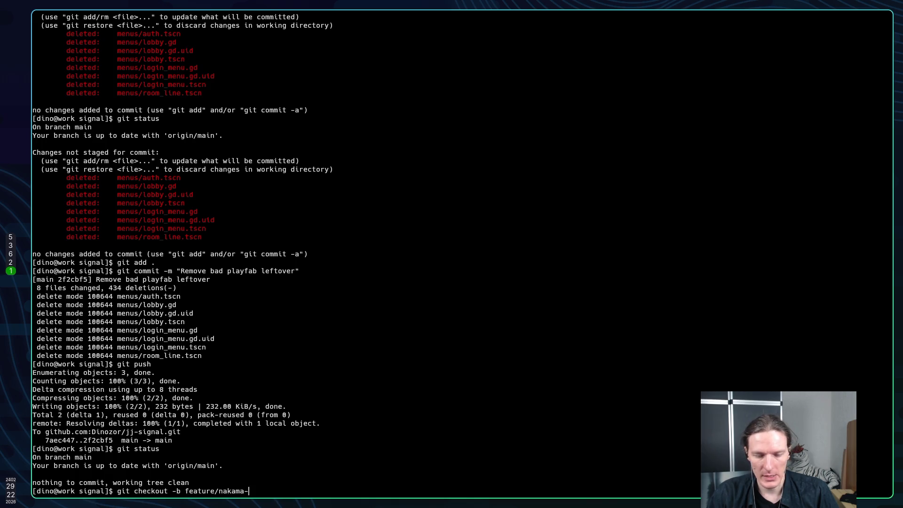
{"action": "type", "text": "ex"}
{"action": "key", "text": "BackSpace"}
{"action": "key", "text": "BackSpace"}
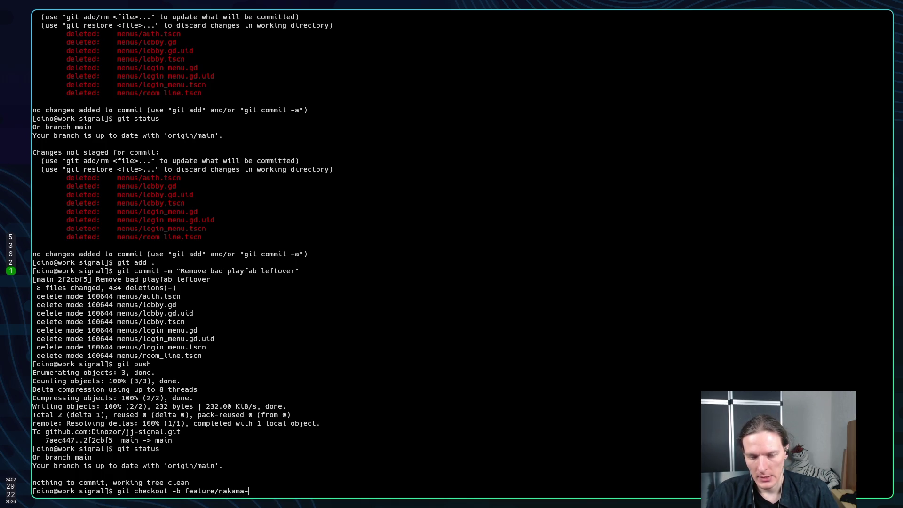
{"action": "type", "text": "experiment"}
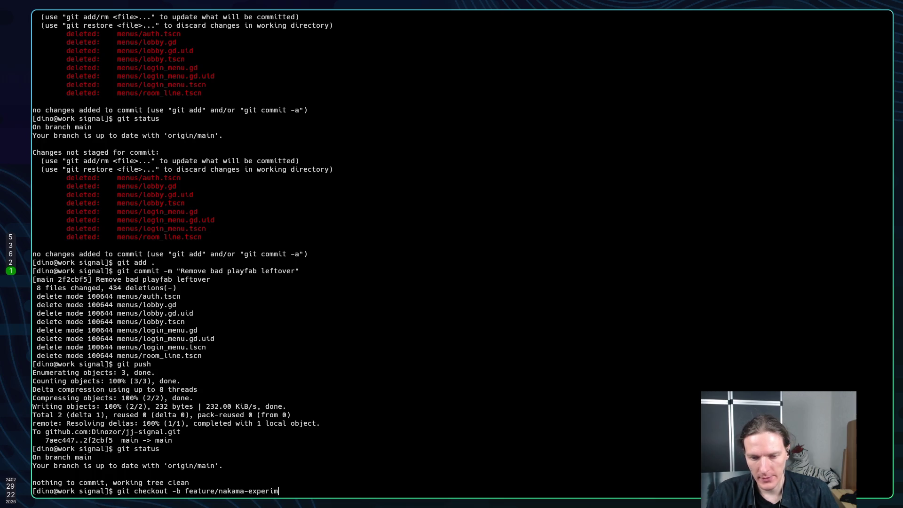
{"action": "key", "text": "Return"}
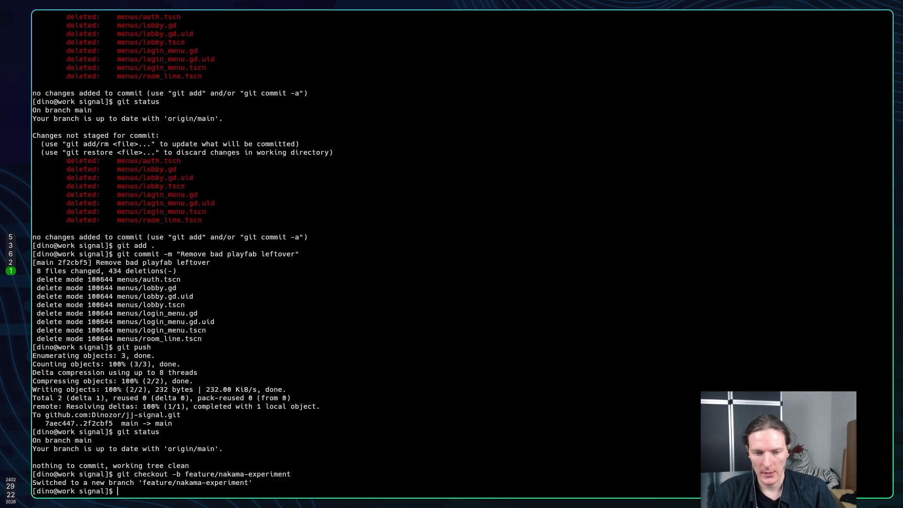
{"action": "type", "text": "git sta"}
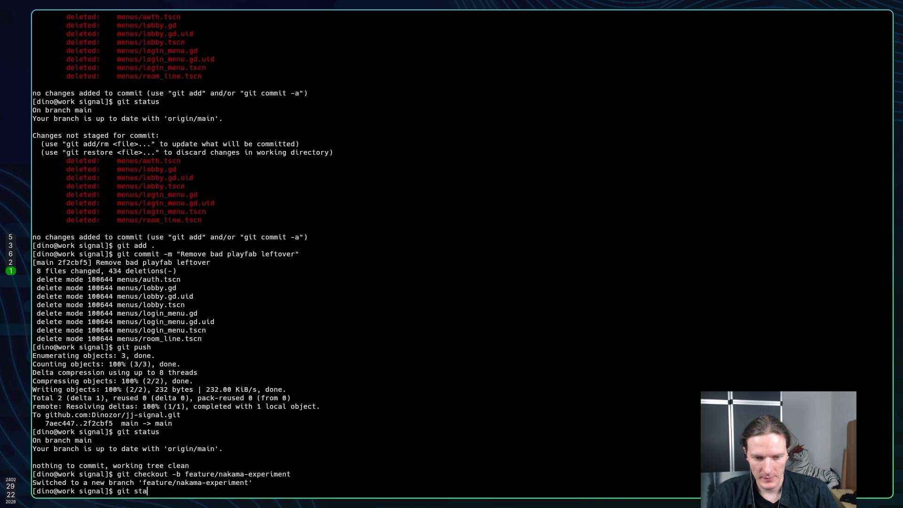
{"action": "type", "text": "tus"}
{"action": "key", "text": "Return"}
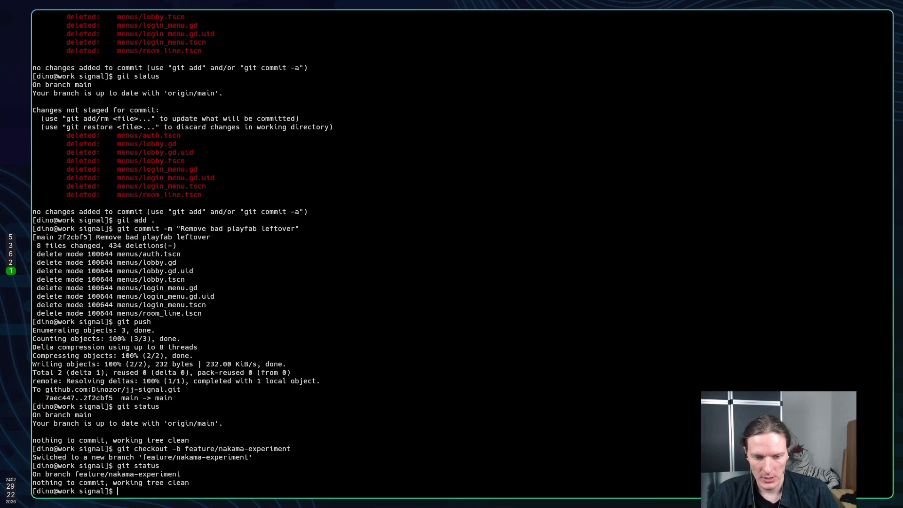
Launch Neovim in the project and immediately quit it with :q.
{"action": "type", "text": "nvim"}
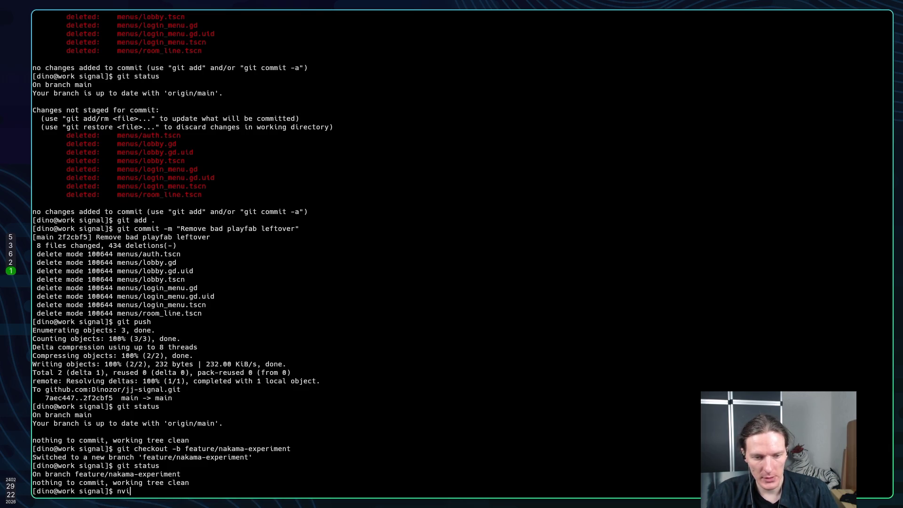
{"action": "key", "text": "Return"}
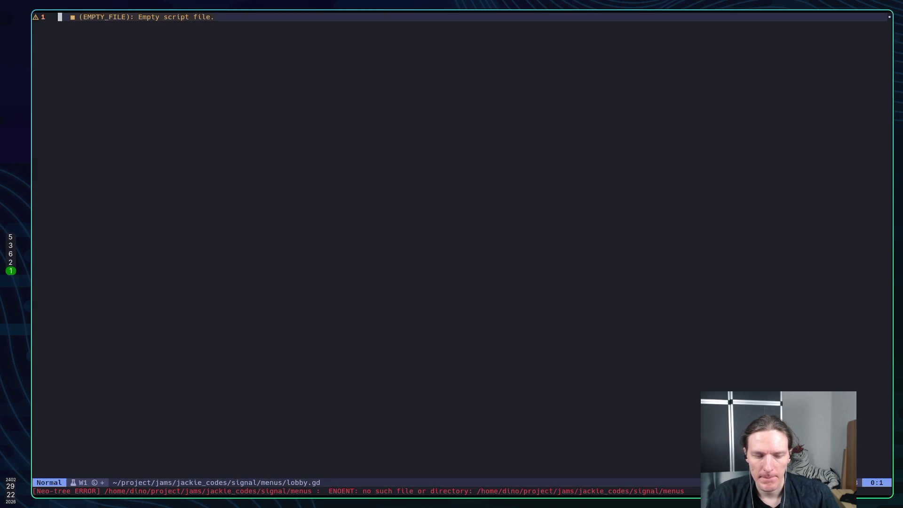
{"action": "type", "text": ":q"}
{"action": "key", "text": "Return"}
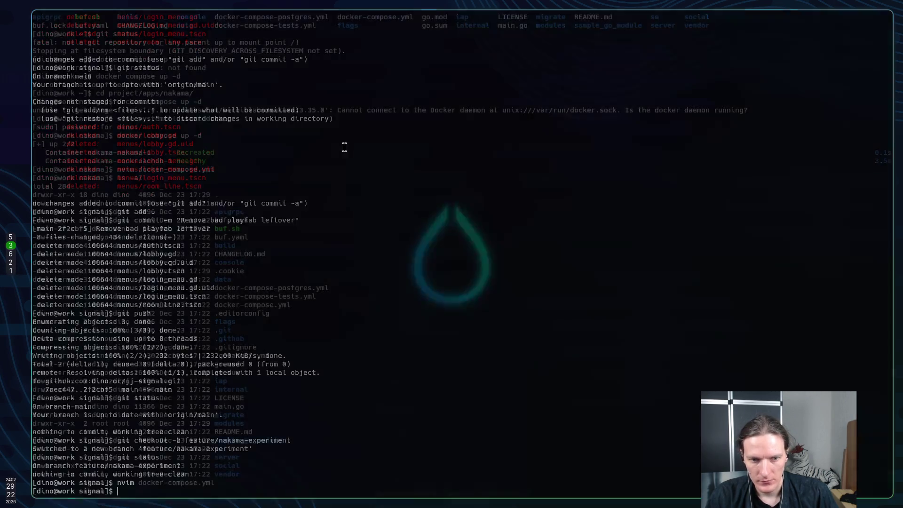
Reopen Neovim, peek at the project picker, file tree and buffer list, then quit with :q.
{"action": "type", "text": "nvim"}
{"action": "key", "text": "Return"}
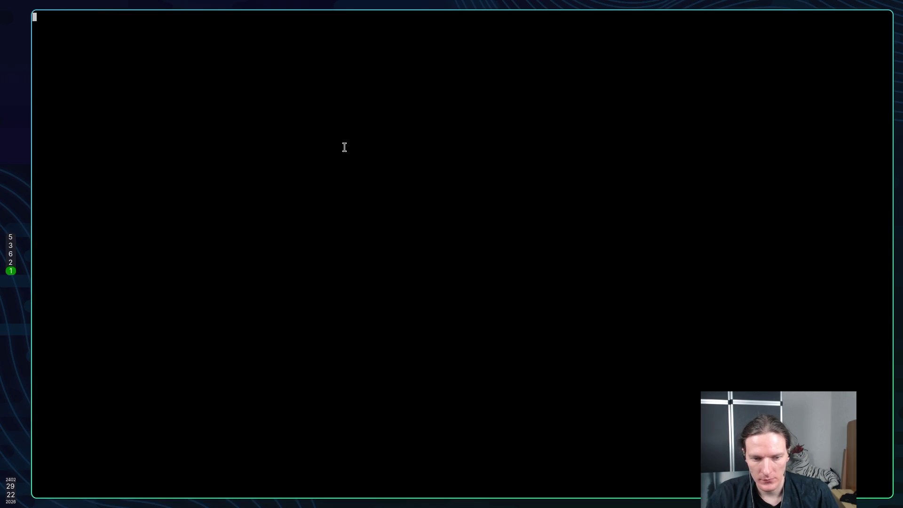
{"action": "key", "text": "space"}
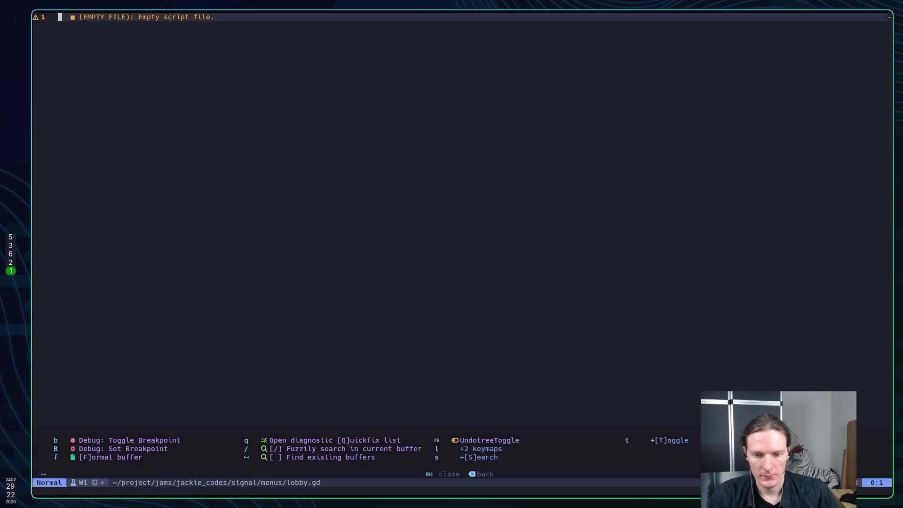
{"action": "key", "text": "p"}
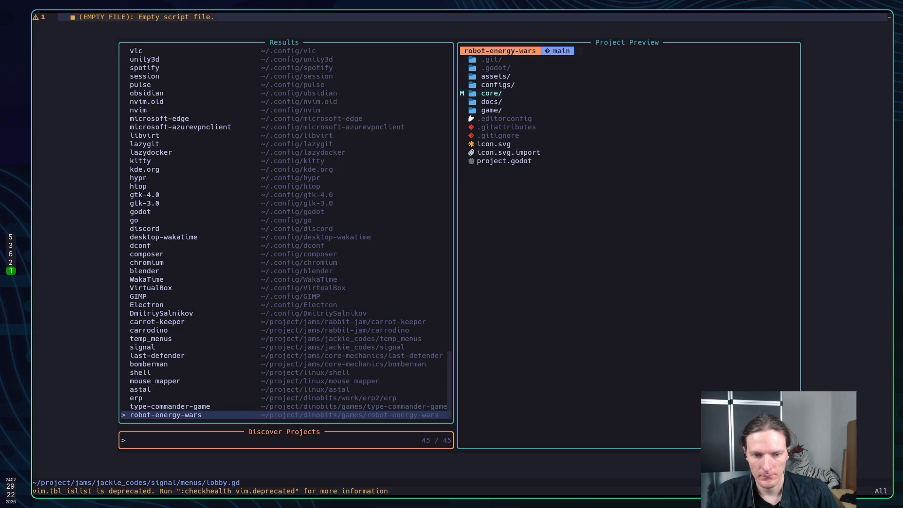
{"action": "key", "text": "Escape"}
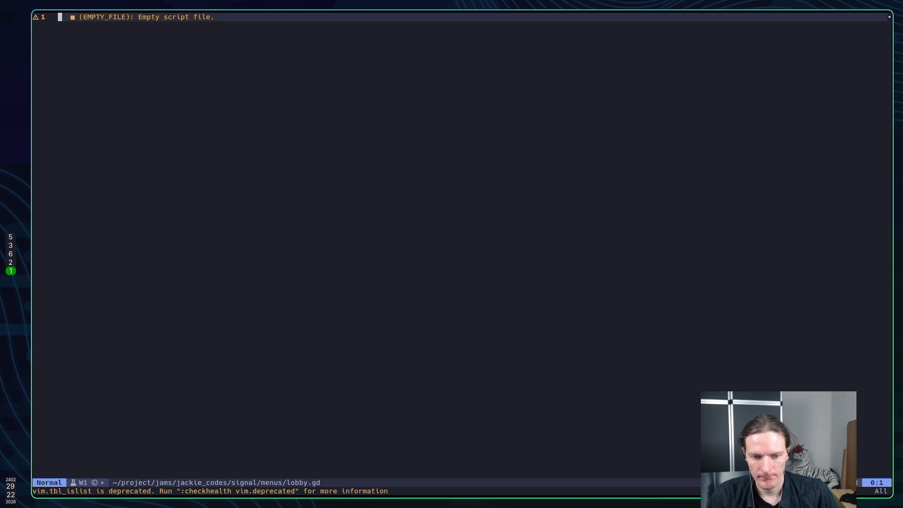
{"action": "key", "text": "space"}
{"action": "key", "text": "e"}
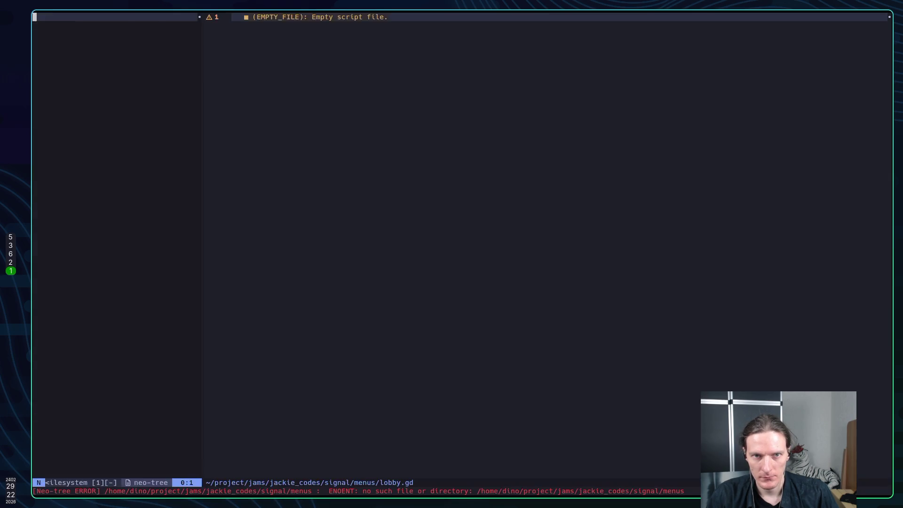
{"action": "key", "text": "space"}
{"action": "key", "text": "e"}
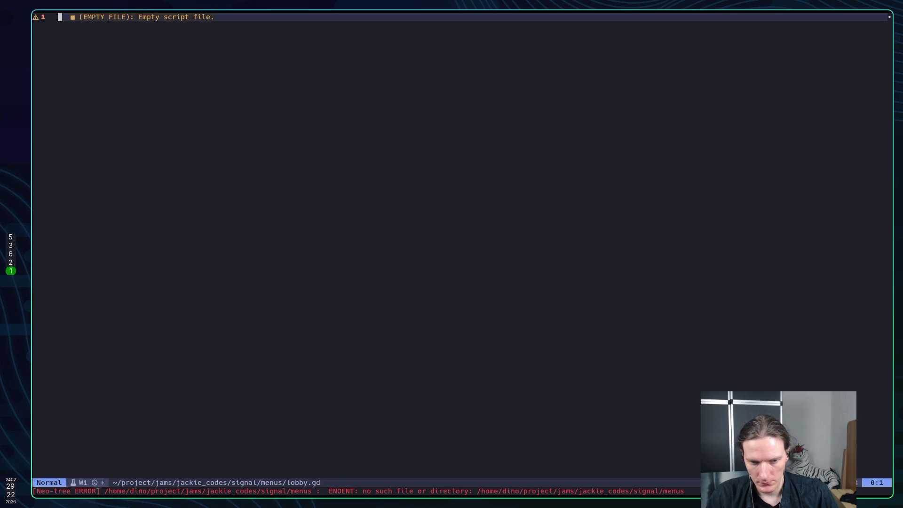
{"action": "key", "text": "space"}
{"action": "key", "text": "space"}
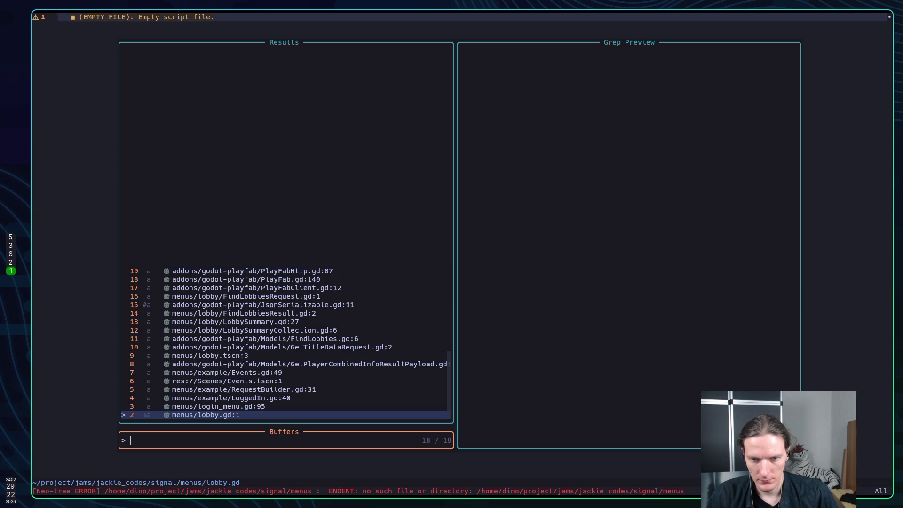
{"action": "key", "text": "Escape"}
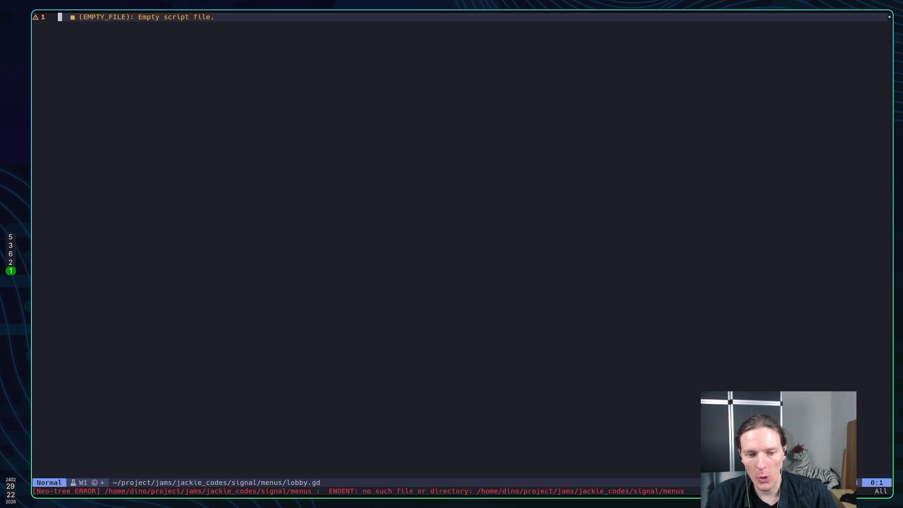
{"action": "type", "text": ":q"}
{"action": "key", "text": "Return"}
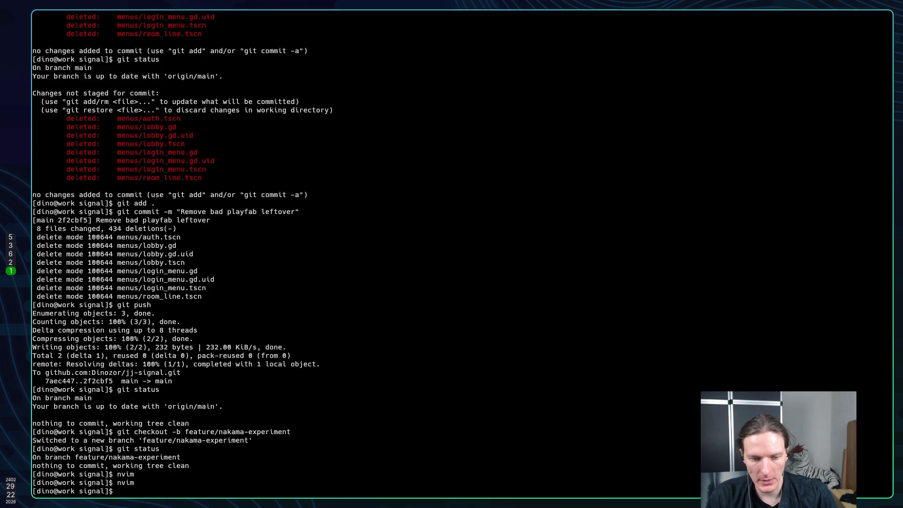
Move ../temp_menus into the project folder, then briefly open and quit Neovim.
{"action": "type", "text": "mp"}
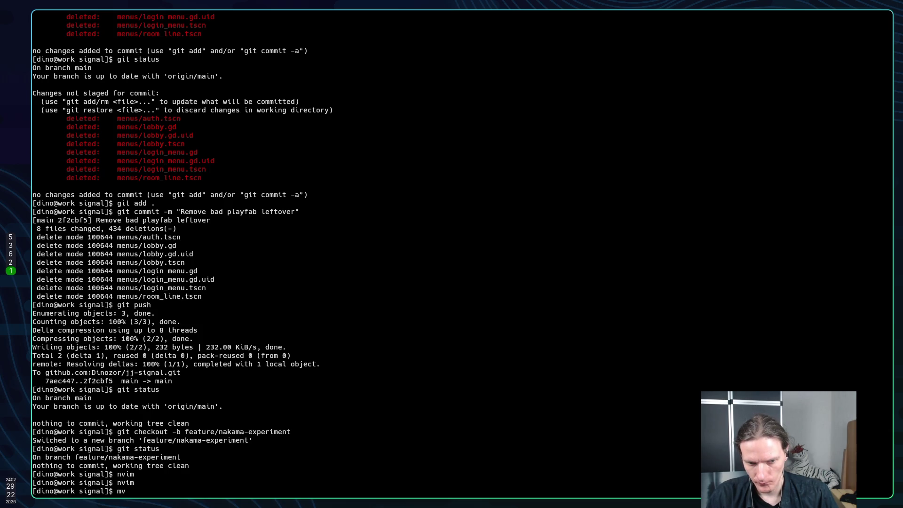
{"action": "type", "text": " ../"}
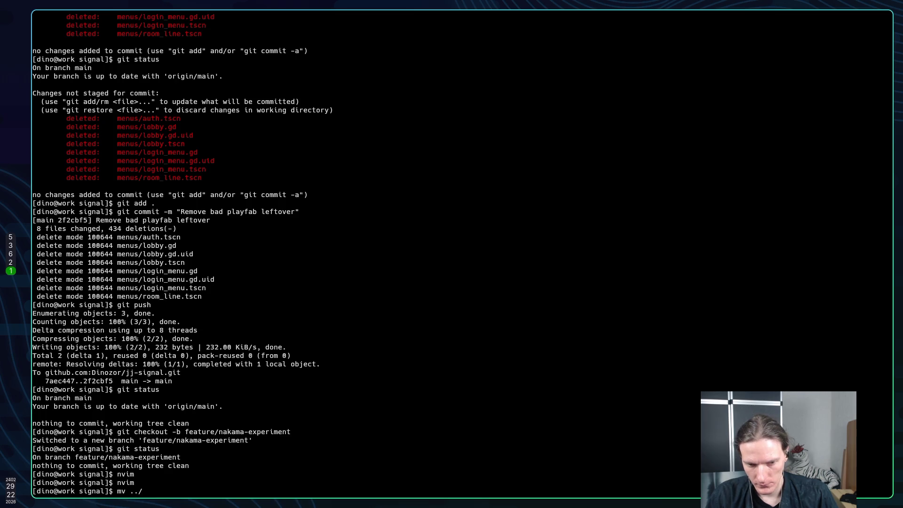
{"action": "type", "text": "te"}
{"action": "key", "text": "Tab"}
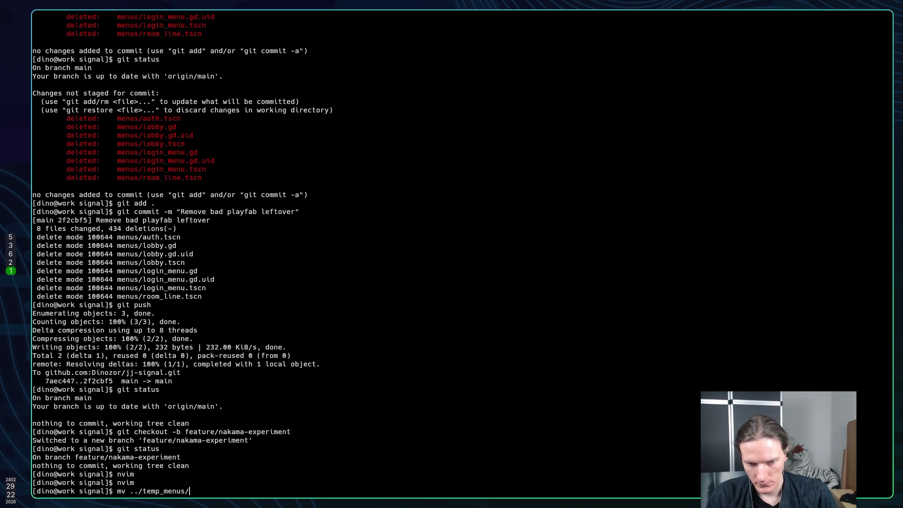
{"action": "key", "text": "BackSpace"}
{"action": "type", "text": "."}
{"action": "key", "text": "Return"}
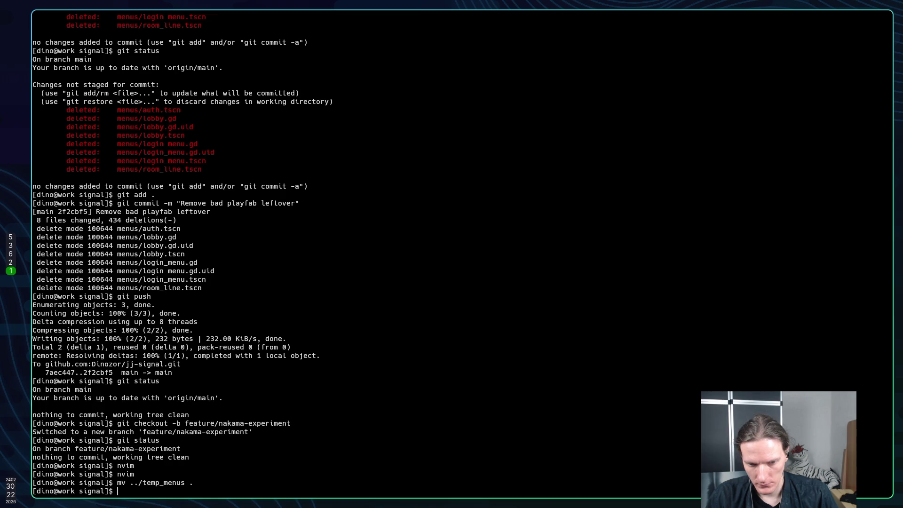
{"action": "type", "text": "nvim"}
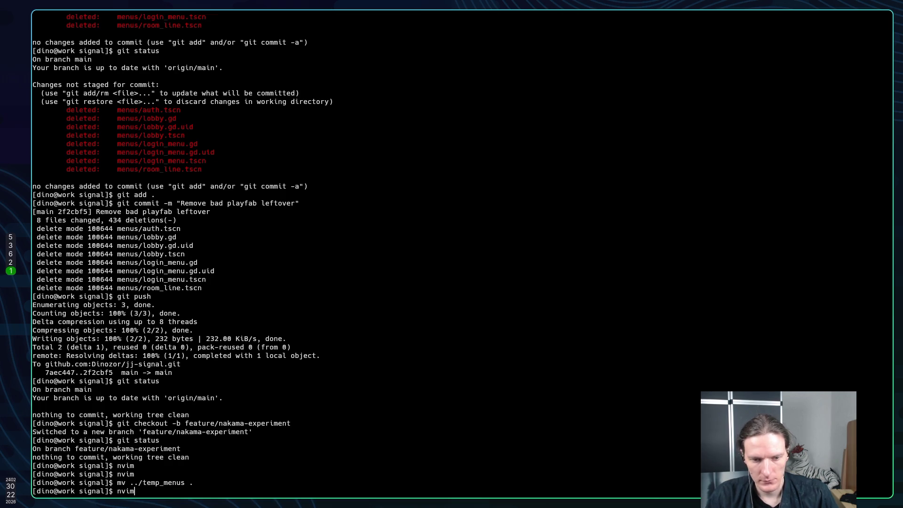
{"action": "key", "text": "Return"}
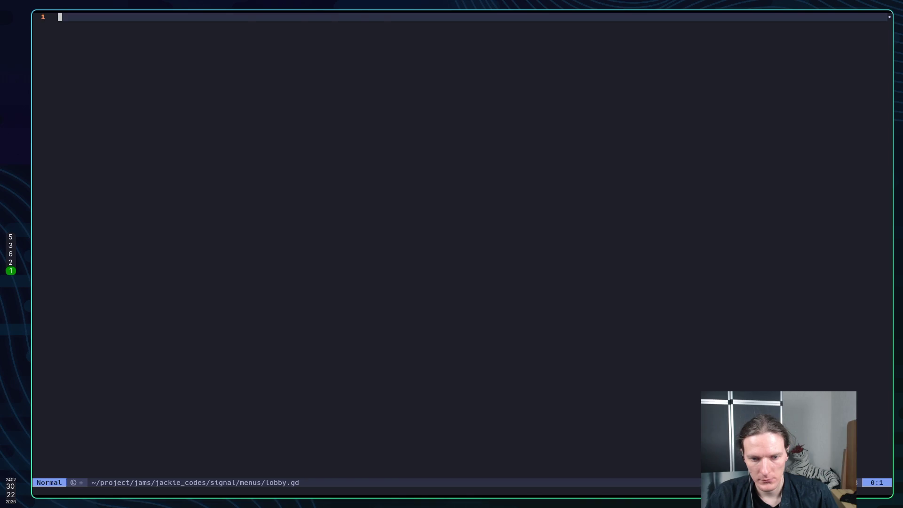
{"action": "key", "text": "space"}
{"action": "type", "text": "e"}
{"action": "type", "text": ":qa"}
{"action": "key", "text": "Return"}
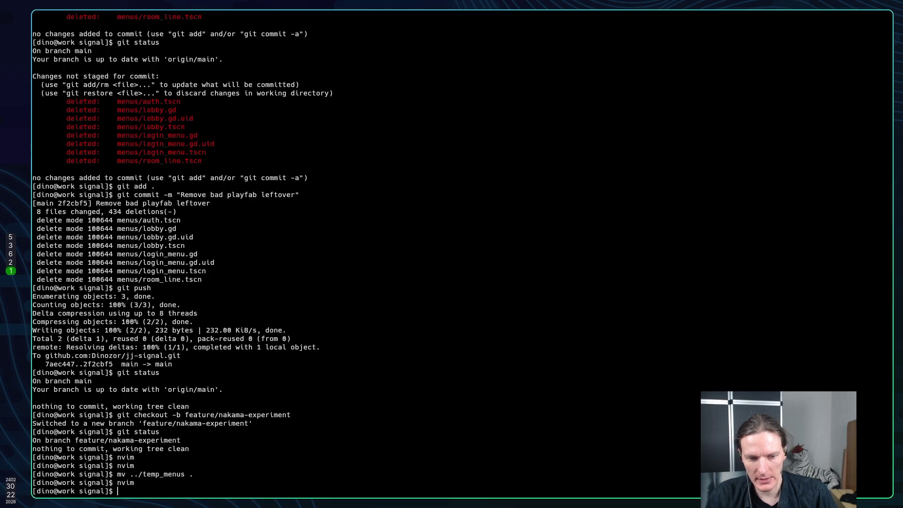
After checking Godot, rename temp_menus to menus with mv and launch nvim.
{"action": "key", "text": "alt+Tab"}
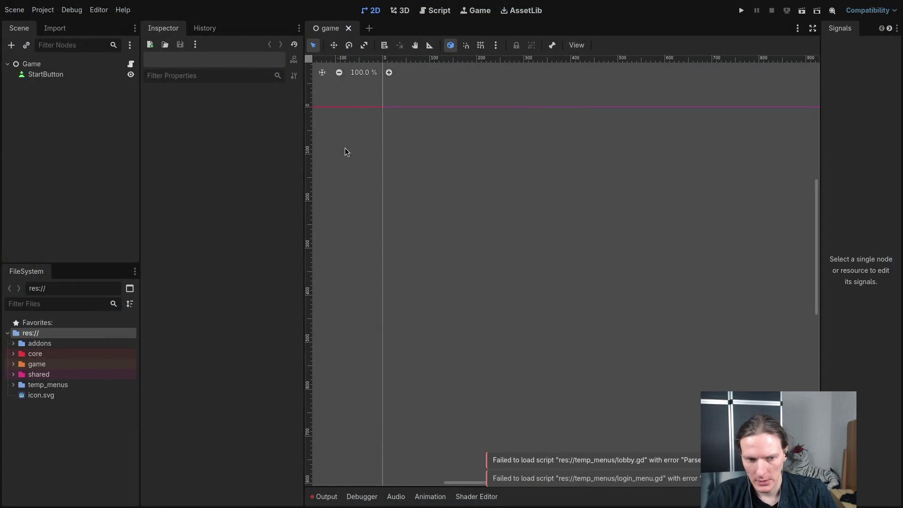
{"action": "key", "text": "alt+Tab"}
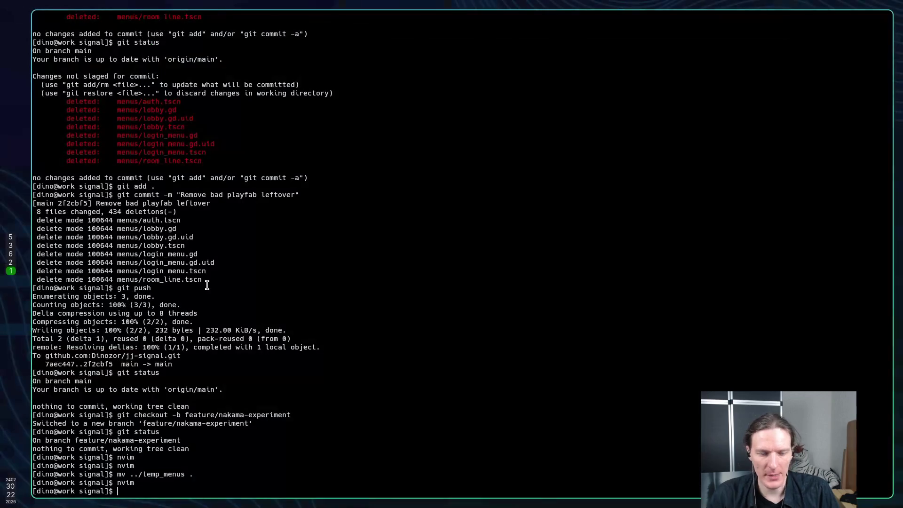
{"action": "type", "text": "mv "}
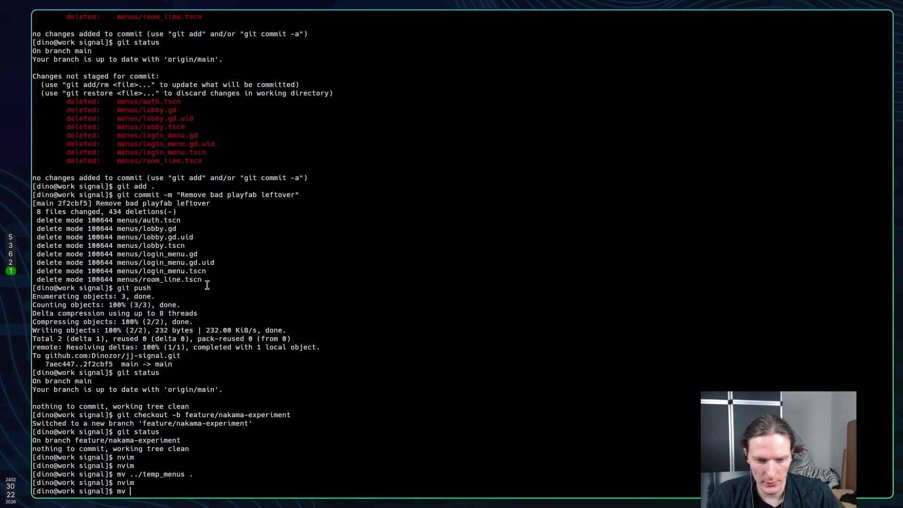
{"action": "type", "text": "temp_menus "}
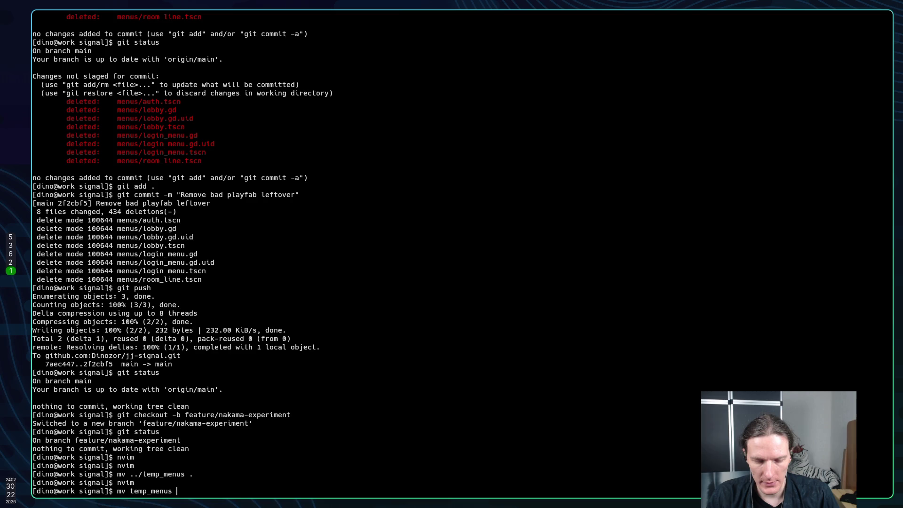
{"action": "type", "text": "menus"}
{"action": "key", "text": "Return"}
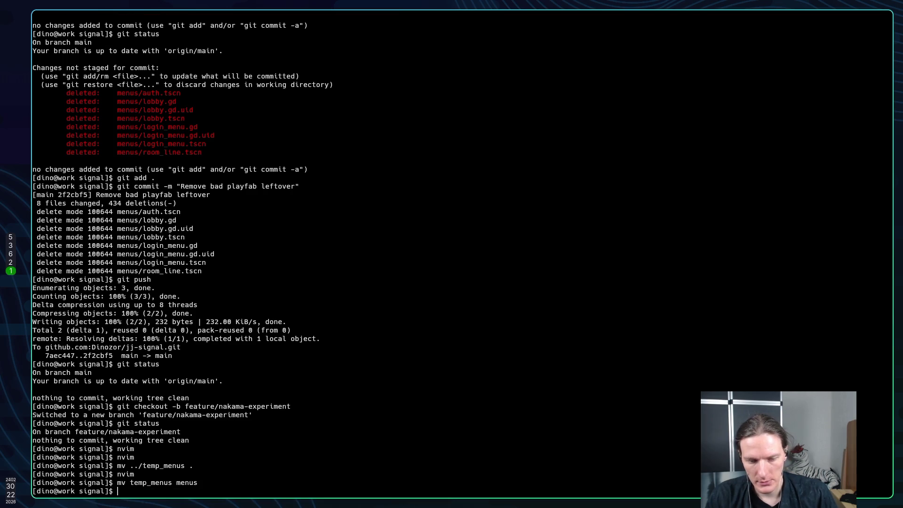
{"action": "type", "text": "nvim"}
{"action": "key", "text": "Return"}
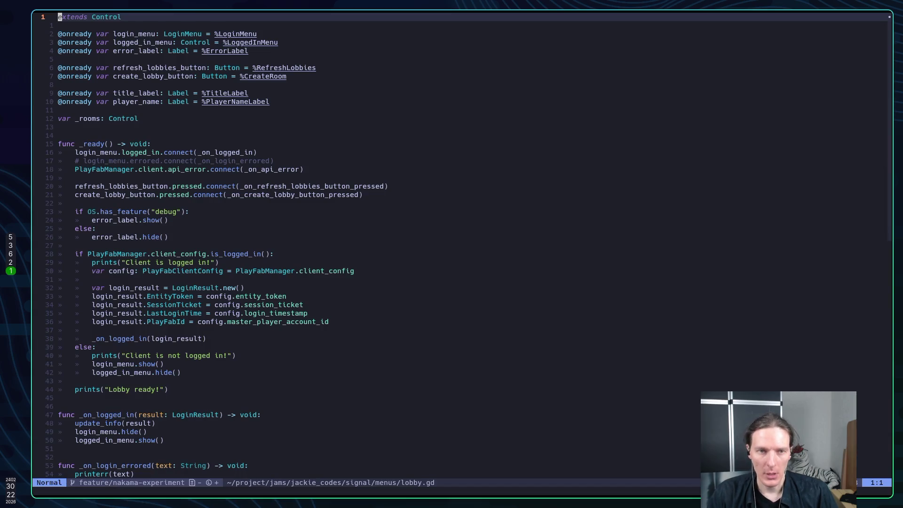
Show the menus folder in Neo-tree, then switch to Godot and select the addons folder.
{"action": "key", "text": "space"}
{"action": "key", "text": "e"}
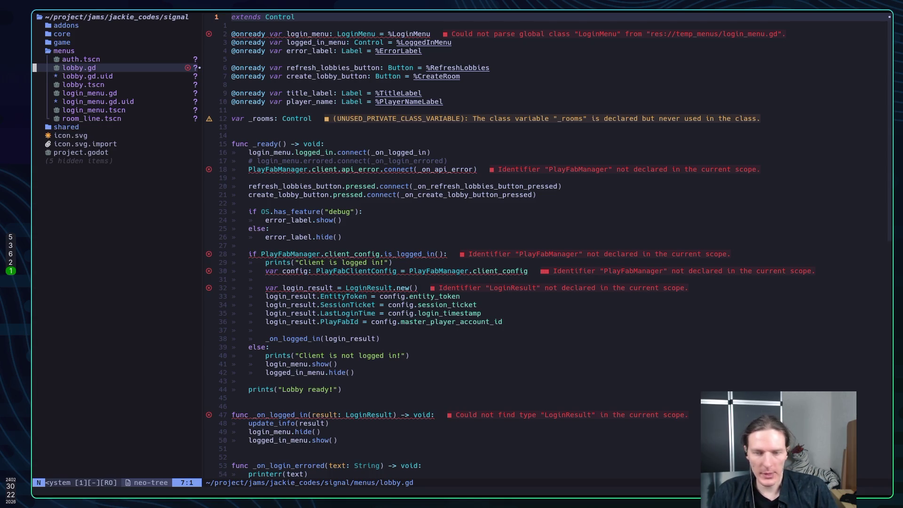
{"action": "key", "text": "alt+Tab"}
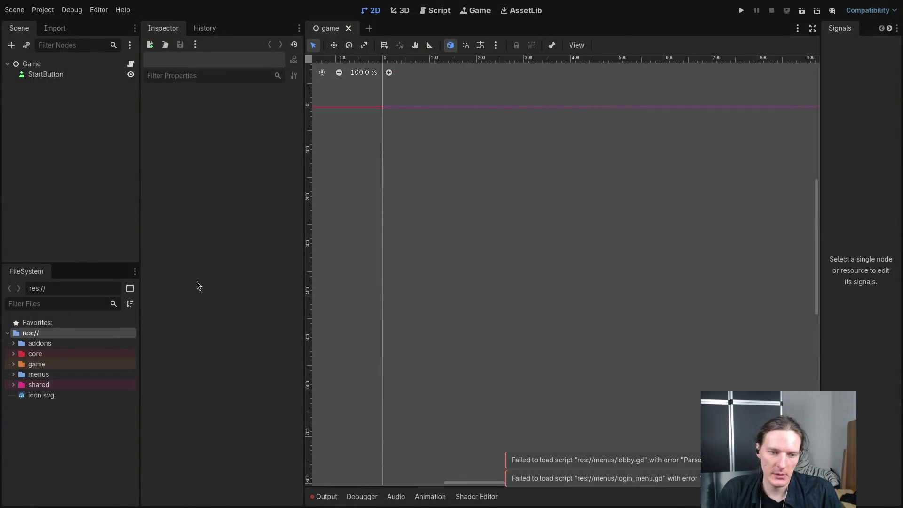
{"action": "left_click", "coordinate": [33, 343]}
Search AssetLib for 'nakama' and open the Nakama Godot 4 client 3.3.1 details.
{"action": "right_click", "coordinate": [28, 342]}
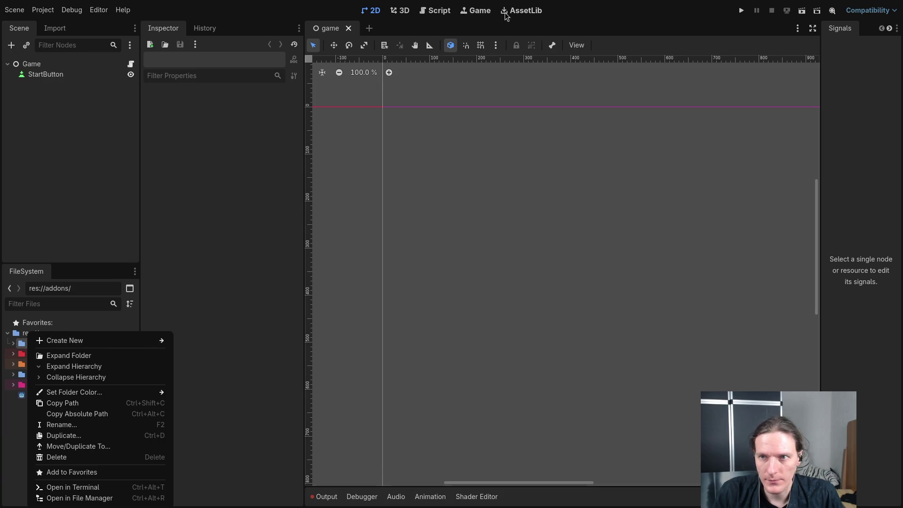
{"action": "left_click", "coordinate": [526, 16]}
{"action": "left_click", "coordinate": [524, 12]}
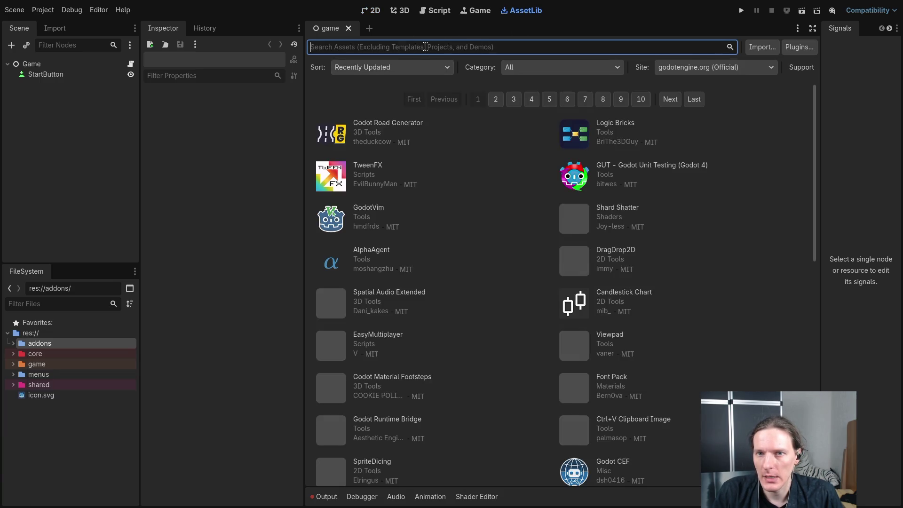
{"action": "type", "text": "nakama"}
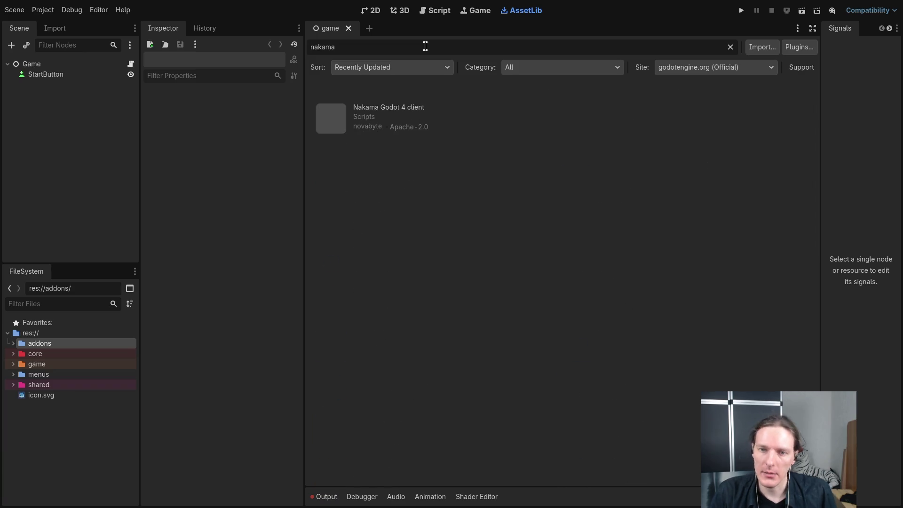
{"action": "left_click", "coordinate": [409, 108]}
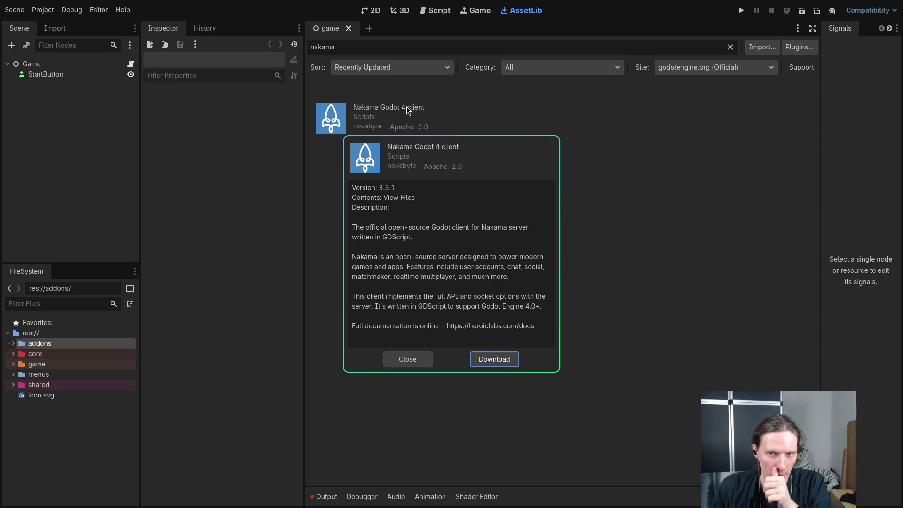
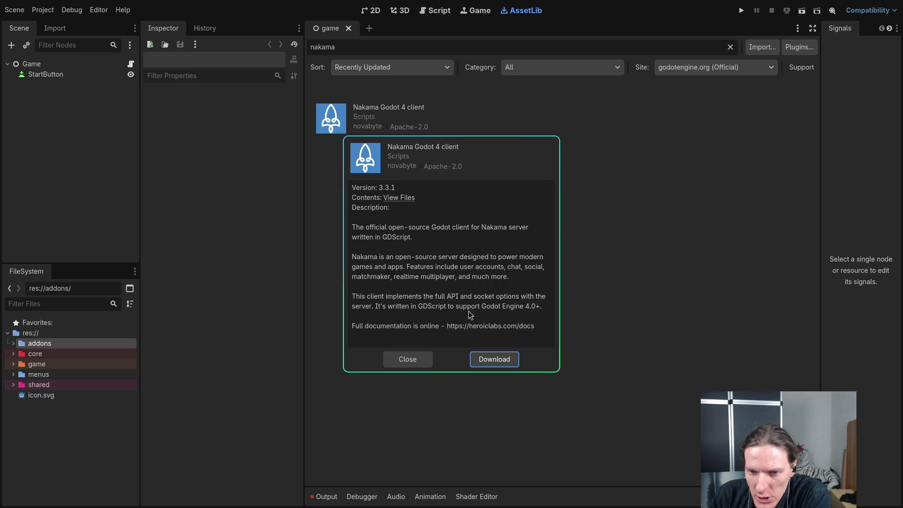
Download the Nakama Godot 4 client and review its install preview, collapsing com.heroiclabs.nakama/.
{"action": "left_click", "coordinate": [507, 361]}
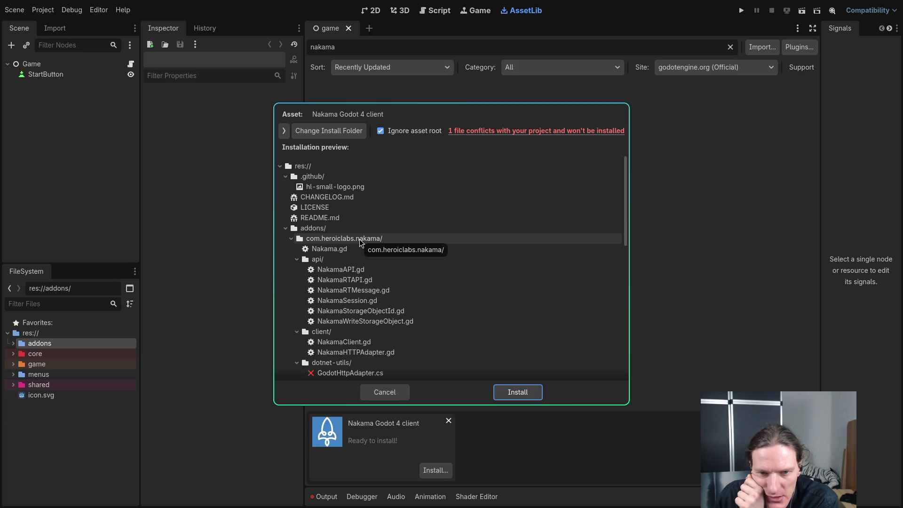
{"action": "scroll", "coordinate": [403, 256], "scroll_direction": "down", "scroll_amount": 3}
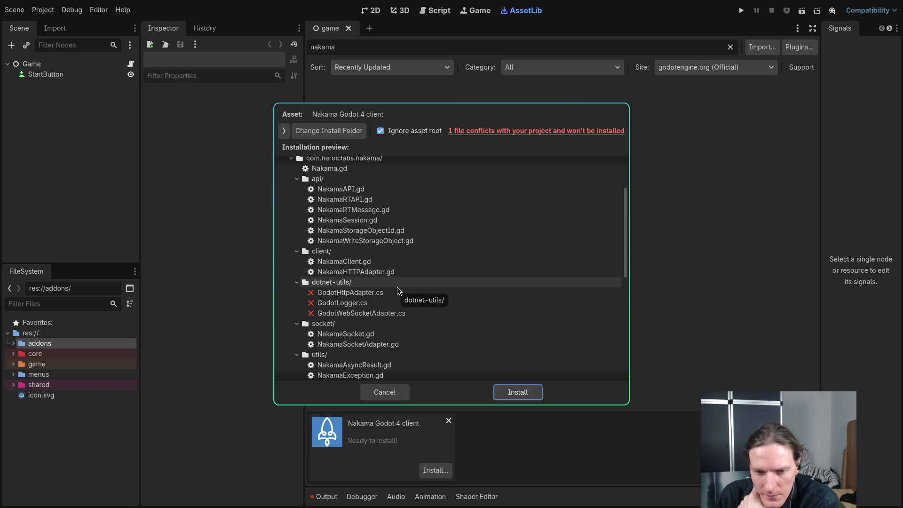
{"action": "scroll", "coordinate": [397, 291], "scroll_direction": "down", "scroll_amount": 5}
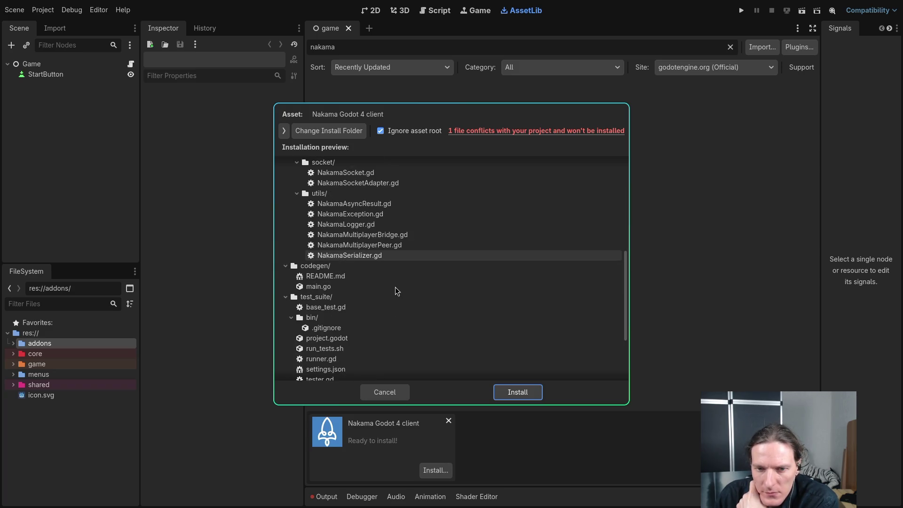
{"action": "scroll", "coordinate": [395, 290], "scroll_direction": "up", "scroll_amount": 10}
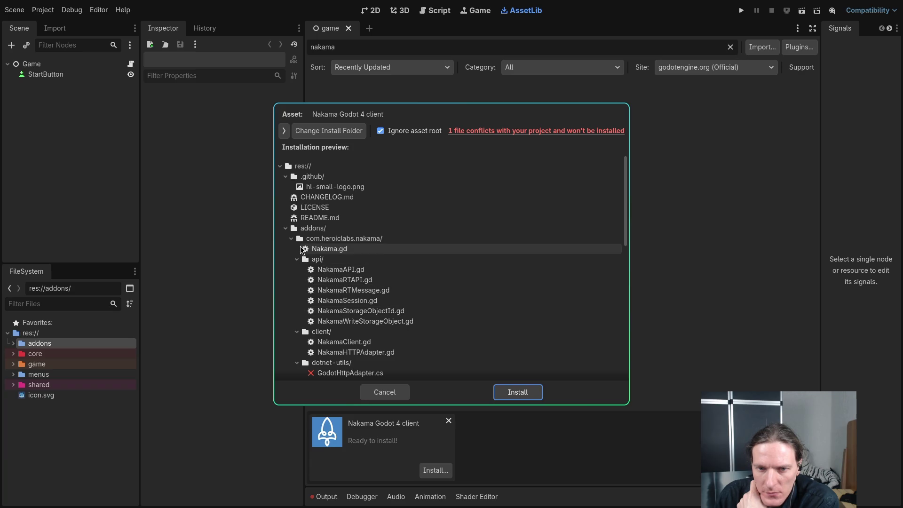
{"action": "left_click", "coordinate": [291, 240]}
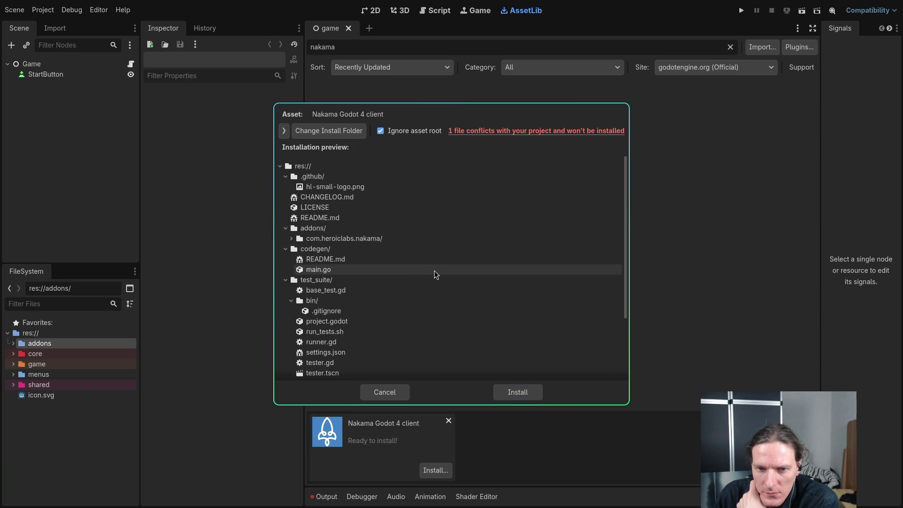
{"action": "scroll", "coordinate": [433, 269], "scroll_direction": "down", "scroll_amount": 5}
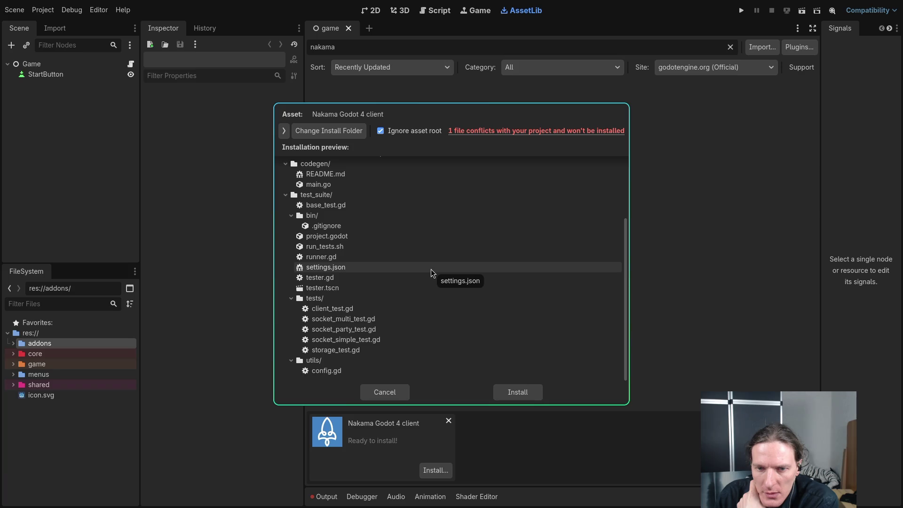
{"action": "scroll", "coordinate": [431, 273], "scroll_direction": "up", "scroll_amount": 5}
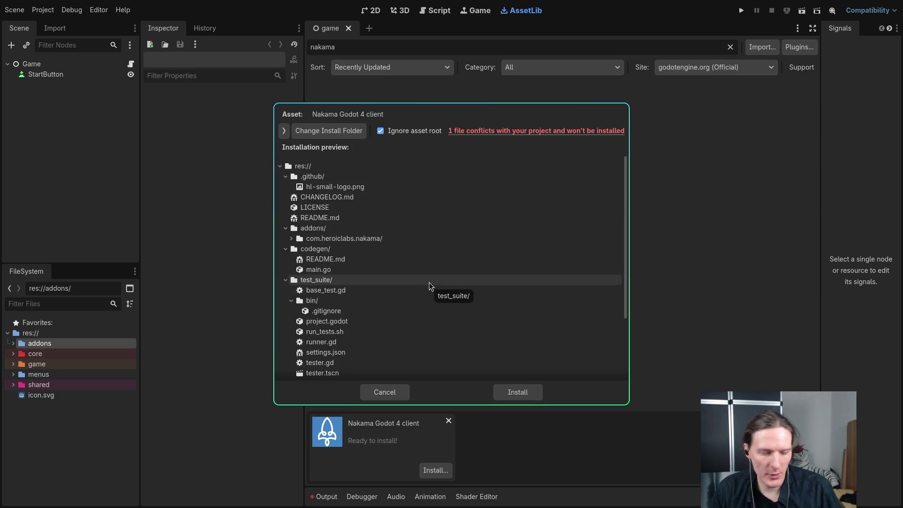
{"action": "key", "text": "super+2"}
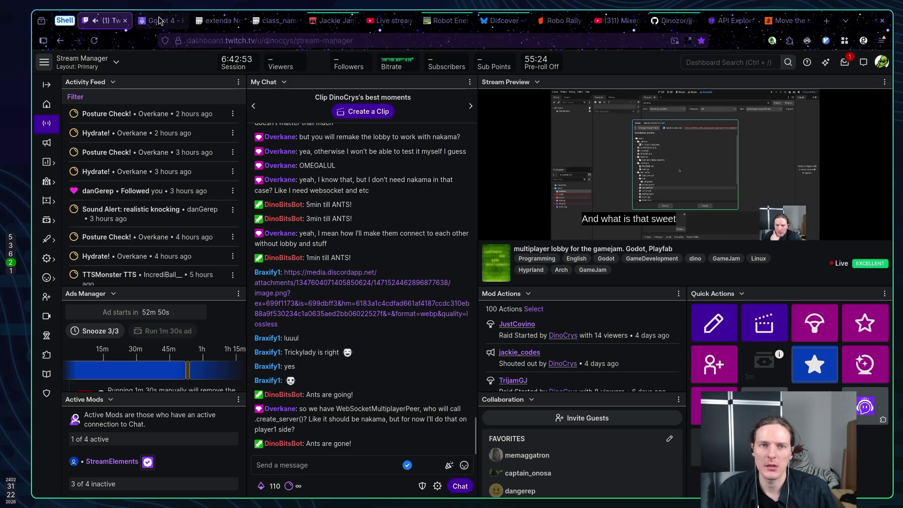
In the Nakama Godot 4 guide's Installation section, select the addons/com.heroiclabs.nakama/ path.
{"action": "left_click", "coordinate": [160, 20]}
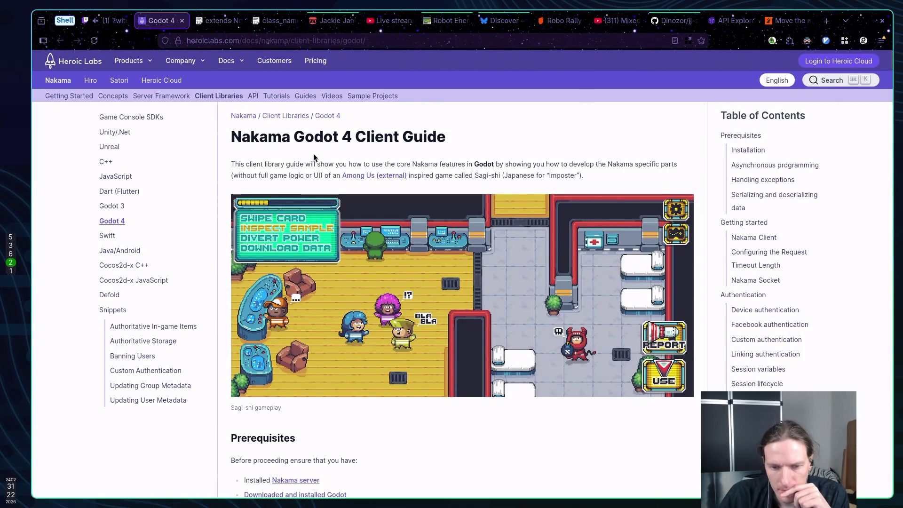
{"action": "scroll", "coordinate": [404, 216], "scroll_direction": "down", "scroll_amount": 5}
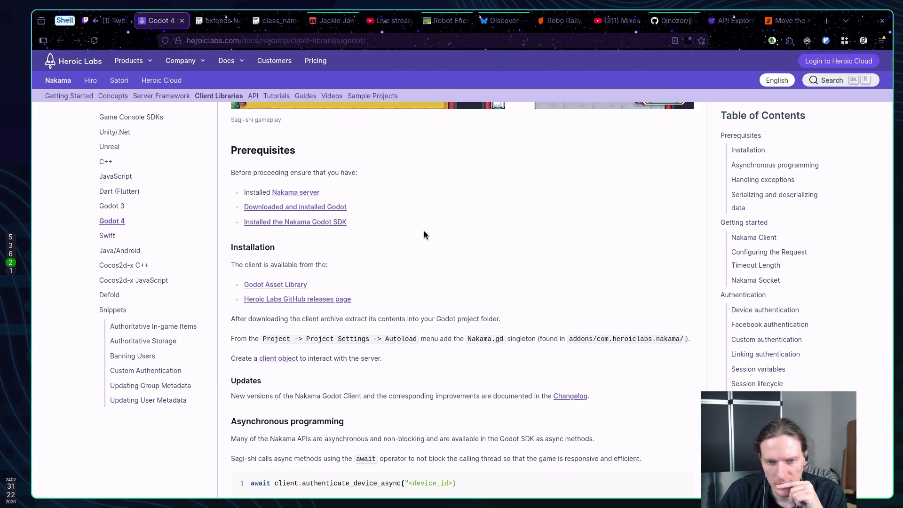
{"action": "left_click", "coordinate": [325, 222]}
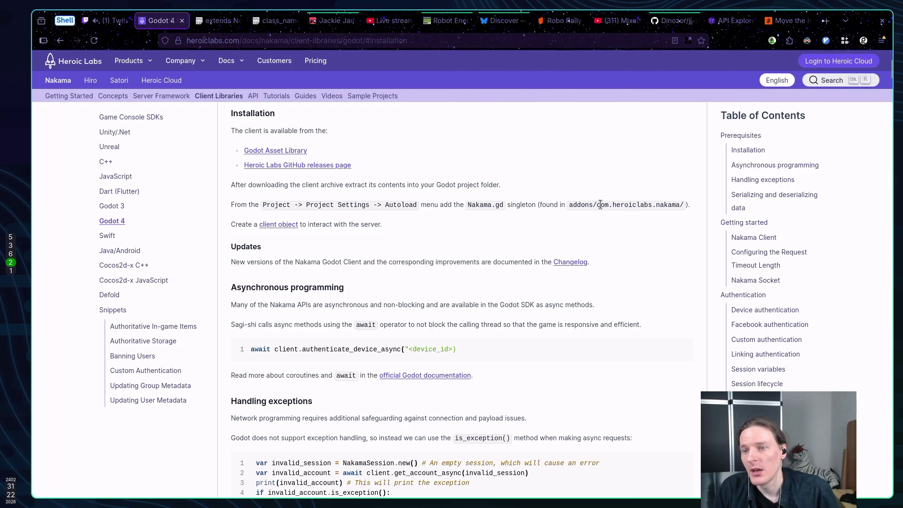
{"action": "left_click_drag", "start_coordinate": [600, 204], "coordinate": [680, 206]}
{"action": "left_click_drag", "start_coordinate": [597, 206], "coordinate": [683, 206]}
{"action": "key", "text": "super+1"}
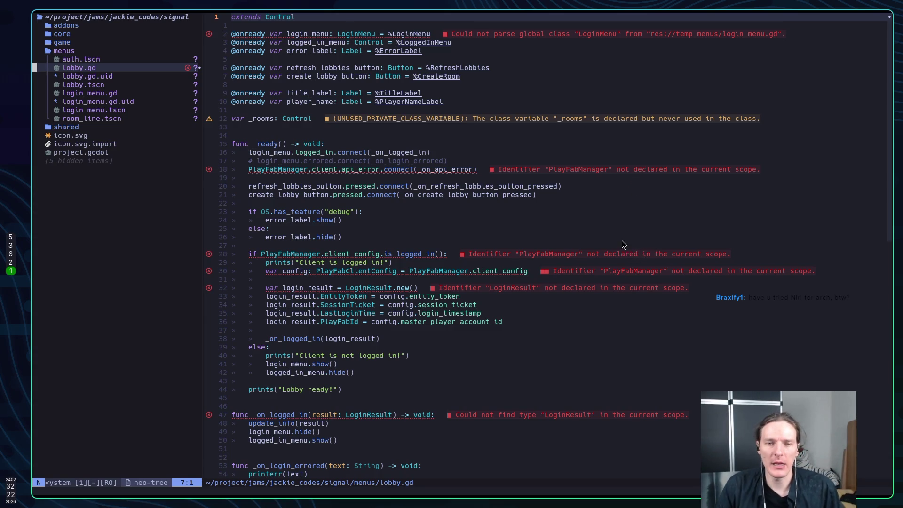
In a new Firefox tab, search 'Niri' to reach the niri documentation site.
{"action": "key", "text": "super+2"}
{"action": "left_click", "coordinate": [826, 21]}
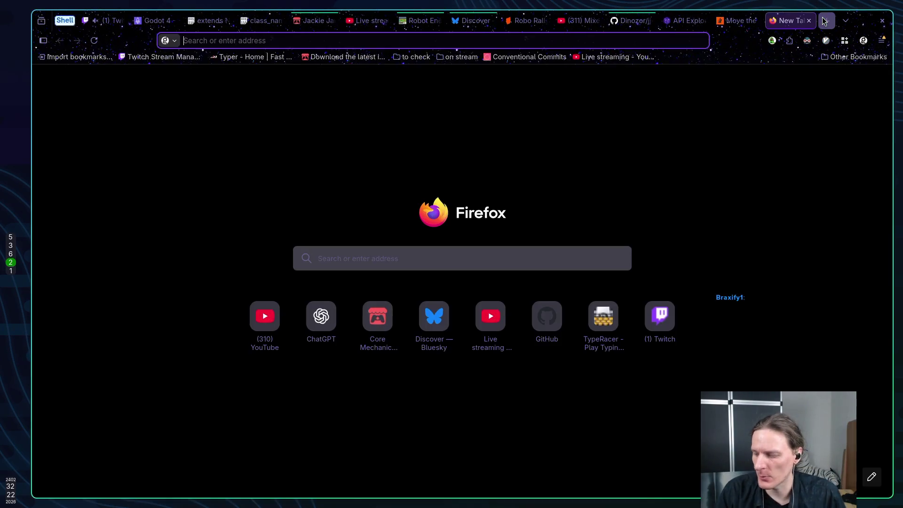
{"action": "type", "text": "Niri"}
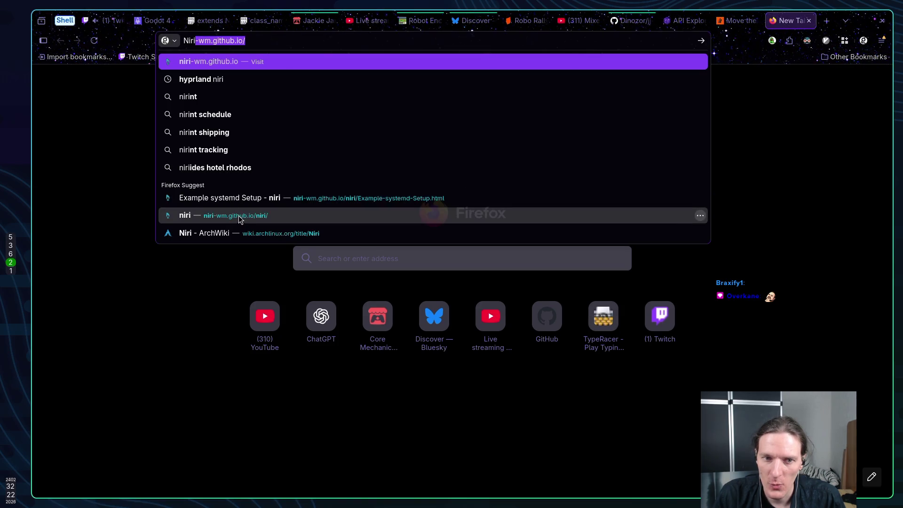
{"action": "key", "text": "Return"}
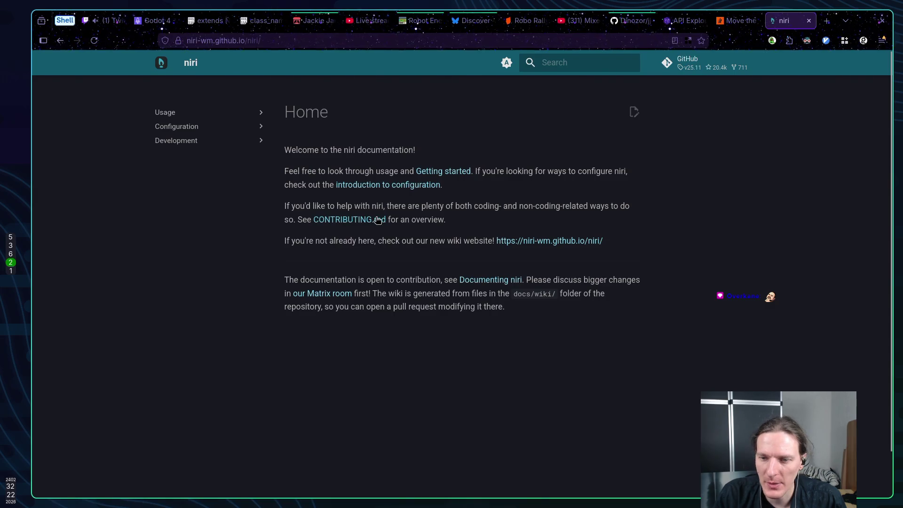
Select passages of the niri docs intro and briefly check the Pastebin GDScript tab.
{"action": "mouse_move", "coordinate": [298, 150]}
{"action": "left_mouse_down"}
{"action": "mouse_move", "coordinate": [413, 293]}
{"action": "mouse_move", "coordinate": [433, 282]}
{"action": "left_mouse_up"}
{"action": "left_click", "coordinate": [439, 296]}
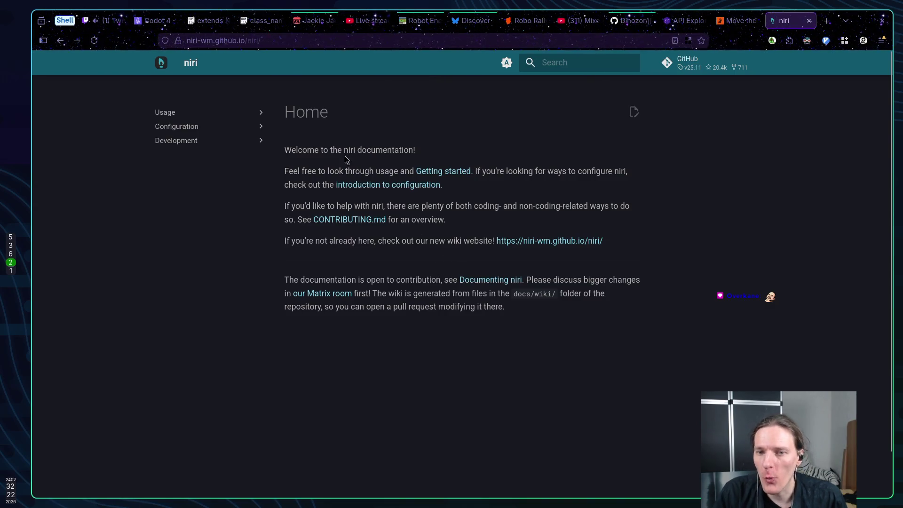
{"action": "left_click_drag", "start_coordinate": [330, 150], "coordinate": [409, 151]}
{"action": "left_click", "coordinate": [381, 162]}
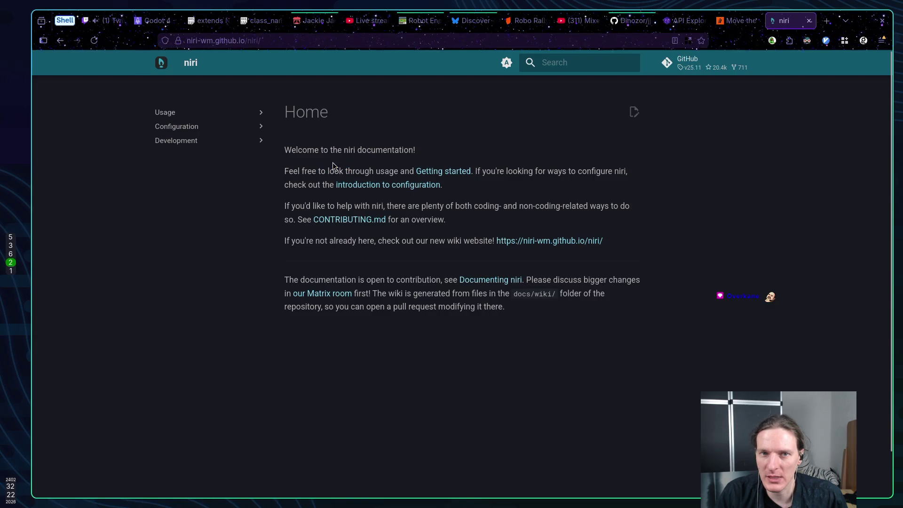
{"action": "key", "text": "ctrl+t"}
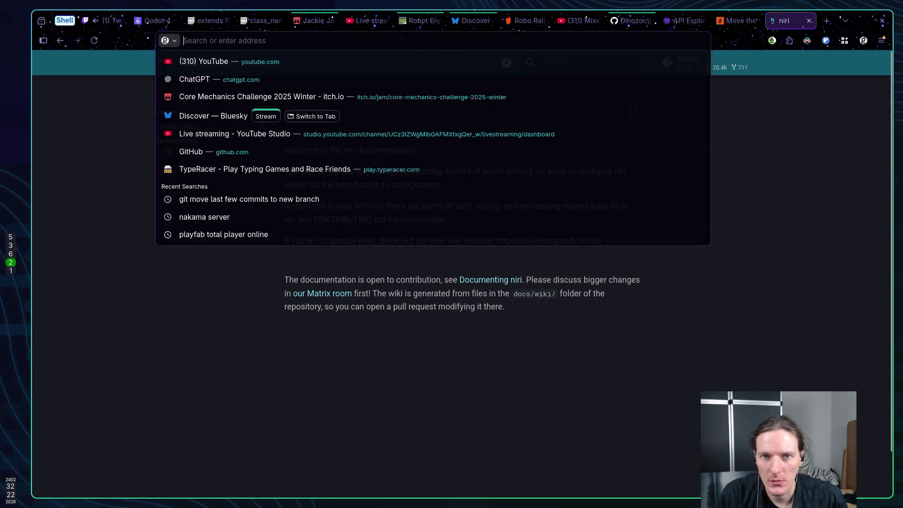
{"action": "key", "text": "Escape"}
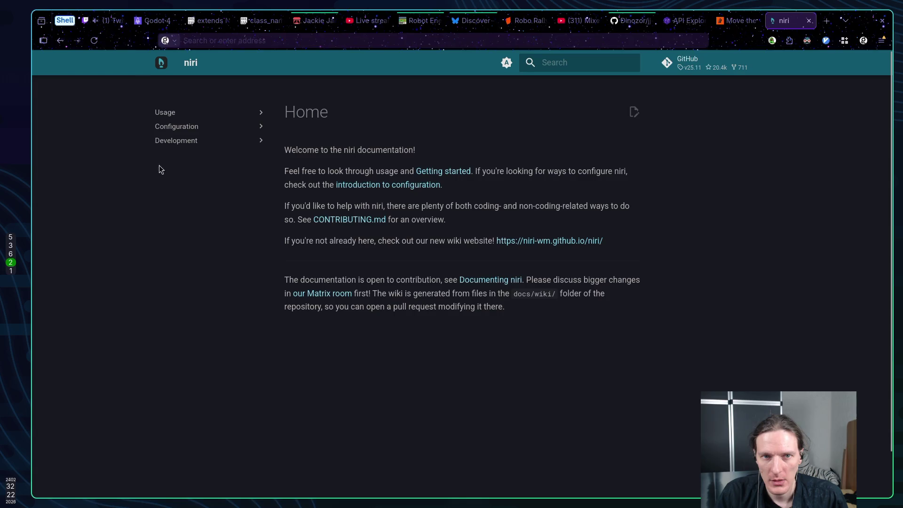
{"action": "left_click", "coordinate": [282, 25]}
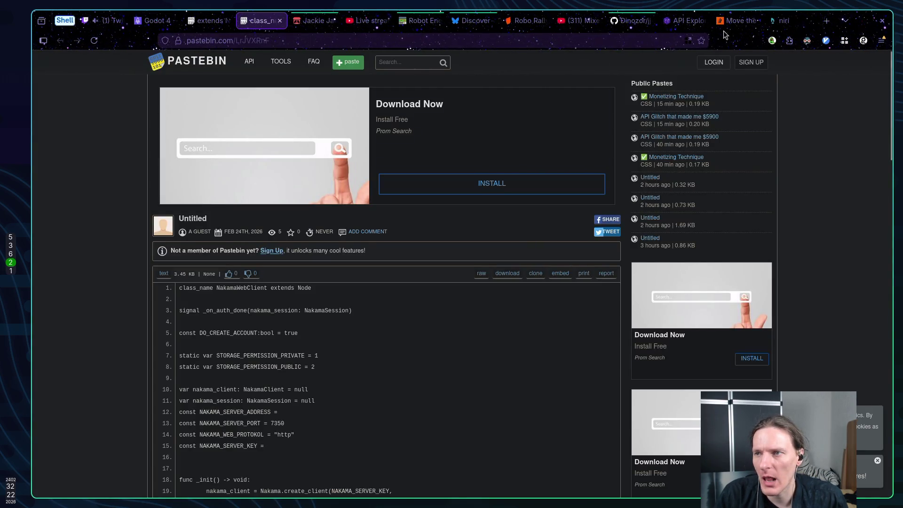
{"action": "key", "text": "ctrl+Tab"}
Trim the address to the niri docs root and open the Getting Started page.
{"action": "left_click", "coordinate": [343, 39]}
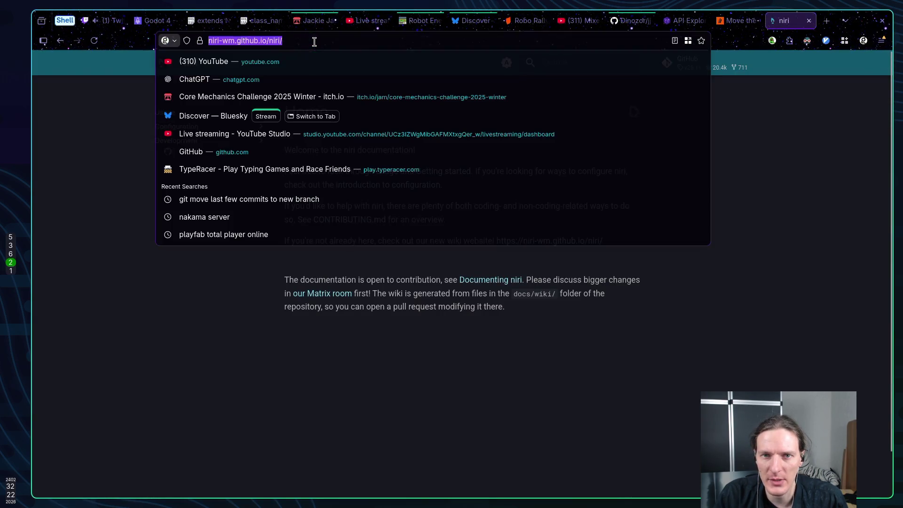
{"action": "left_click", "coordinate": [328, 38]}
{"action": "key", "text": "BackSpace"}
{"action": "key", "text": "BackSpace"}
{"action": "key", "text": "BackSpace"}
{"action": "key", "text": "BackSpace"}
{"action": "key", "text": "BackSpace"}
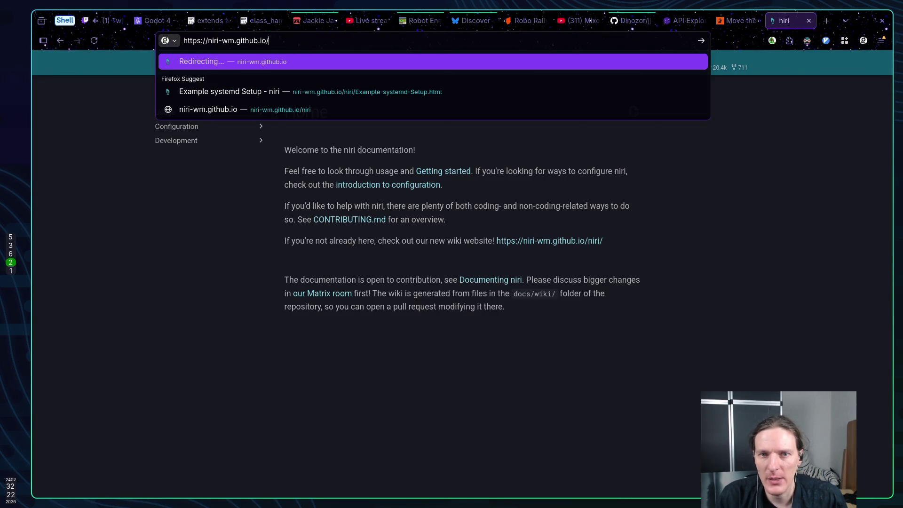
{"action": "key", "text": "Return"}
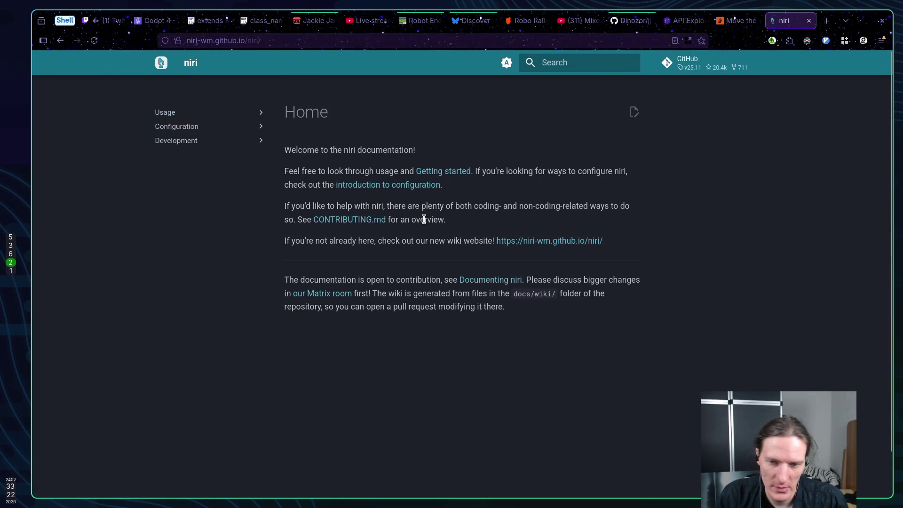
{"action": "left_click", "coordinate": [460, 172]}
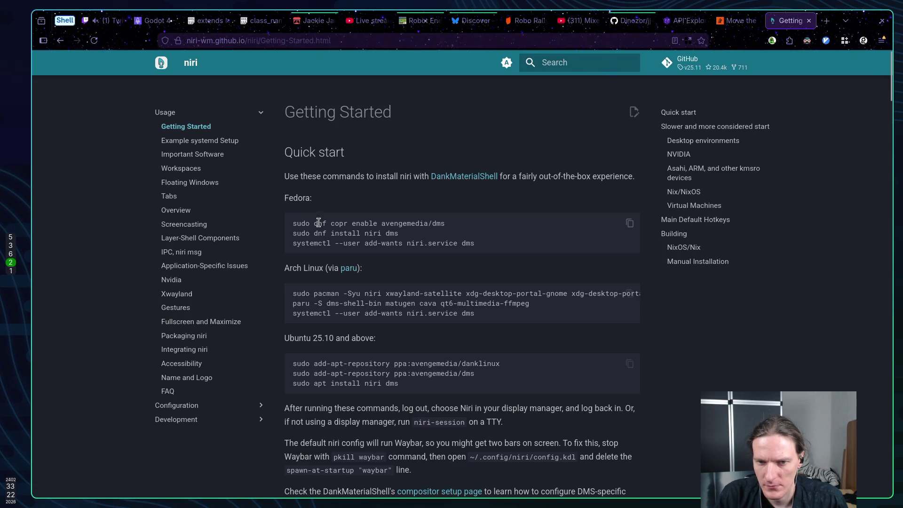
{"action": "mouse_move", "coordinate": [316, 223]}
{"action": "left_mouse_down"}
{"action": "mouse_move", "coordinate": [350, 235]}
{"action": "mouse_move", "coordinate": [340, 245]}
{"action": "left_mouse_up"}
{"action": "left_click", "coordinate": [354, 244]}
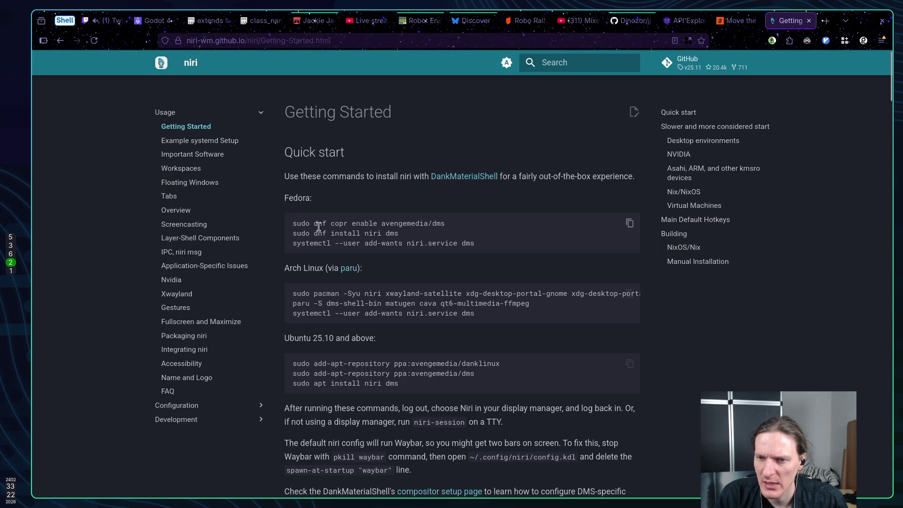
{"action": "scroll", "coordinate": [370, 207], "scroll_direction": "down", "scroll_amount": 15}
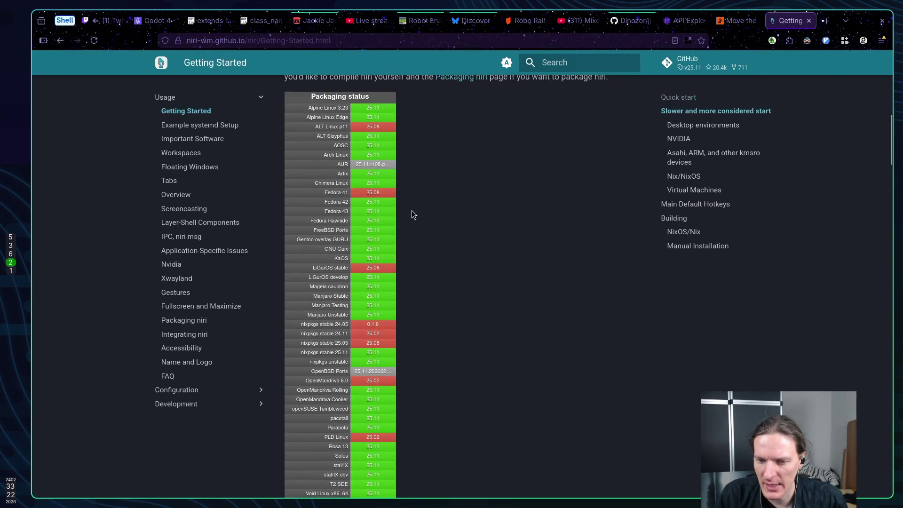
{"action": "scroll", "coordinate": [454, 201], "scroll_direction": "up", "scroll_amount": 15}
{"action": "key", "text": "alt+Left"}
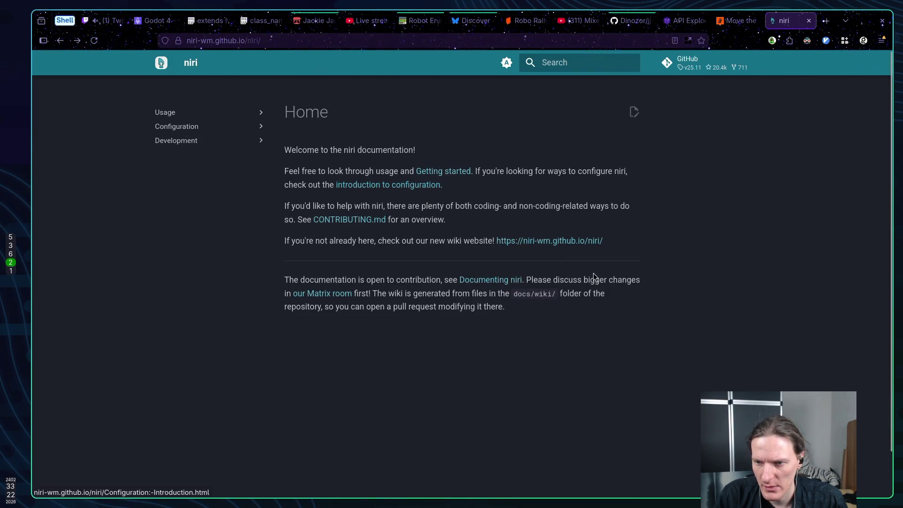
{"action": "left_click", "coordinate": [568, 245]}
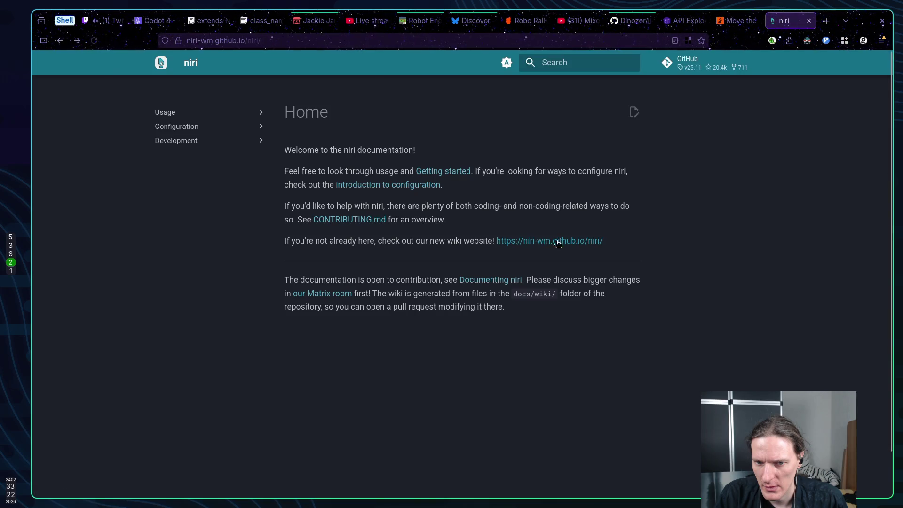
{"action": "left_click", "coordinate": [571, 241]}
{"action": "left_click", "coordinate": [582, 242]}
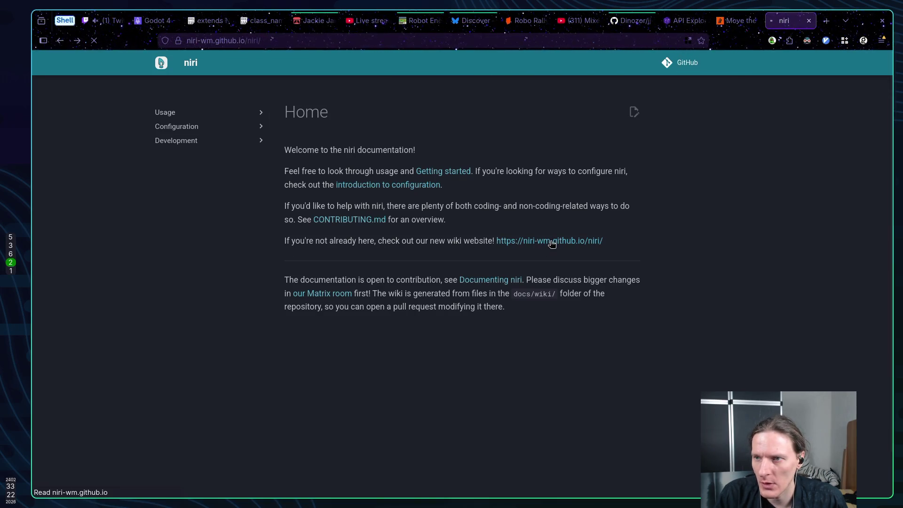
Open the niri GitHub repository and scroll through its README.
{"action": "left_click", "coordinate": [676, 60]}
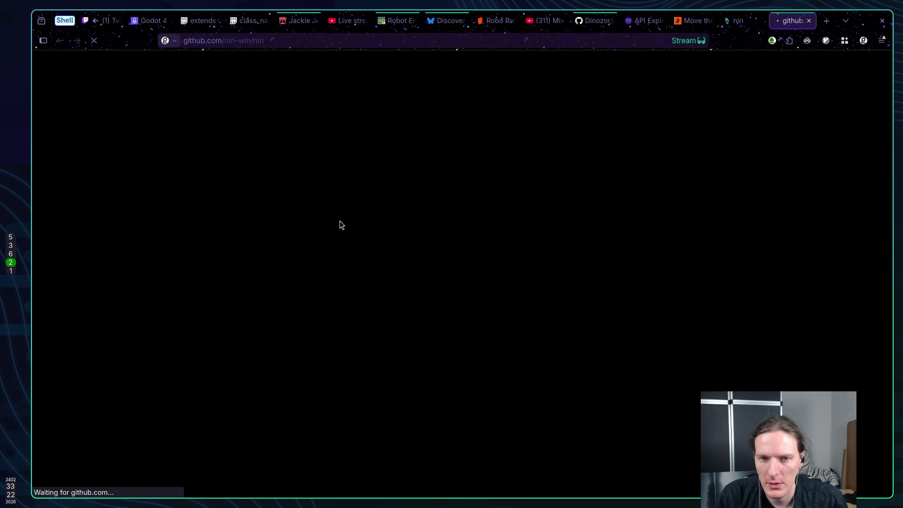
{"action": "scroll", "coordinate": [120, 233], "scroll_direction": "down", "scroll_amount": 10}
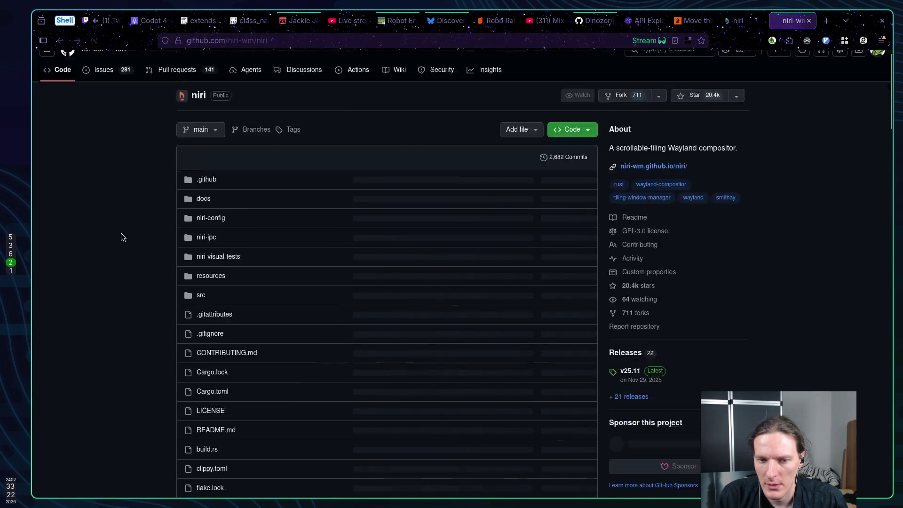
{"action": "scroll", "coordinate": [147, 235], "scroll_direction": "down", "scroll_amount": 2}
{"action": "scroll", "coordinate": [141, 232], "scroll_direction": "up", "scroll_amount": 4}
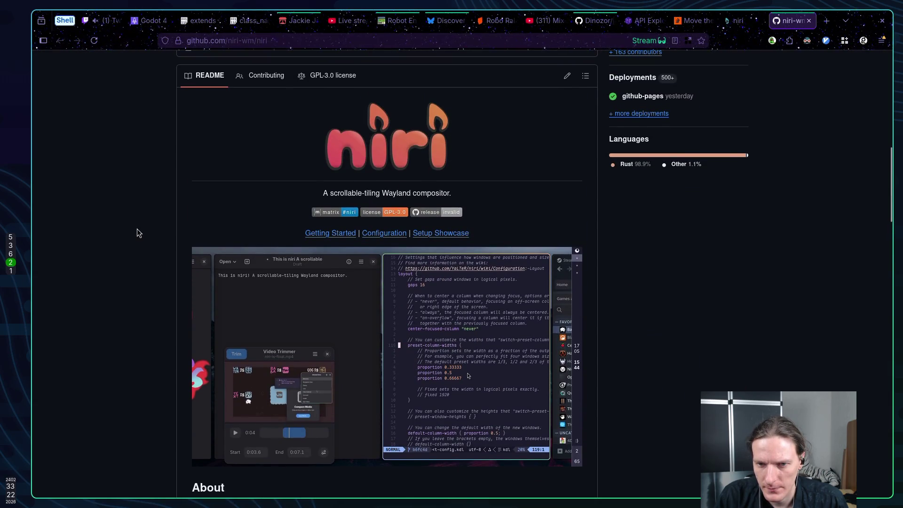
{"action": "scroll", "coordinate": [136, 229], "scroll_direction": "down", "scroll_amount": 15}
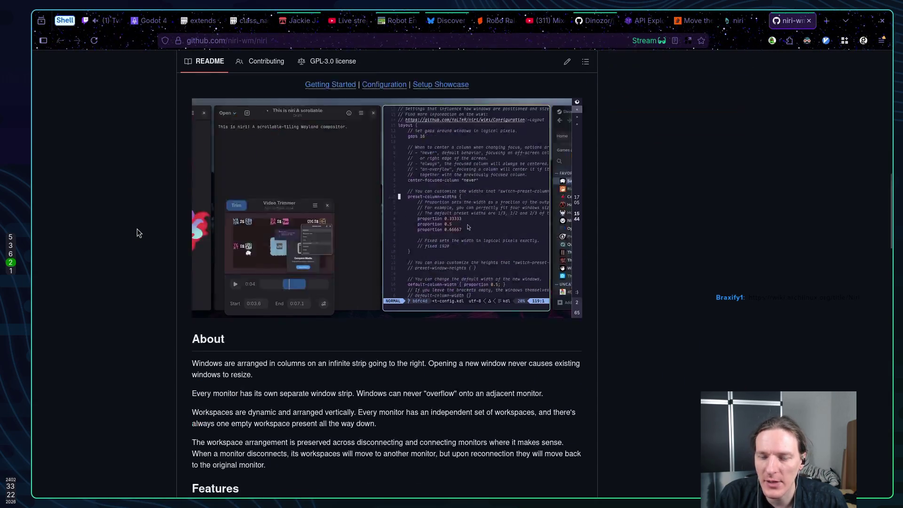
{"action": "scroll", "coordinate": [145, 228], "scroll_direction": "down", "scroll_amount": 14}
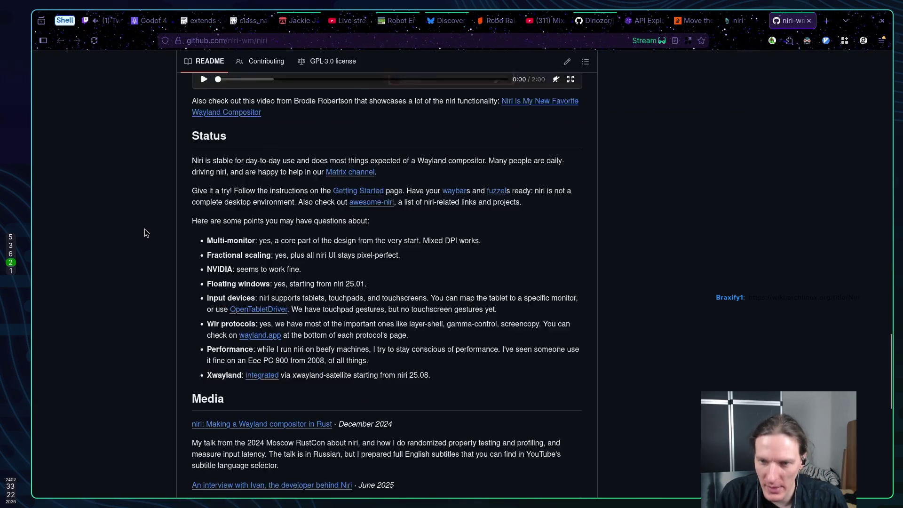
{"action": "scroll", "coordinate": [139, 238], "scroll_direction": "up", "scroll_amount": 16}
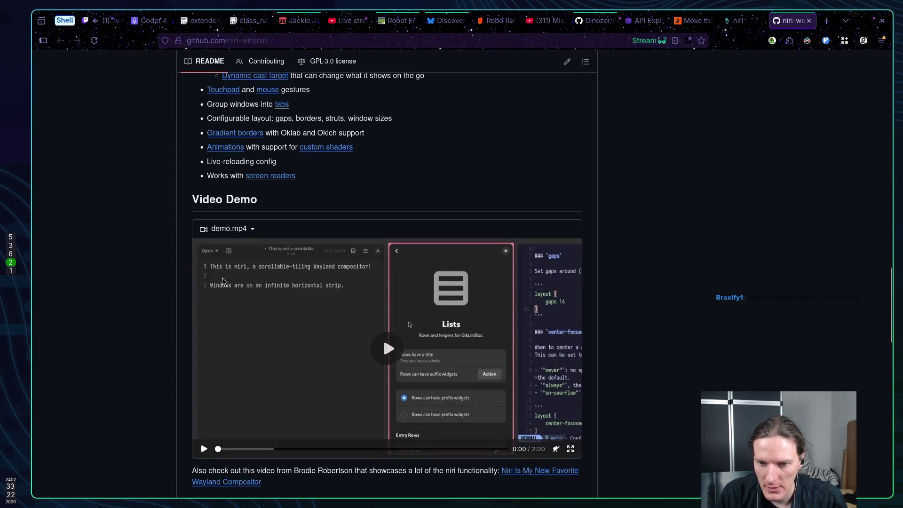
Play the niri demo video, skip near its end, and close the niri tabs.
{"action": "left_click", "coordinate": [368, 397]}
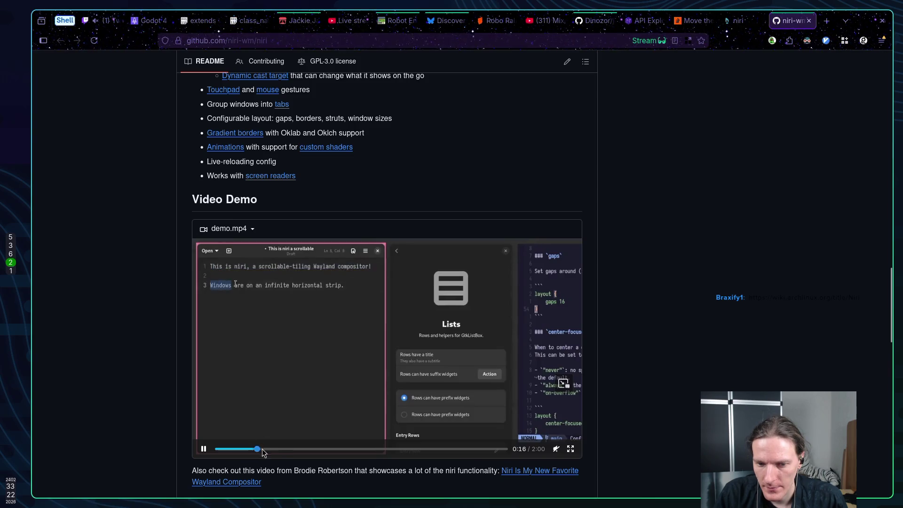
{"action": "left_click", "coordinate": [296, 449]}
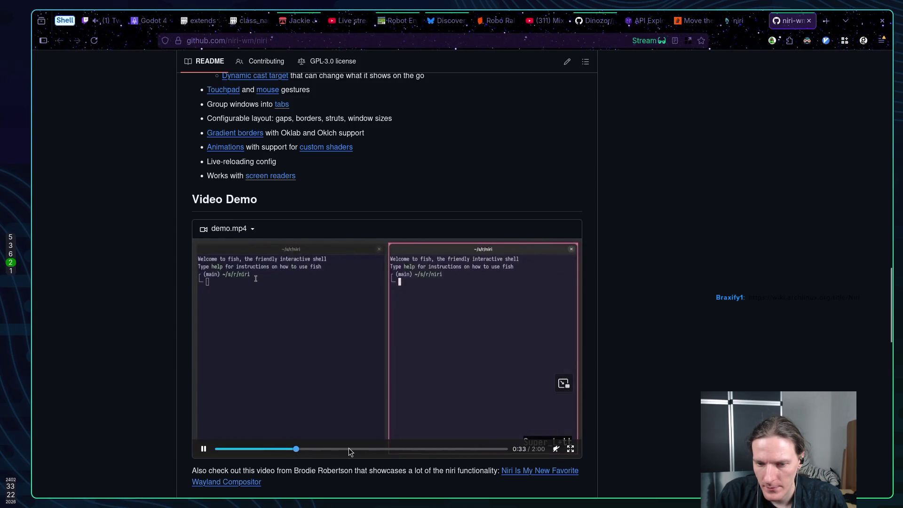
{"action": "left_click_drag", "start_coordinate": [349, 449], "coordinate": [486, 449]}
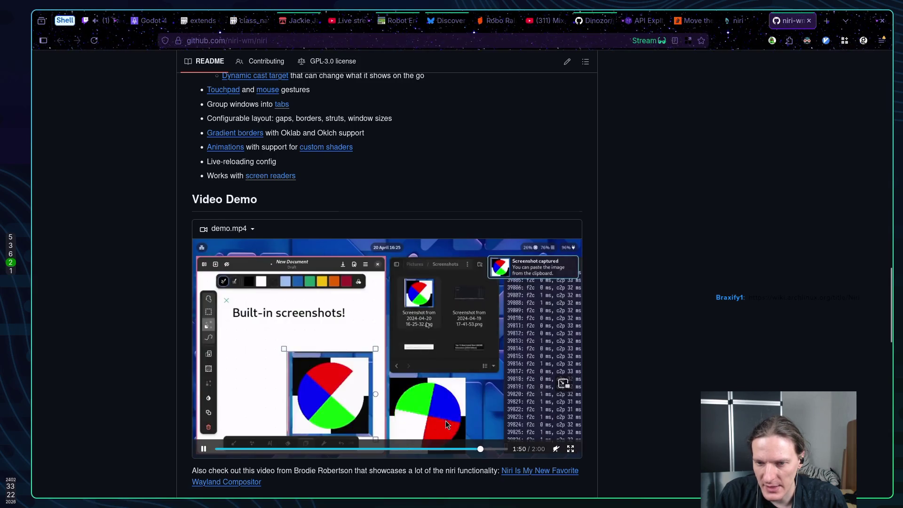
{"action": "scroll", "coordinate": [486, 329], "scroll_direction": "up", "scroll_amount": 20}
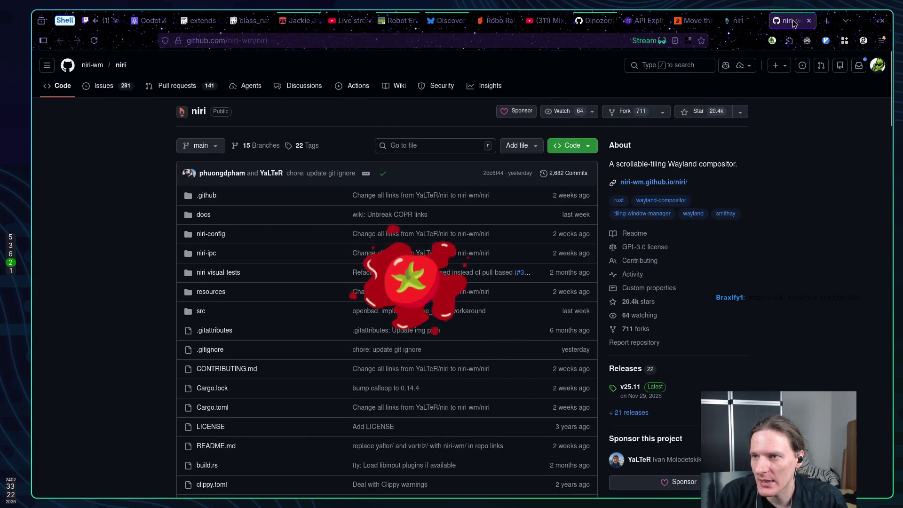
{"action": "key", "text": "ctrl+w"}
{"action": "key", "text": "ctrl+w"}
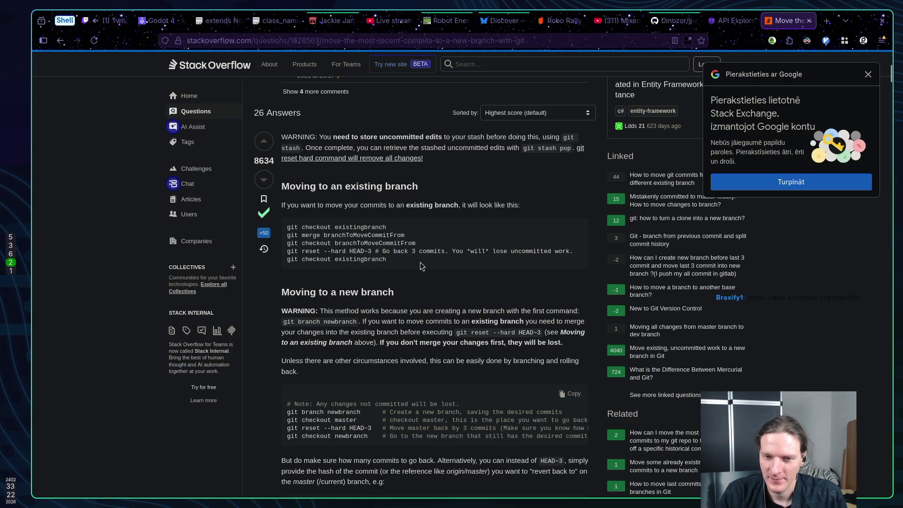
Close the Stack Overflow tab, view Nakama Console's Players list, and return to Godot.
{"action": "key", "text": "ctrl+w"}
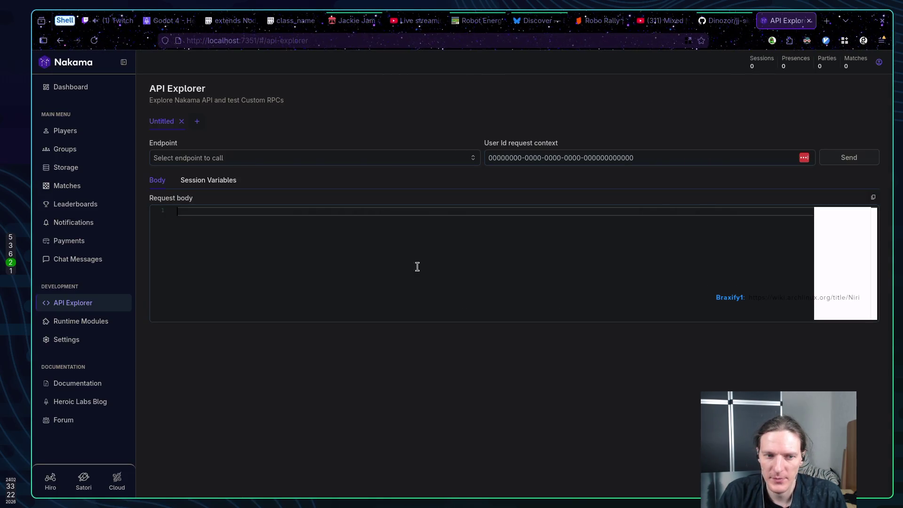
{"action": "key", "text": "super+1"}
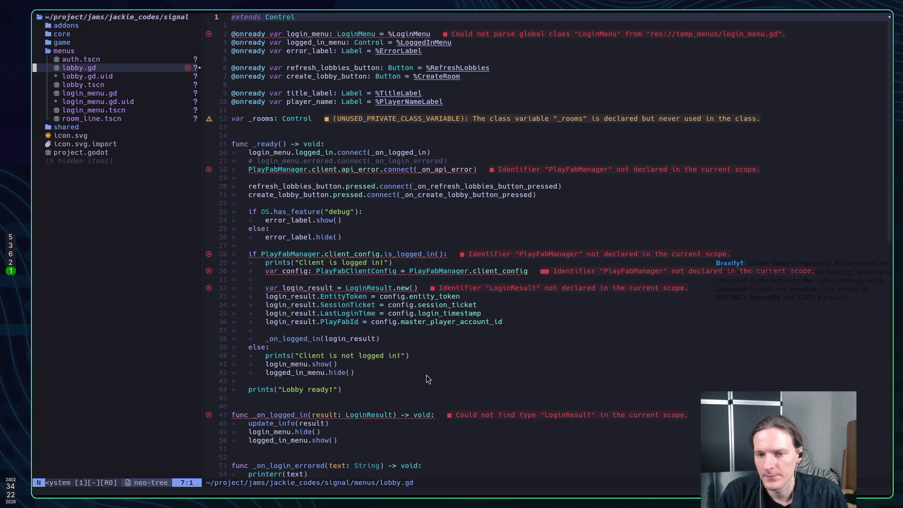
{"action": "key", "text": "super+2"}
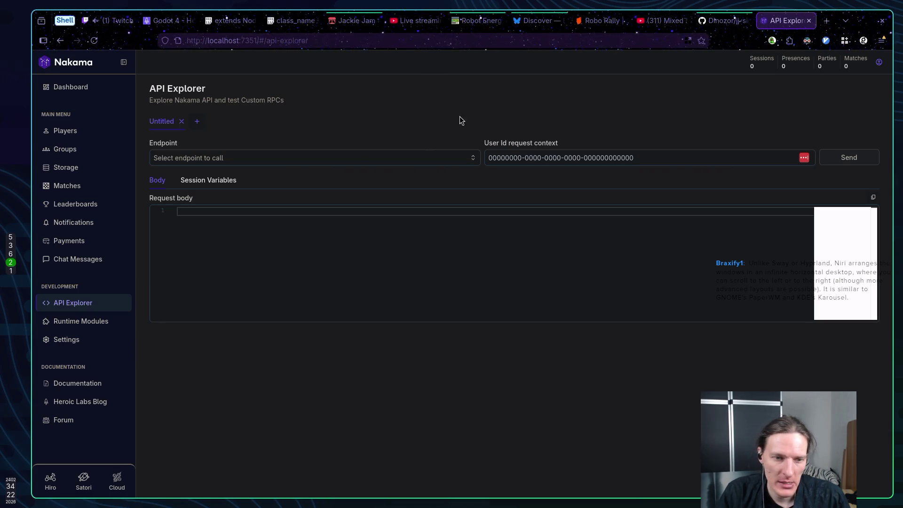
{"action": "left_click", "coordinate": [64, 131]}
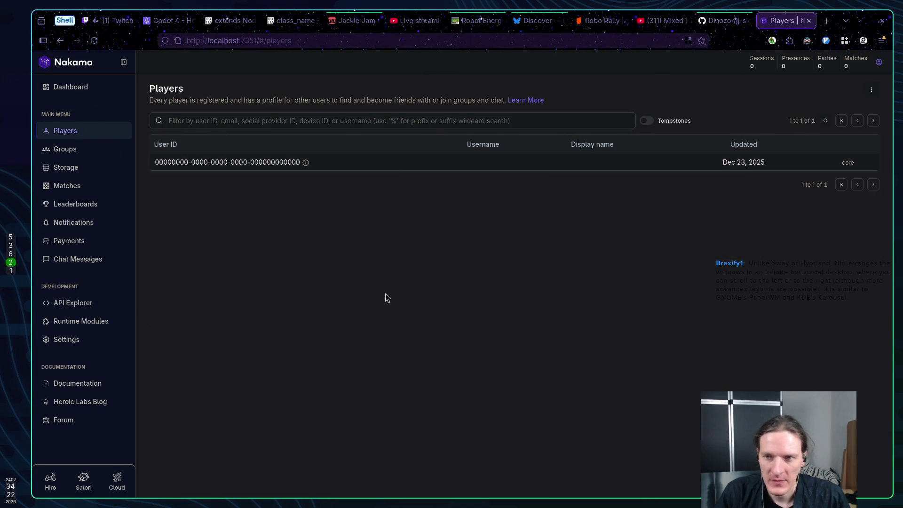
{"action": "key", "text": "super+1"}
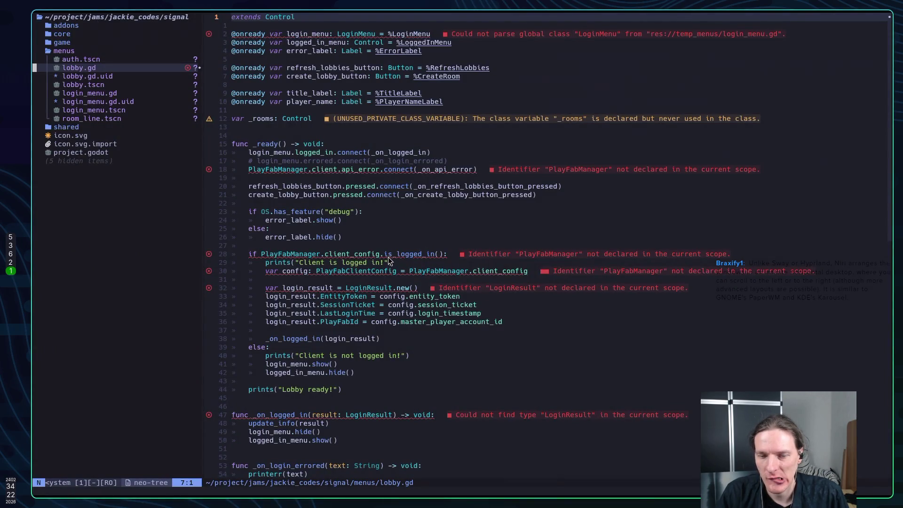
{"action": "key", "text": "super+2"}
{"action": "key", "text": "super+3"}
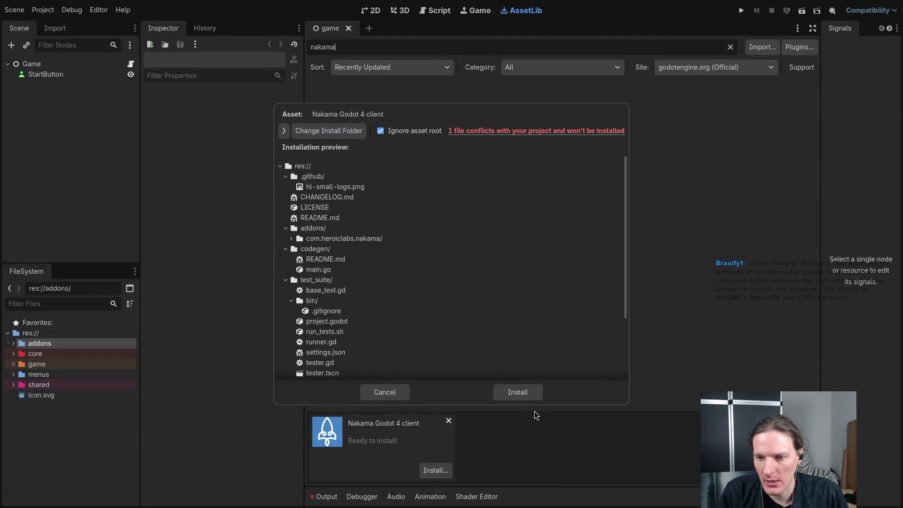
Install the Nakama Godot 4 client, confirm the success message, and glance at its details.
{"action": "left_click", "coordinate": [526, 394]}
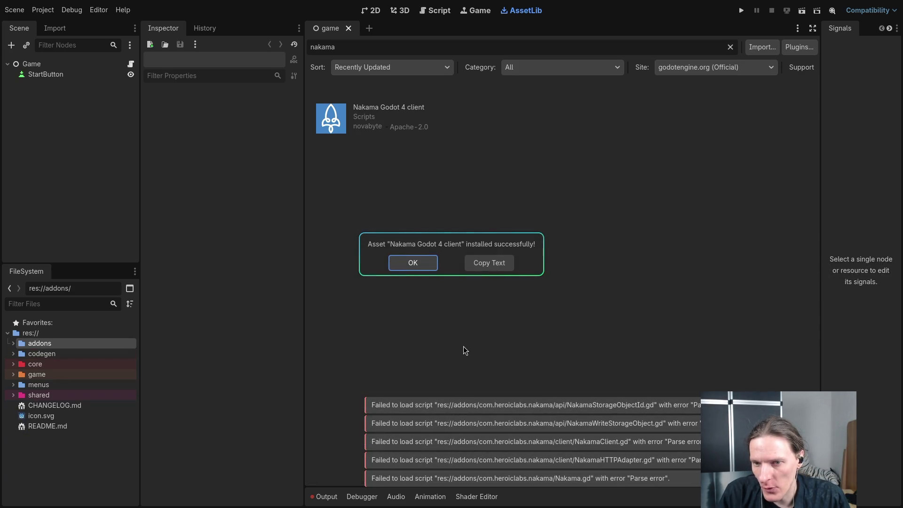
{"action": "left_click", "coordinate": [420, 269]}
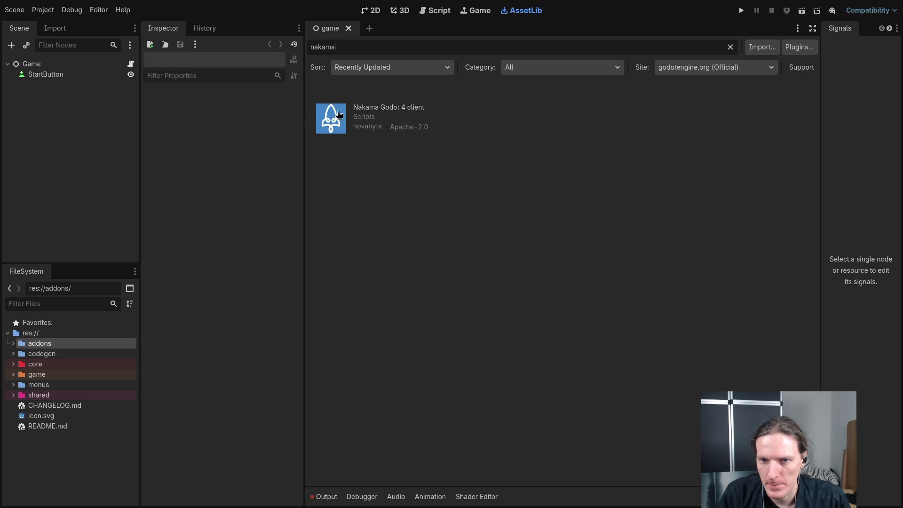
{"action": "left_click", "coordinate": [389, 111]}
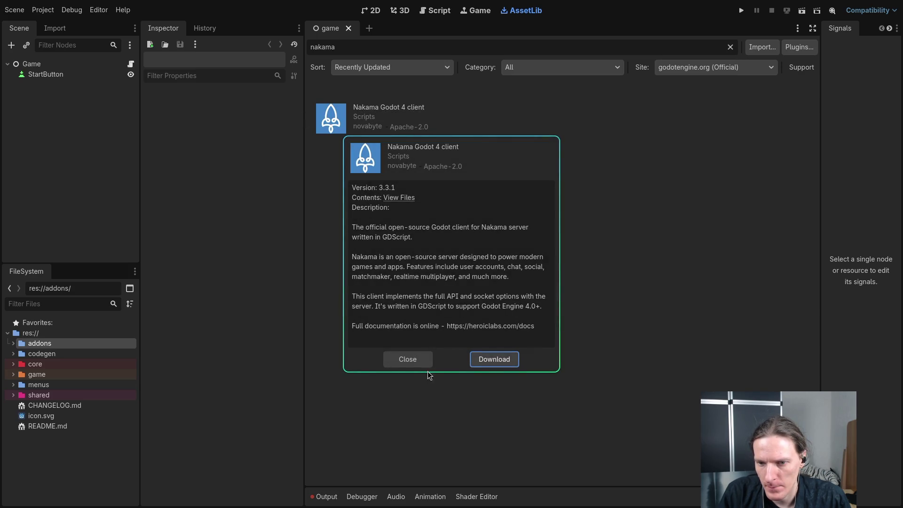
{"action": "left_click", "coordinate": [407, 362]}
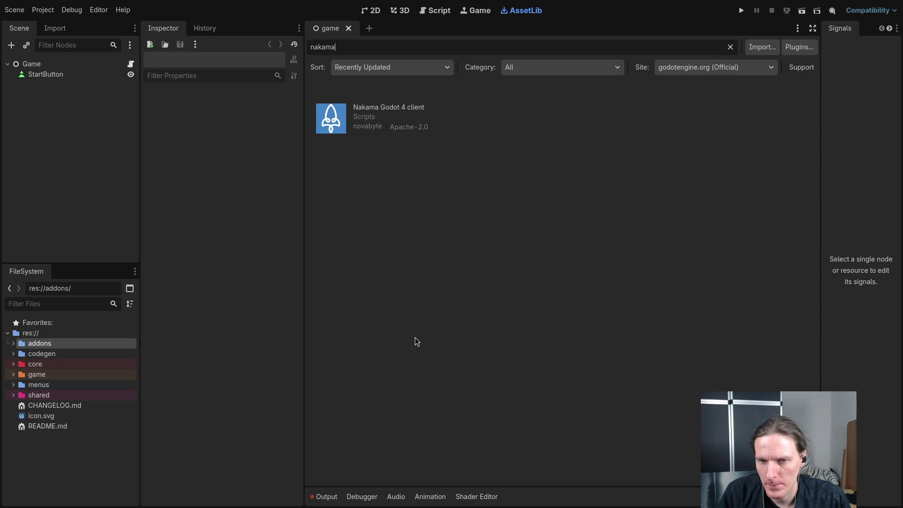
{"action": "left_click", "coordinate": [400, 10]}
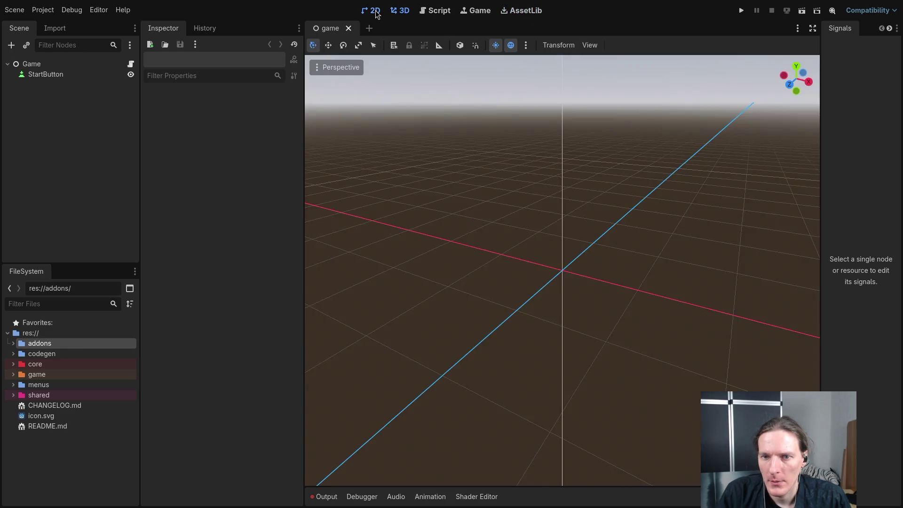
Open menus/lobby.tscn in the 2D view and inspect its RefreshLobbies and CreateRoom buttons.
{"action": "left_click", "coordinate": [371, 10]}
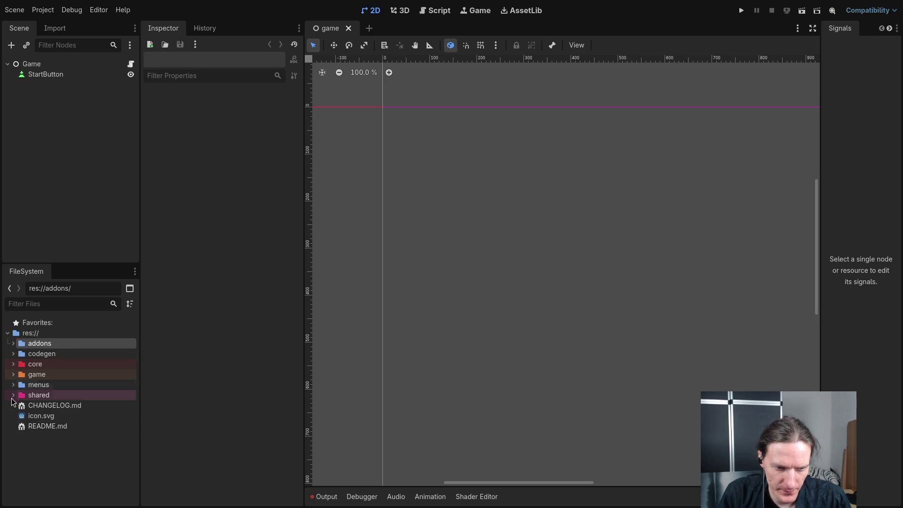
{"action": "left_click", "coordinate": [14, 384]}
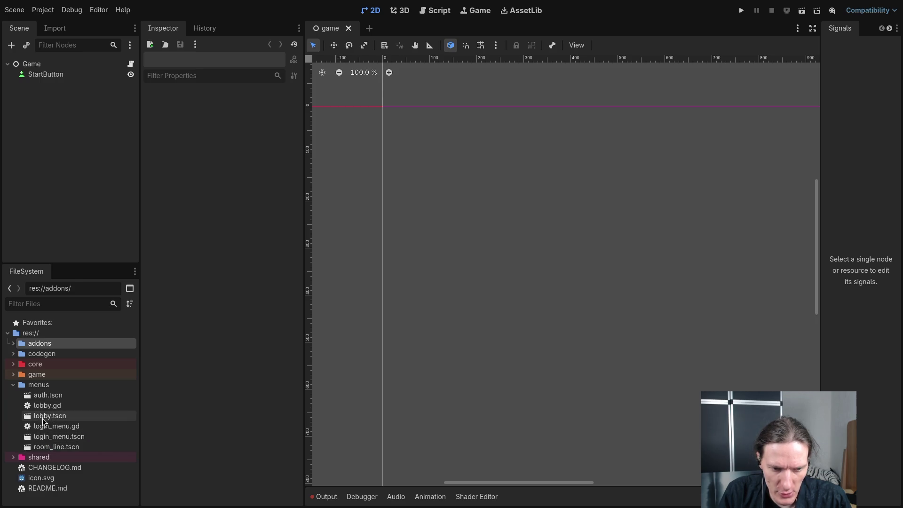
{"action": "double_click", "coordinate": [46, 417]}
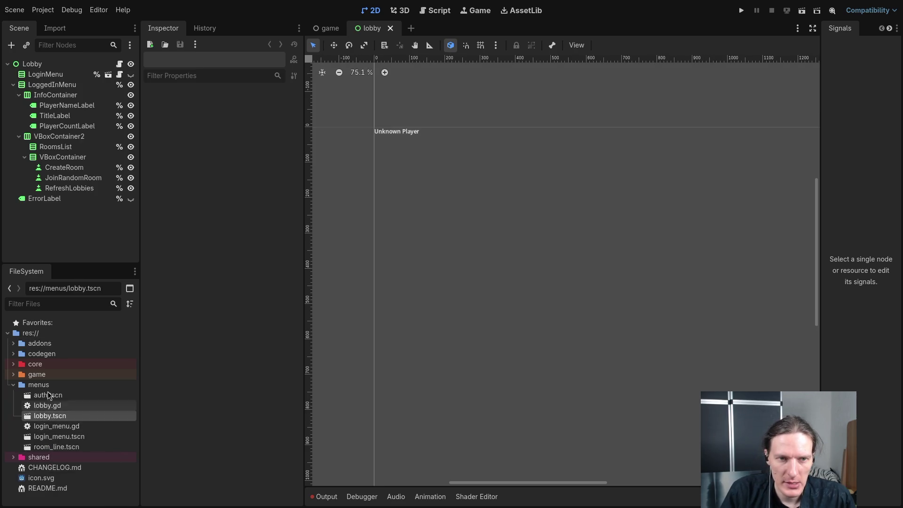
{"action": "scroll", "coordinate": [526, 238], "scroll_direction": "down", "scroll_amount": 5}
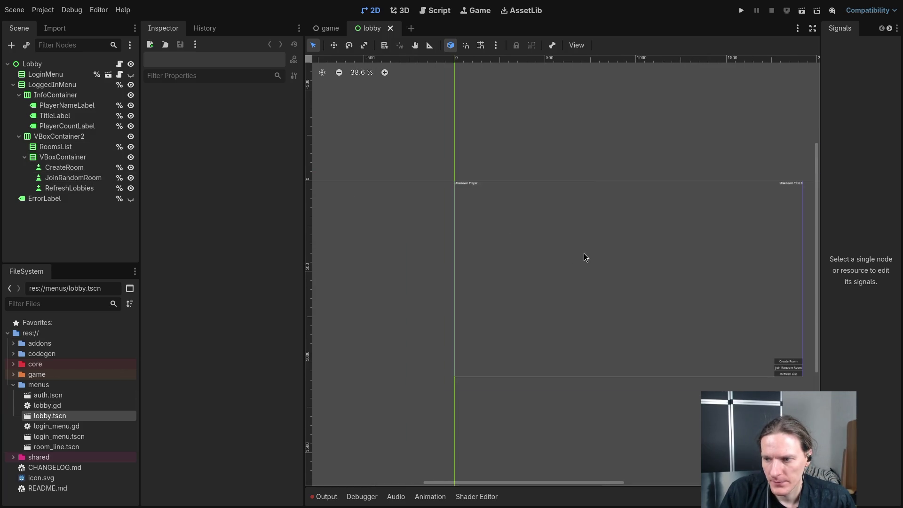
{"action": "scroll", "coordinate": [529, 238], "scroll_direction": "up", "scroll_amount": 1}
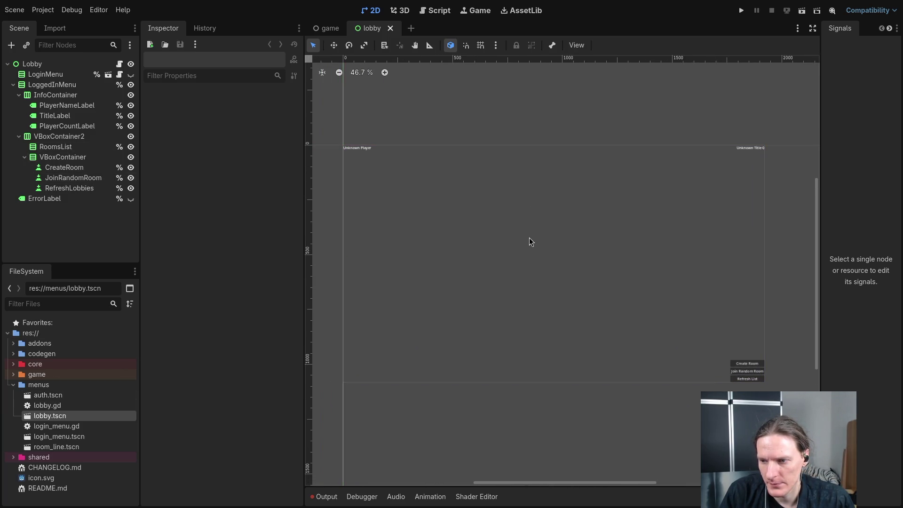
{"action": "left_click", "coordinate": [769, 391]}
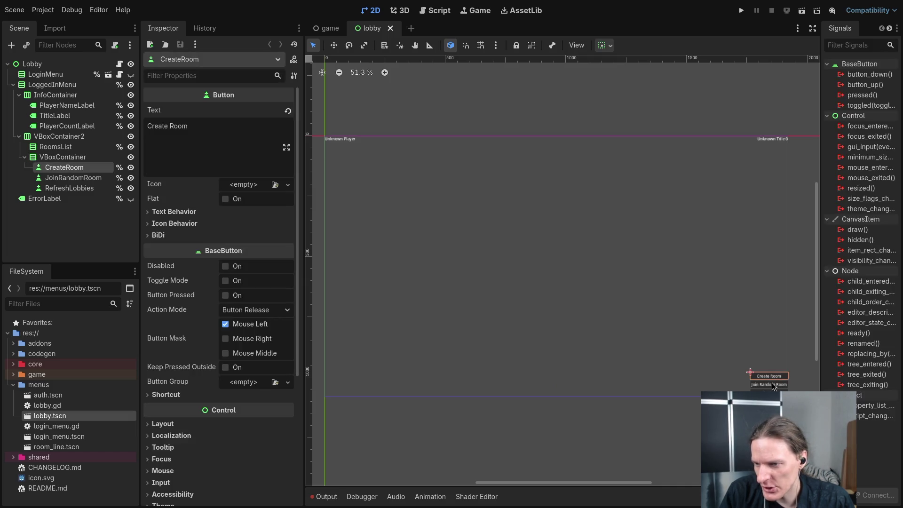
{"action": "left_click", "coordinate": [770, 380]}
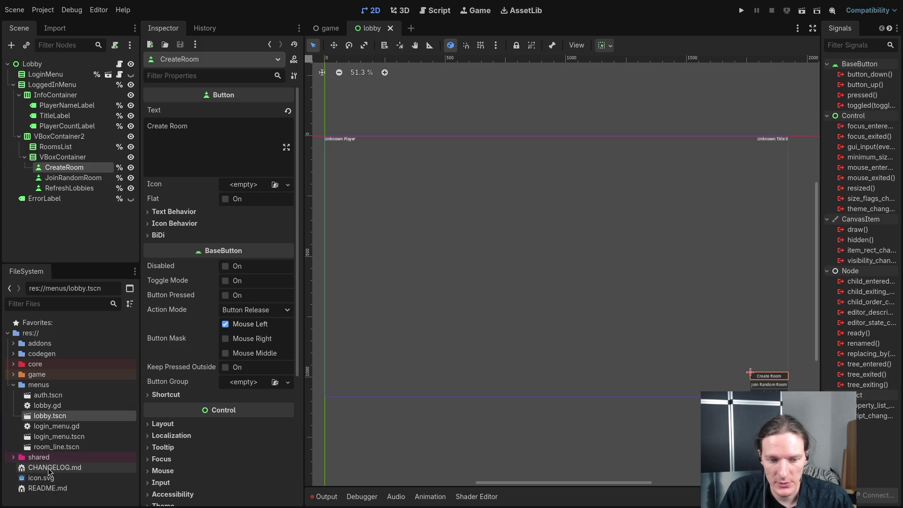
Skim the Nakama addon's CHANGELOG.md, close it, and go back to the game scene.
{"action": "double_click", "coordinate": [48, 468]}
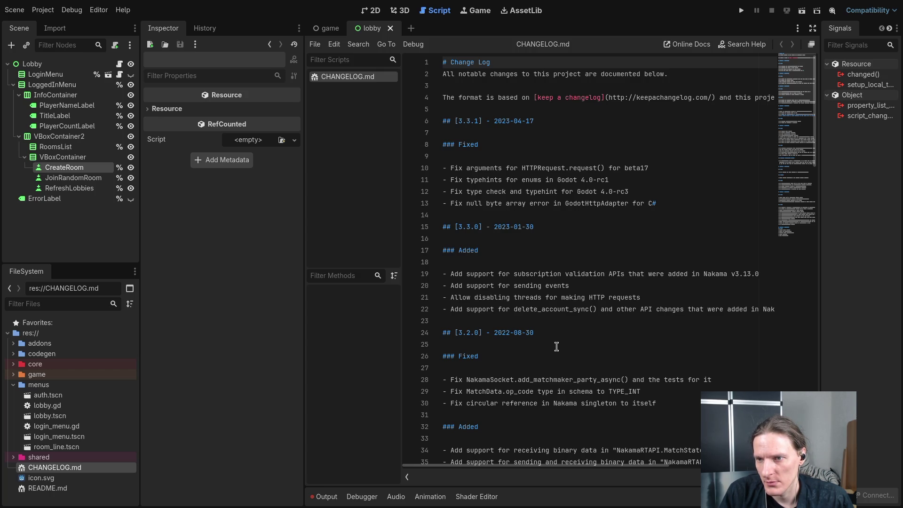
{"action": "scroll", "coordinate": [558, 345], "scroll_direction": "down", "scroll_amount": 3}
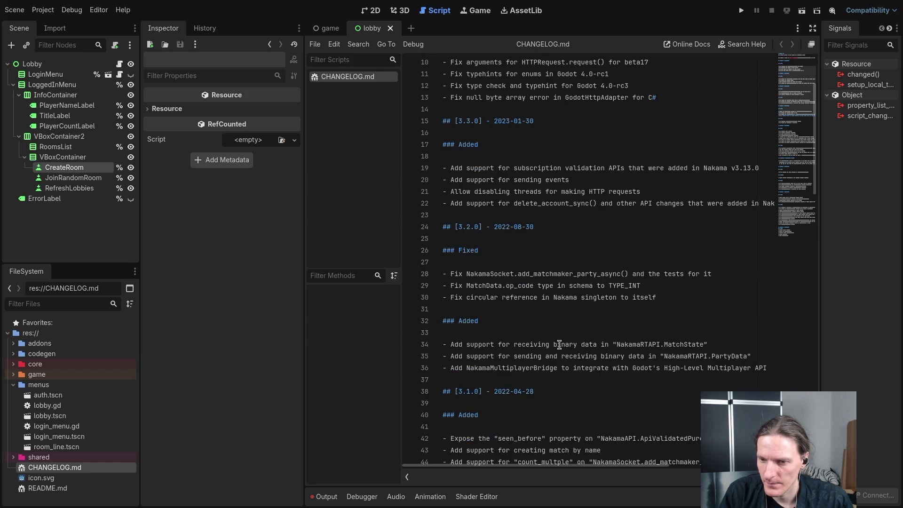
{"action": "scroll", "coordinate": [559, 345], "scroll_direction": "down", "scroll_amount": 5}
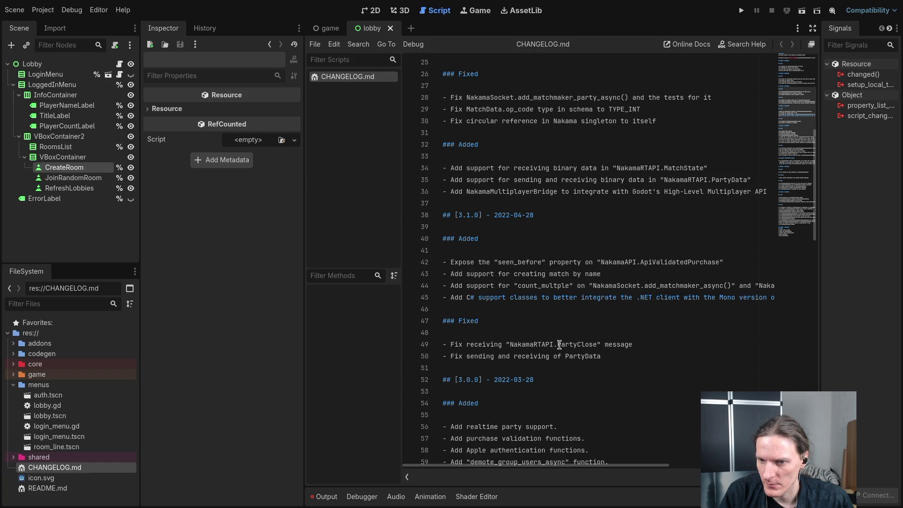
{"action": "scroll", "coordinate": [559, 344], "scroll_direction": "up", "scroll_amount": 8}
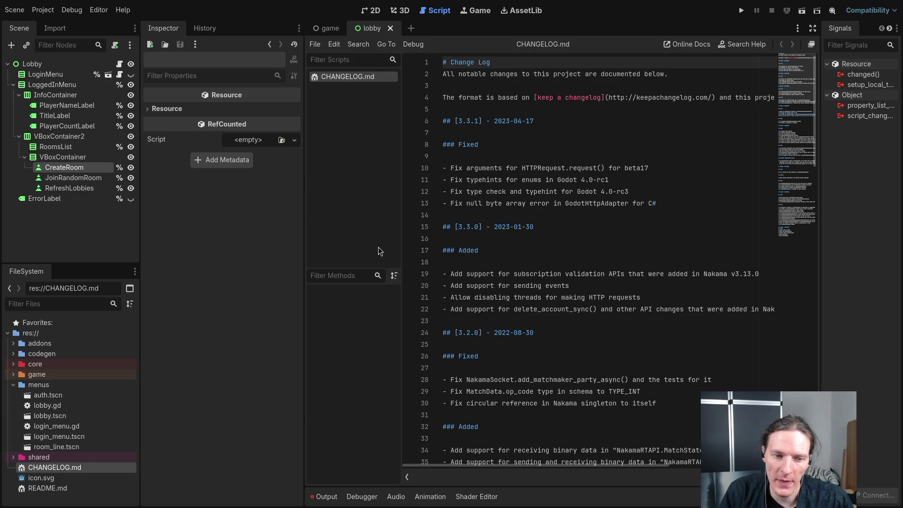
{"action": "middle_click", "coordinate": [351, 81]}
{"action": "left_click", "coordinate": [332, 30]}
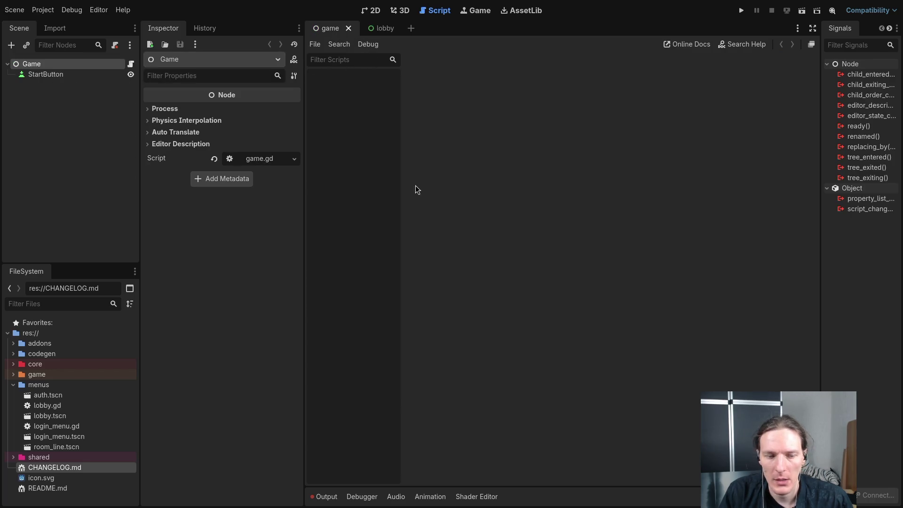
{"action": "key", "text": "super+1"}
Quit Neovim with :qa, reopen lobby.gd, then bring the Godot editor forward.
{"action": "type", "text": ":qa"}
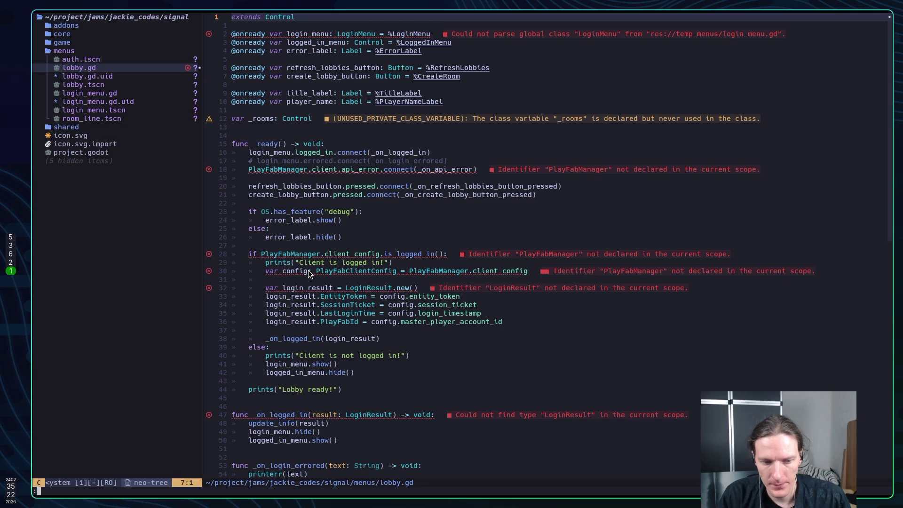
{"action": "key", "text": "Return"}
{"action": "key", "text": "Up"}
{"action": "key", "text": "Return"}
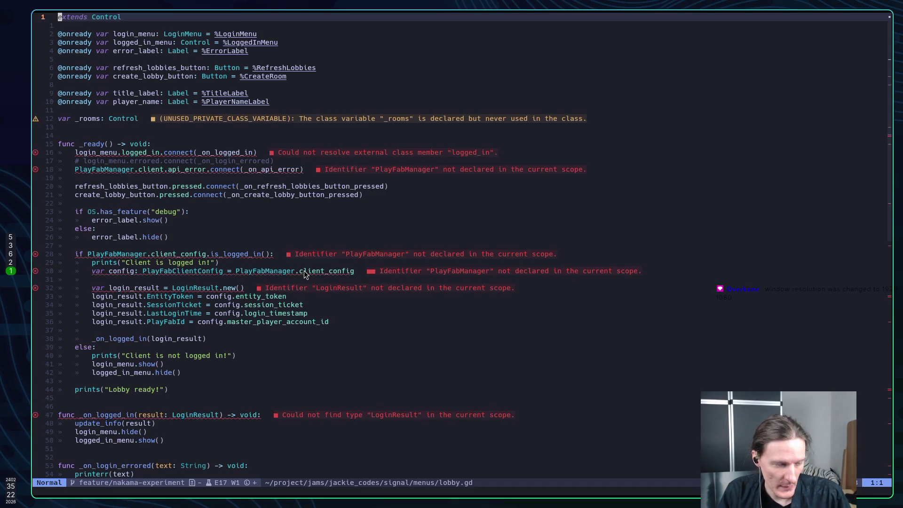
{"action": "key", "text": "super+3"}
{"action": "key", "text": "super+2"}
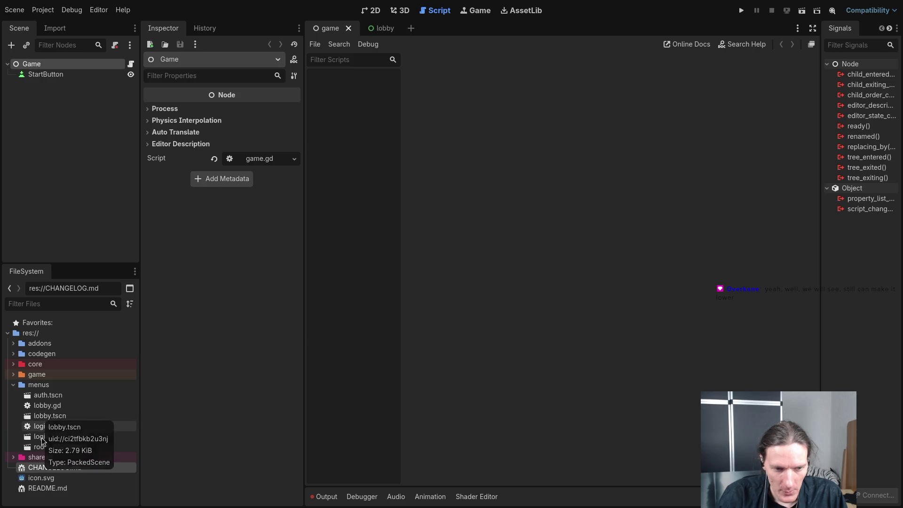
Open lobby.tscn and view its layout in the 2D workspace.
{"action": "left_click", "coordinate": [45, 416]}
{"action": "double_click", "coordinate": [46, 416]}
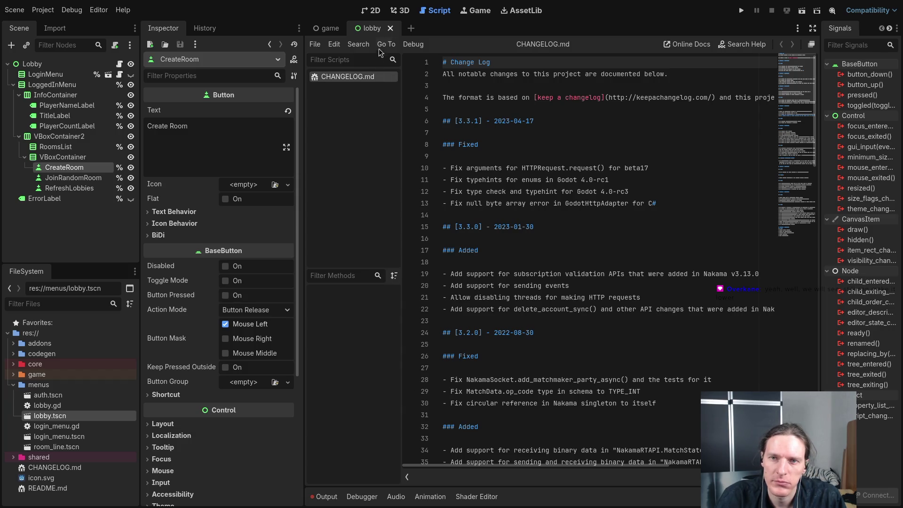
{"action": "left_click", "coordinate": [401, 11]}
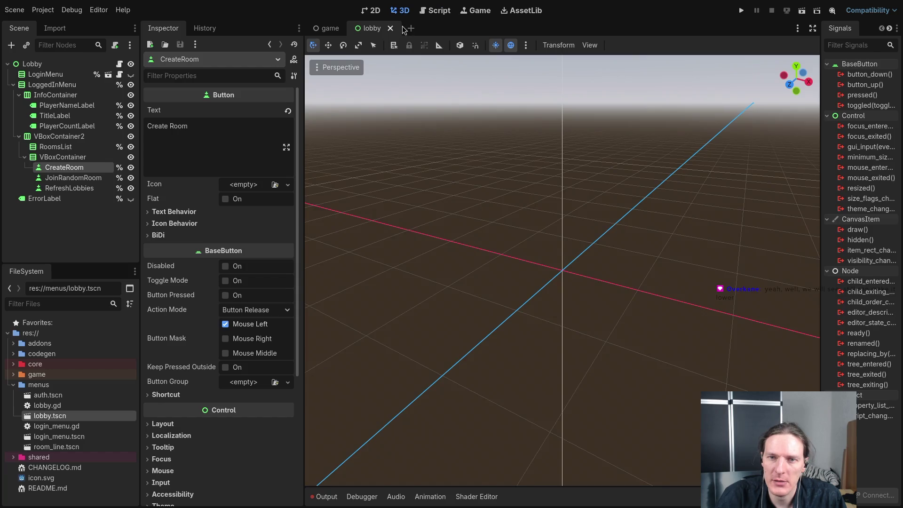
{"action": "left_click", "coordinate": [369, 9]}
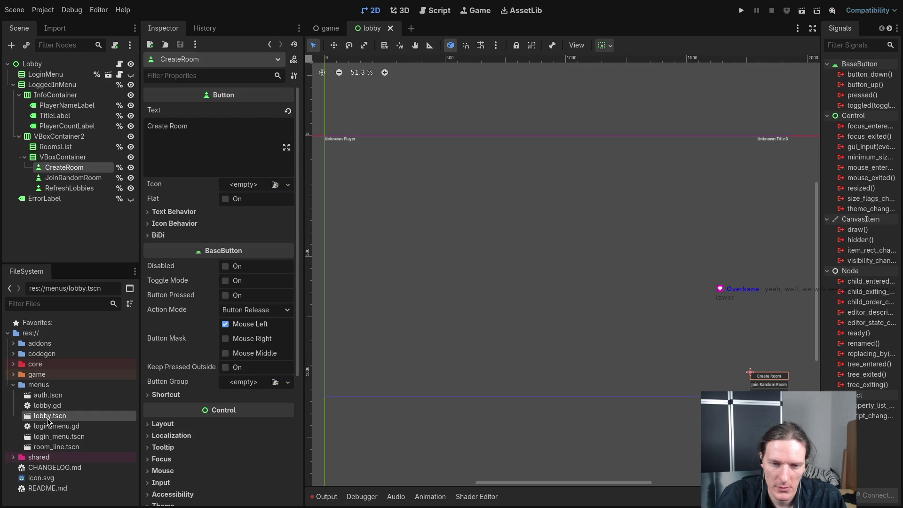
Open the Nakama README.md and read its Getting Started client-creation example.
{"action": "left_click", "coordinate": [49, 468]}
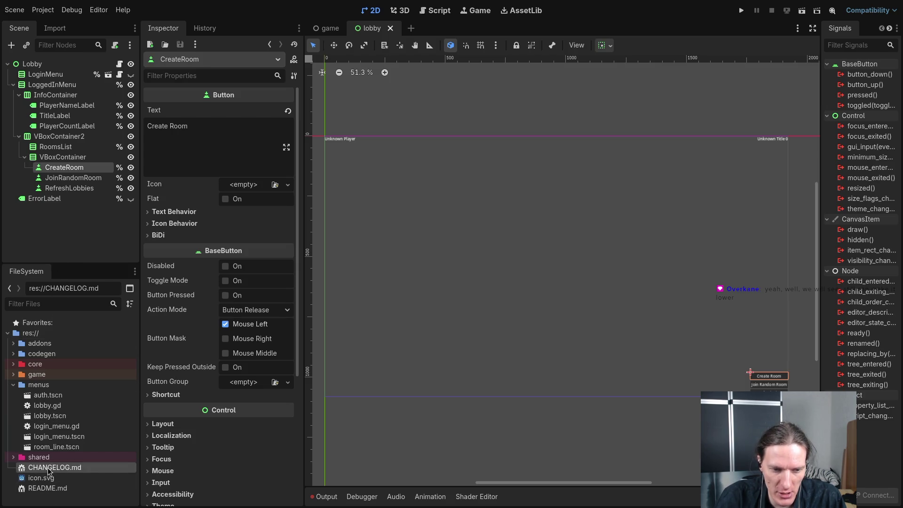
{"action": "double_click", "coordinate": [44, 489]}
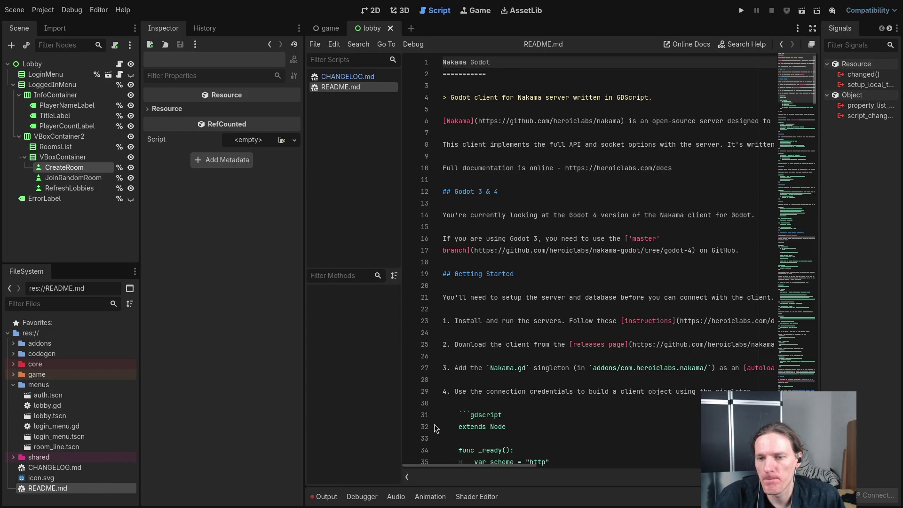
{"action": "scroll", "coordinate": [509, 396], "scroll_direction": "down", "scroll_amount": 5}
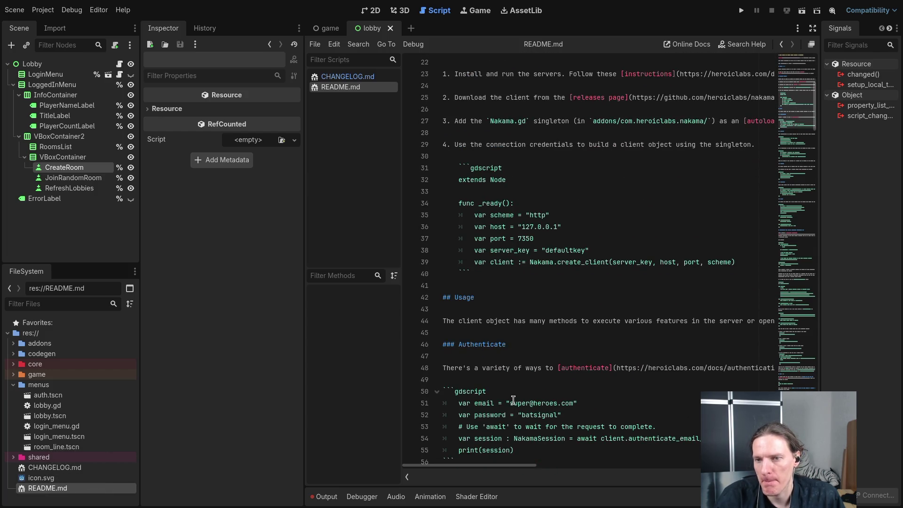
{"action": "scroll", "coordinate": [513, 400], "scroll_direction": "up", "scroll_amount": 2}
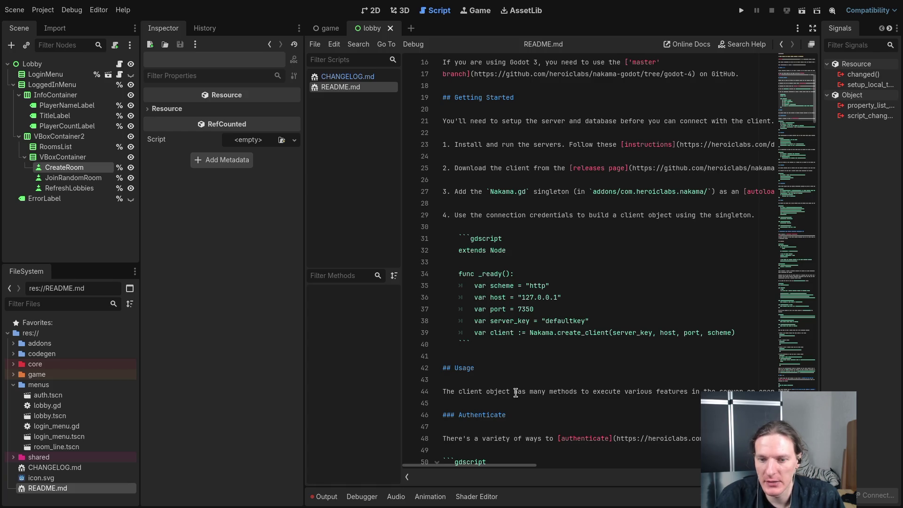
{"action": "key", "text": "alt+Tab"}
{"action": "key", "text": "j"}
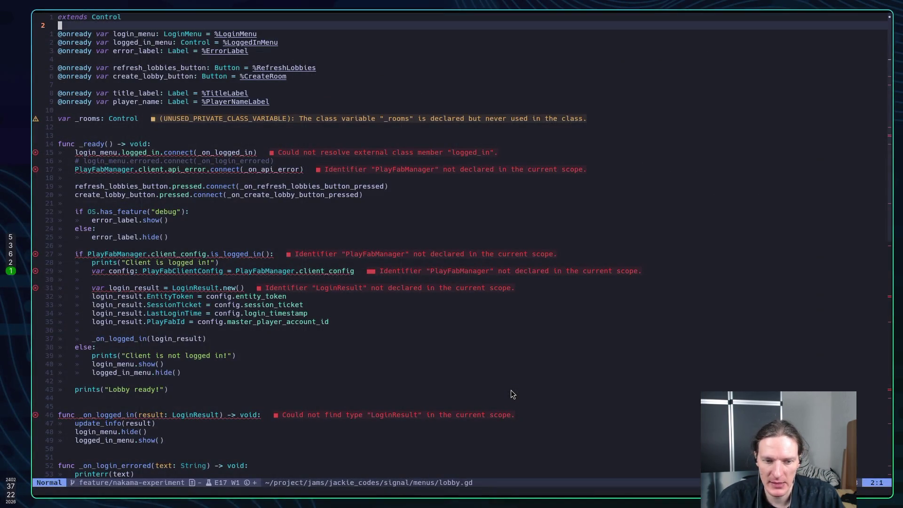
{"action": "key", "text": "j"}
{"action": "key", "text": "space"}
{"action": "key", "text": "e"}
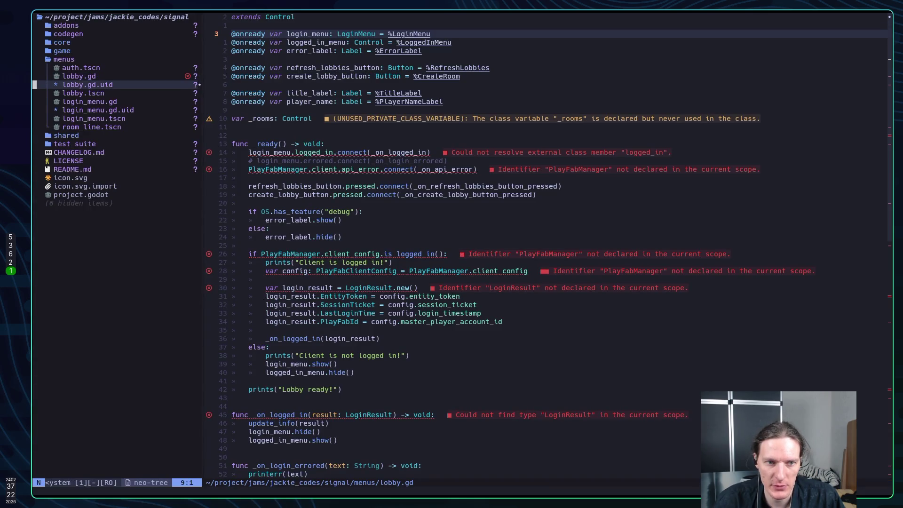
{"action": "key", "text": "j"}
{"action": "key", "text": "j"}
{"action": "key", "text": "j"}
{"action": "key", "text": "Return"}
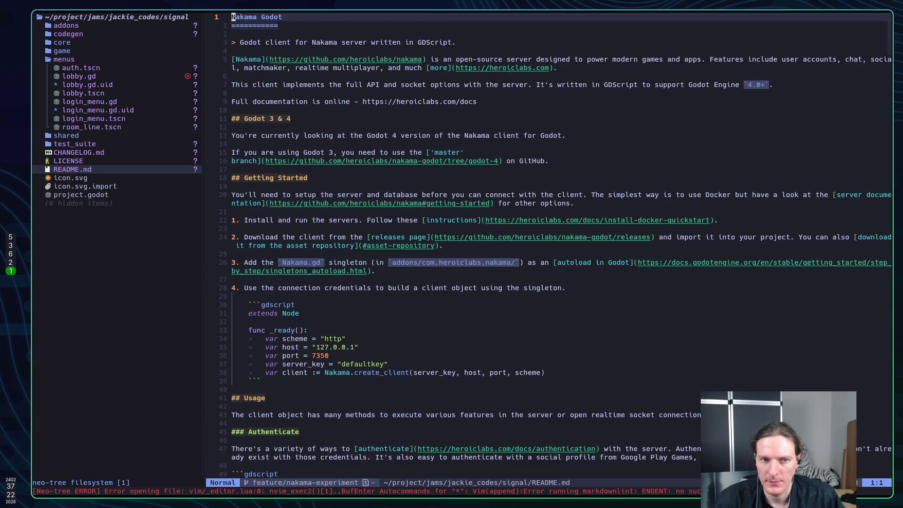
{"action": "key", "text": "space"}
{"action": "key", "text": "e"}
{"action": "key", "text": "k"}
{"action": "key", "text": "k"}
{"action": "key", "text": "k"}
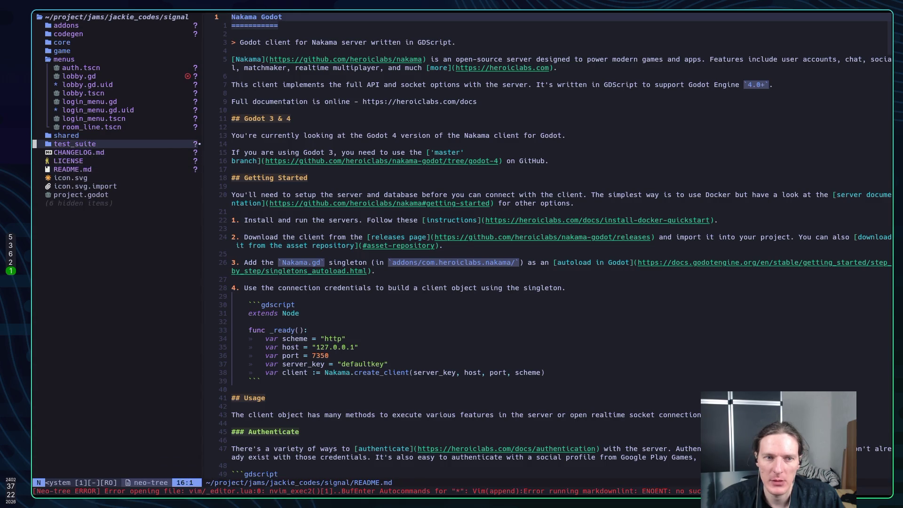
{"action": "key", "text": "Return"}
{"action": "key", "text": "j"}
{"action": "key", "text": "j"}
{"action": "key", "text": "j"}
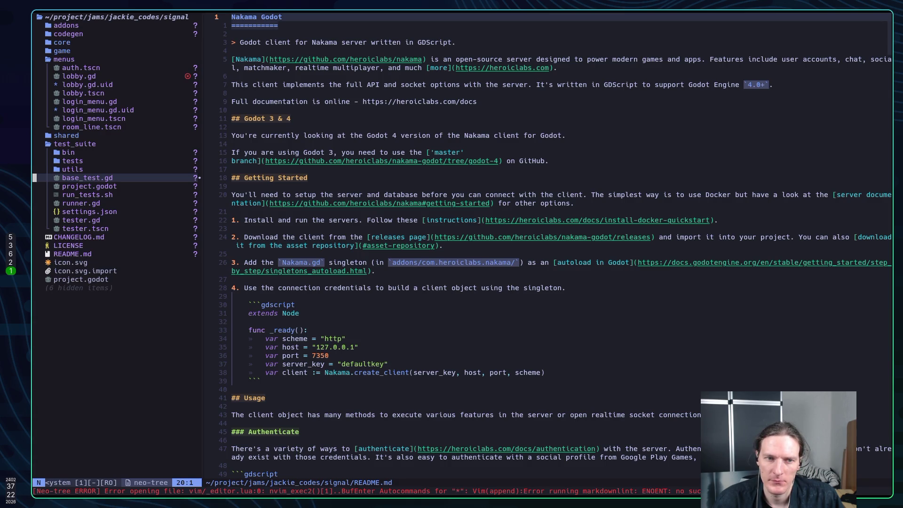
{"action": "key", "text": "k"}
{"action": "key", "text": "k"}
{"action": "key", "text": "k"}
{"action": "key", "text": "Return"}
{"action": "key", "text": "super+2"}
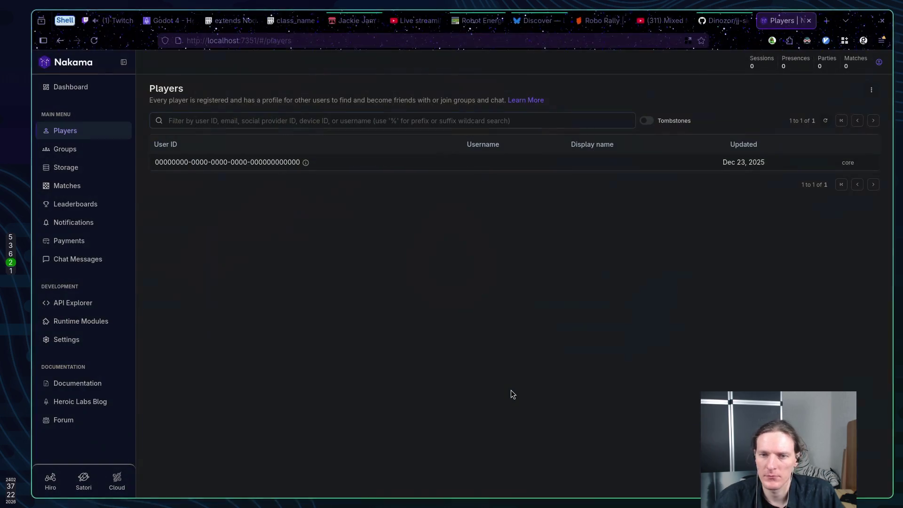
{"action": "key", "text": "super+3"}
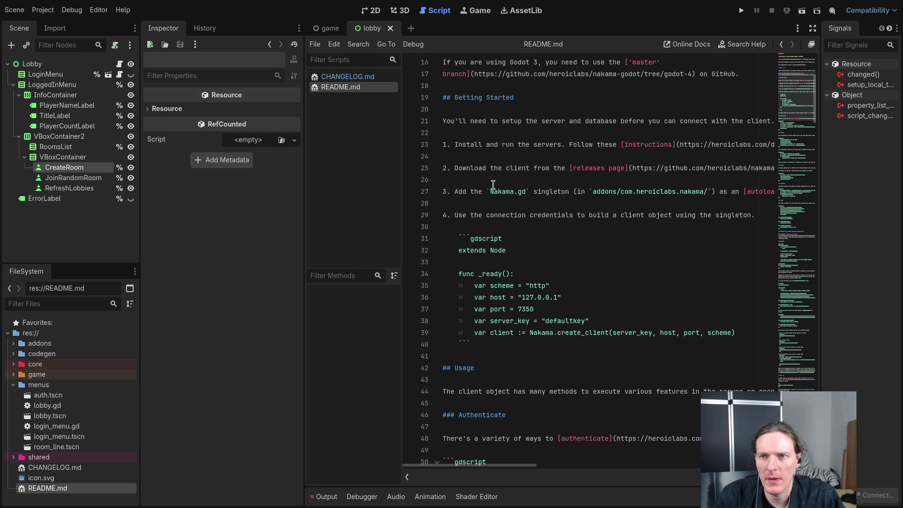
Review the installed plugins in Project Settings' Plugins list.
{"action": "left_click", "coordinate": [42, 10]}
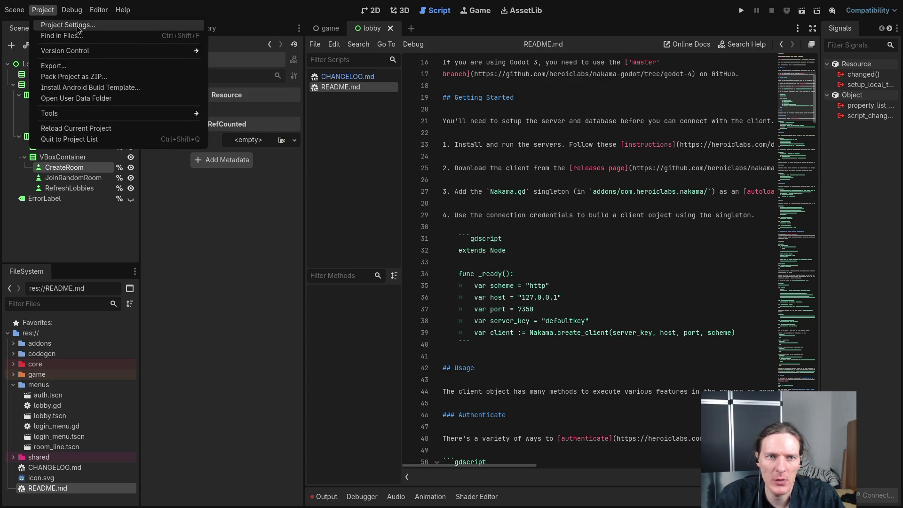
{"action": "left_click", "coordinate": [62, 22]}
{"action": "left_click", "coordinate": [378, 104]}
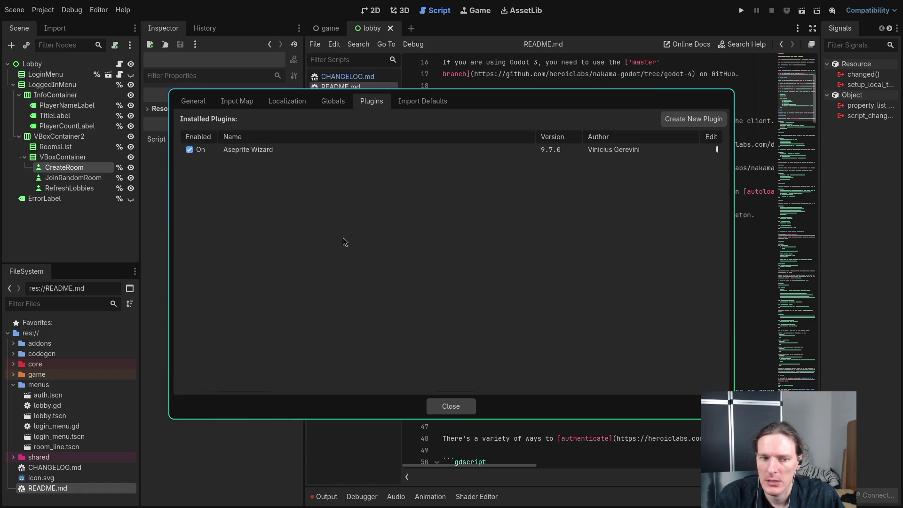
{"action": "left_click", "coordinate": [468, 412]}
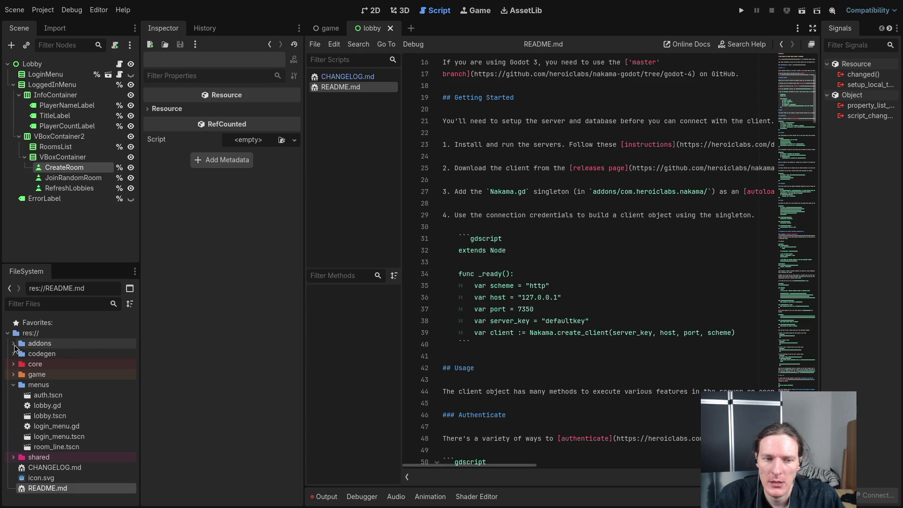
Inspect the addons/com.heroiclabs.nakama folder in the FileSystem dock.
{"action": "left_click", "coordinate": [13, 344]}
{"action": "left_click", "coordinate": [19, 364]}
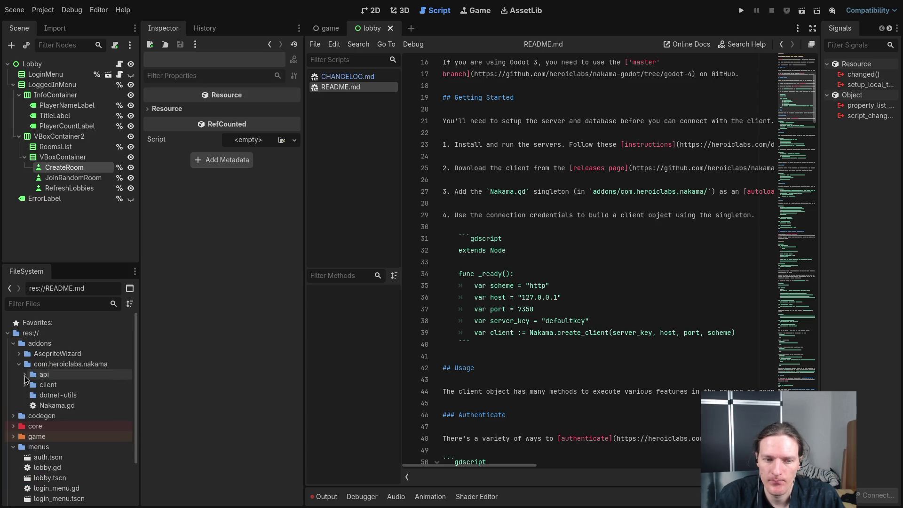
{"action": "left_click", "coordinate": [14, 343]}
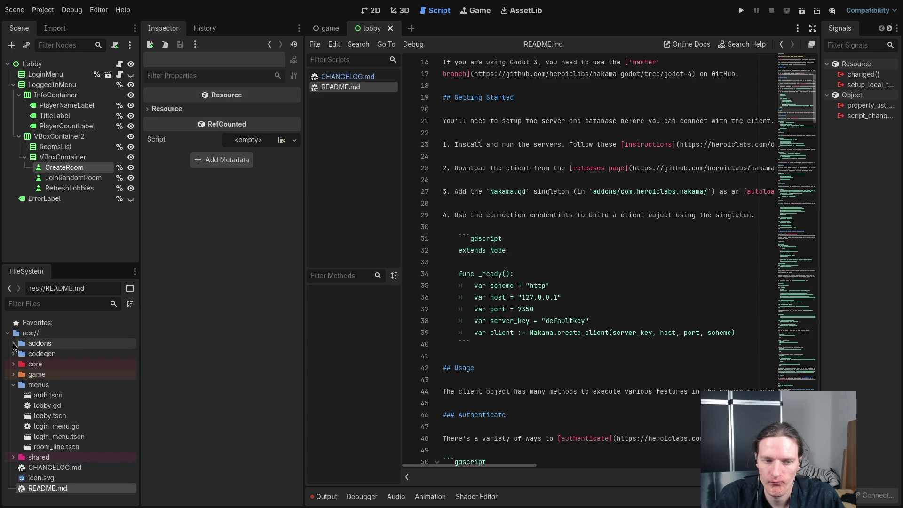
Quit Neovim with :q back to the shell prompt.
{"action": "key", "text": "super+1"}
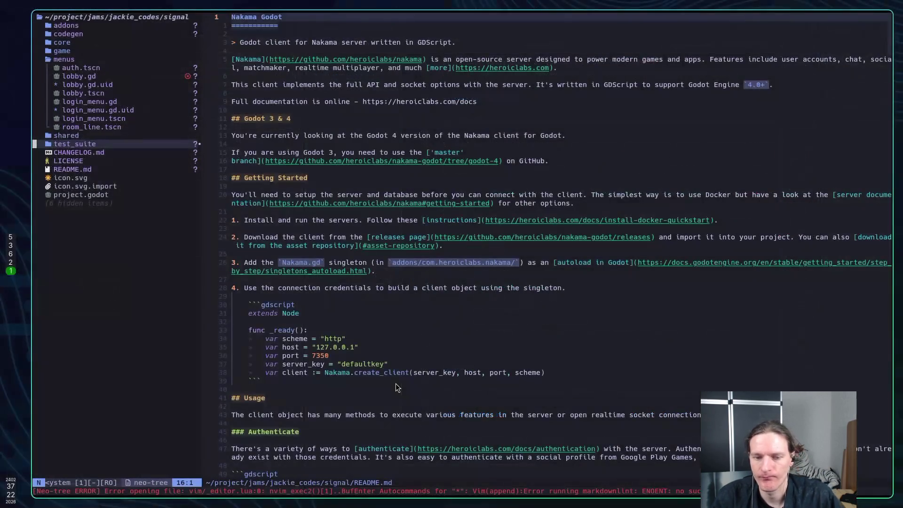
{"action": "type", "text": ":q"}
{"action": "key", "text": "Return"}
{"action": "type", "text": "mv men"}
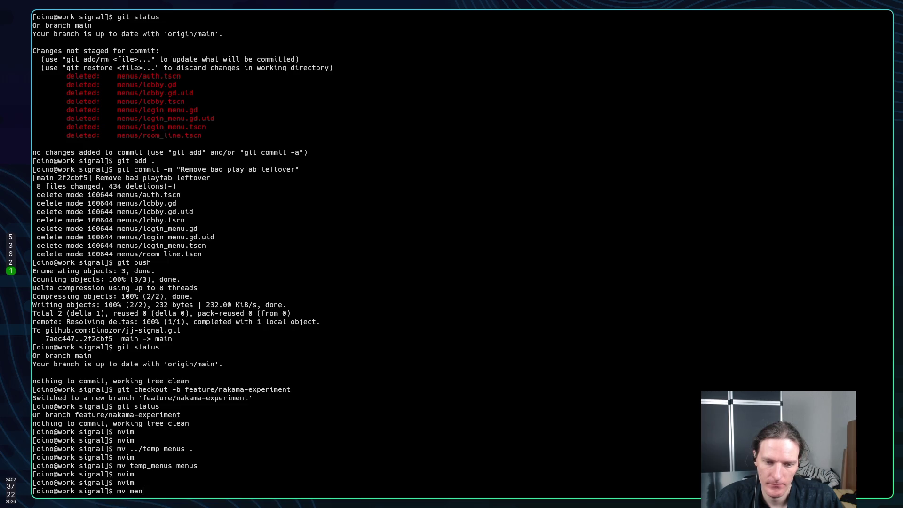
Move the menus folder out of the project with mv menus ../menus.
{"action": "key", "text": "Tab"}
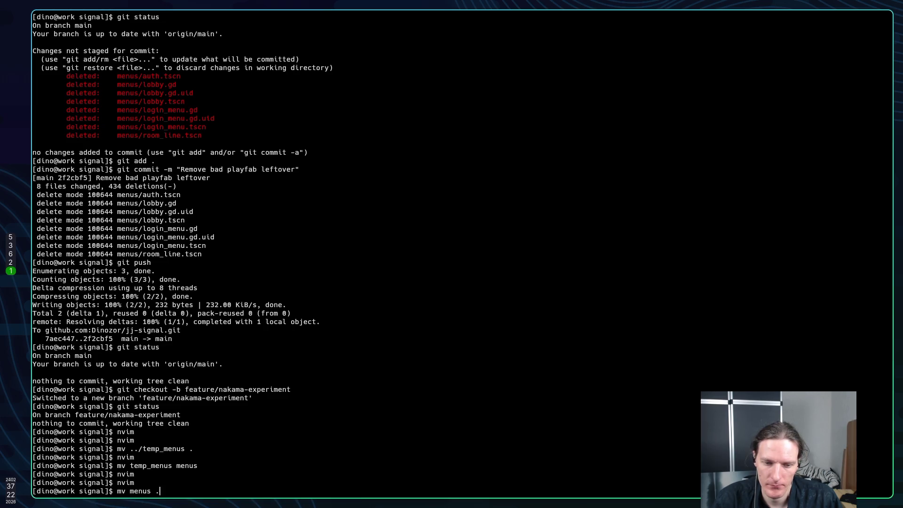
{"action": "type", "text": "./temp_"}
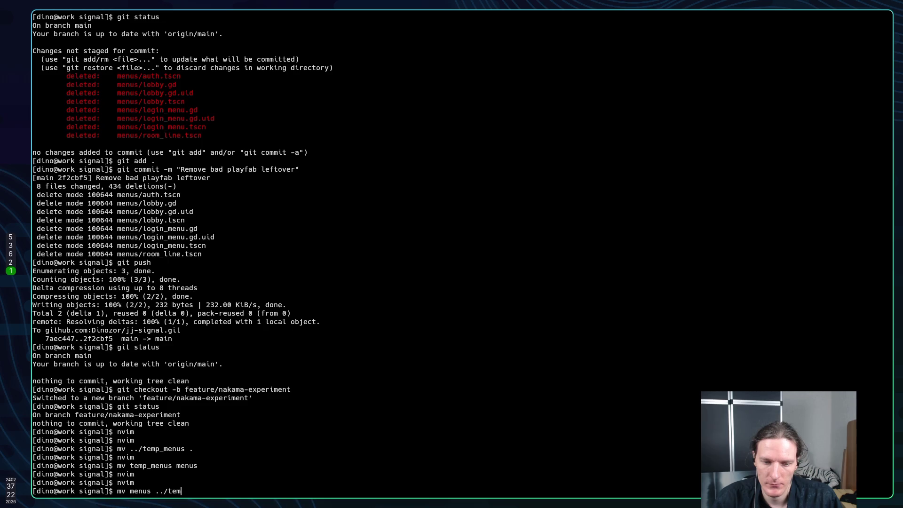
{"action": "key", "text": "BackSpace"}
{"action": "key", "text": "BackSpace"}
{"action": "key", "text": "BackSpace"}
{"action": "type", "text": "menus"}
{"action": "key", "text": "Return"}
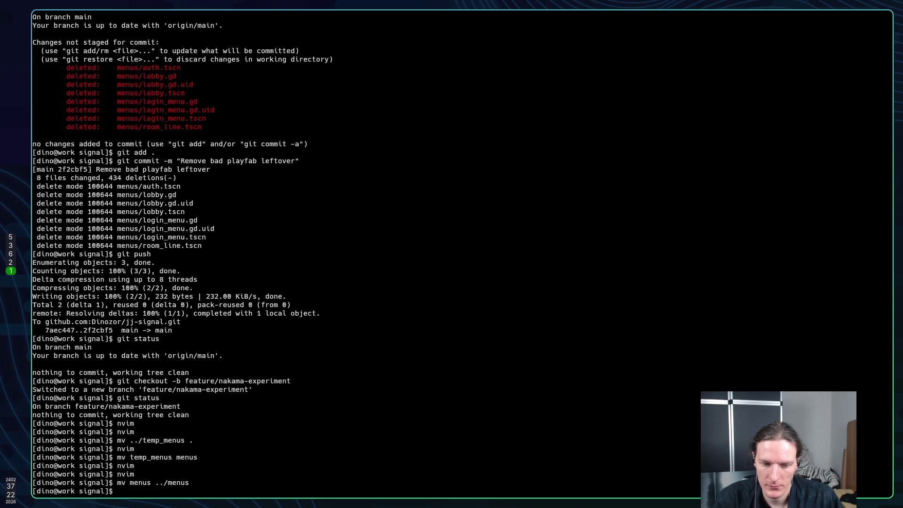
{"action": "key", "text": "super+2"}
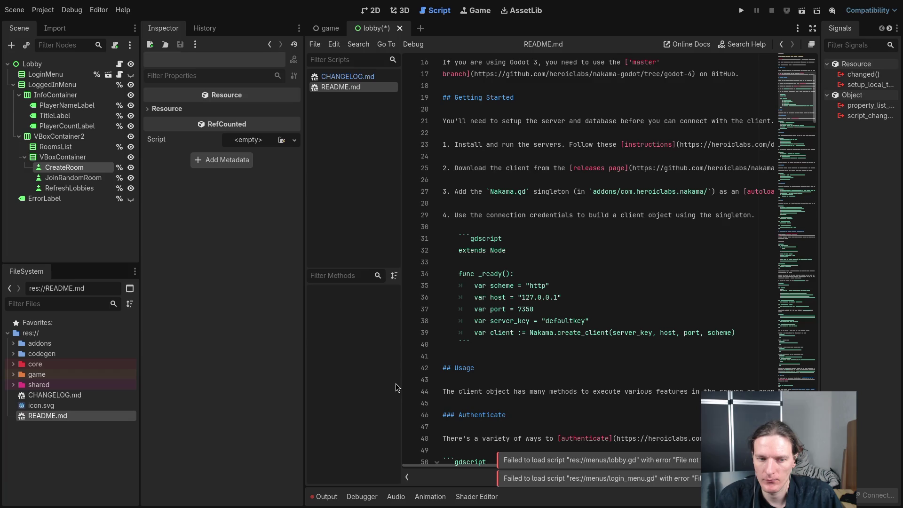
Restore README.md's host line to "127.0.0.1" and save it.
{"action": "left_click", "coordinate": [525, 297]}
{"action": "type", "text": ":qa"}
{"action": "key", "text": "Return"}
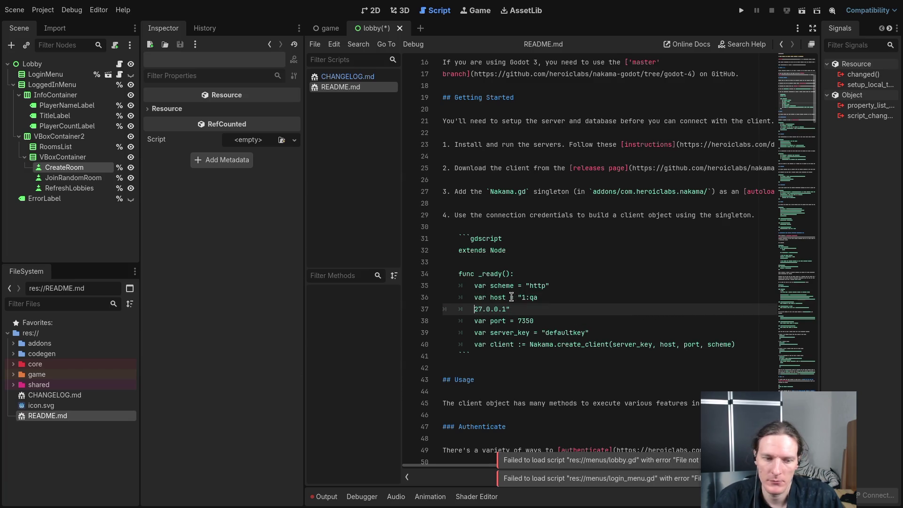
{"action": "type", "text": "u"}
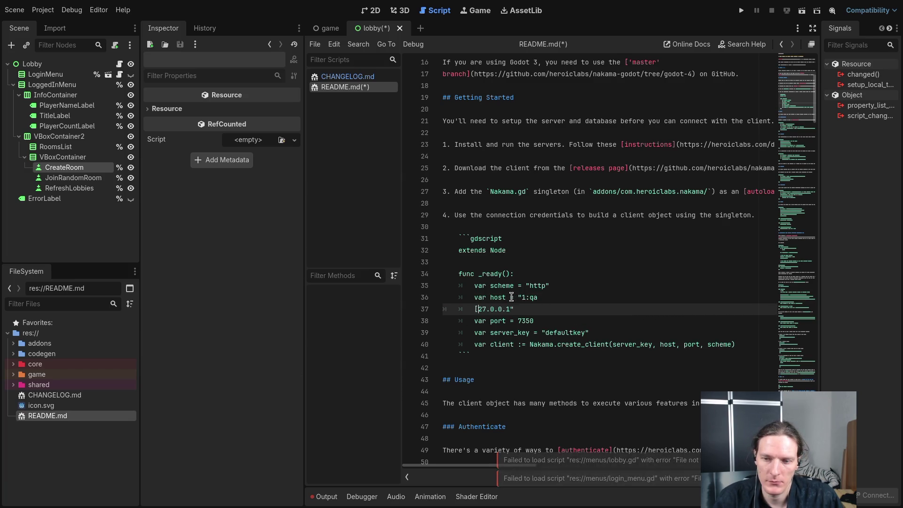
{"action": "key", "text": "BackSpace"}
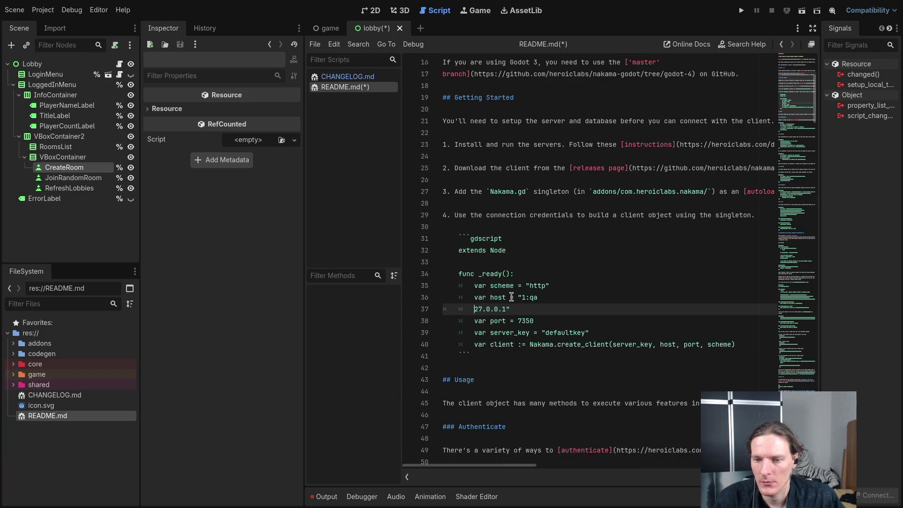
{"action": "key", "text": "BackSpace"}
{"action": "key", "text": "BackSpace"}
{"action": "key", "text": "BackSpace"}
{"action": "key", "text": "BackSpace"}
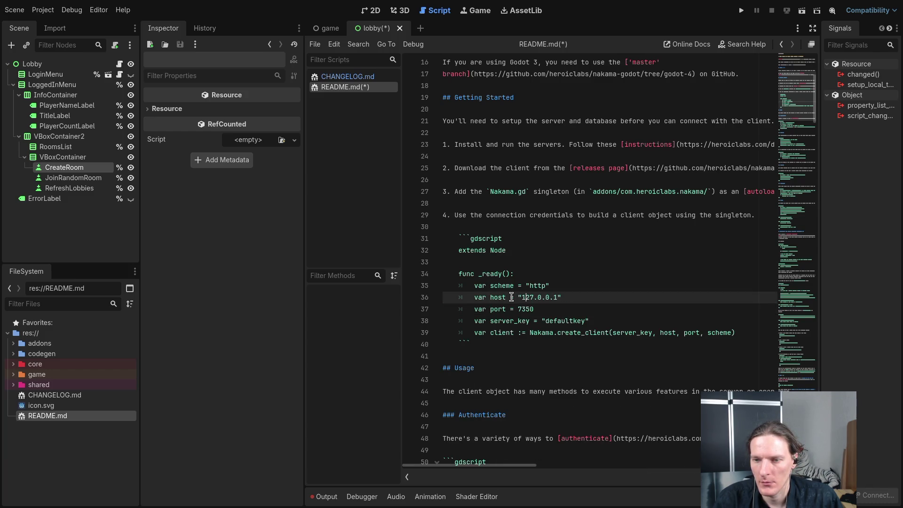
{"action": "key", "text": "ctrl+s"}
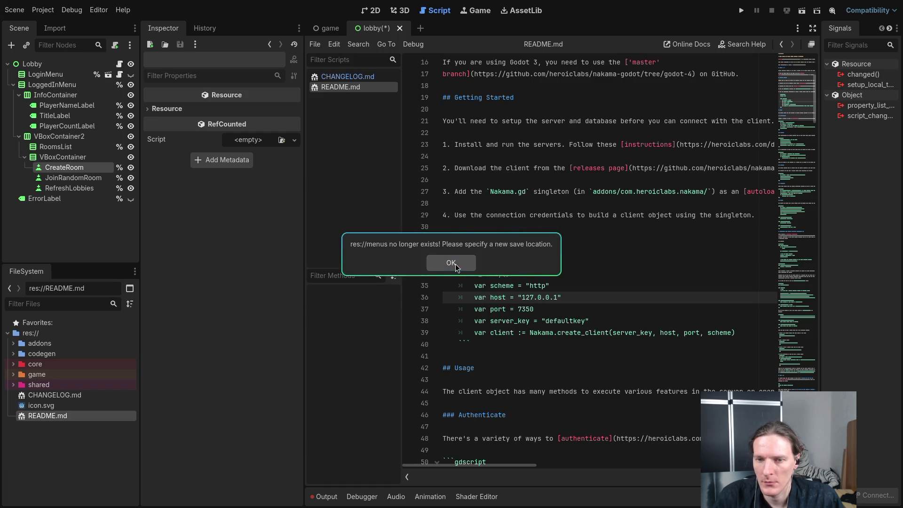
Acknowledge the missing menus message and close the lobby scene without saving.
{"action": "left_click", "coordinate": [455, 263]}
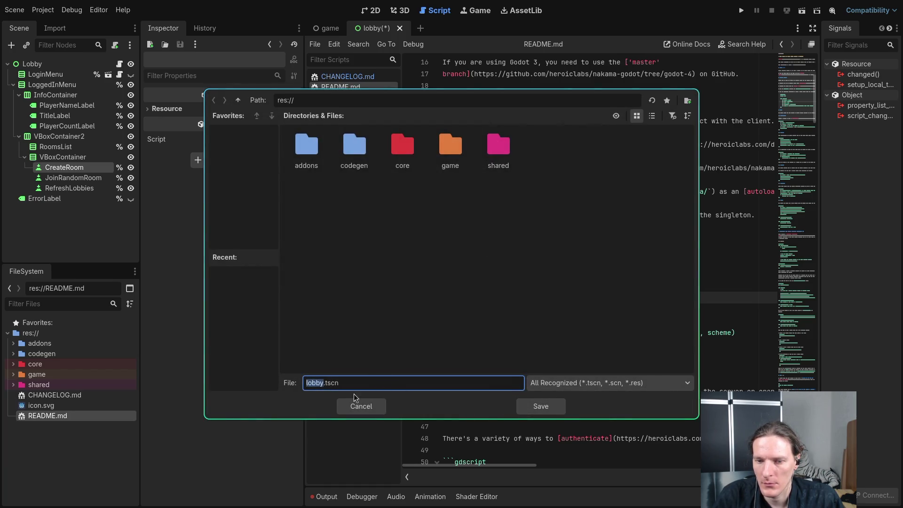
{"action": "left_click", "coordinate": [363, 407]}
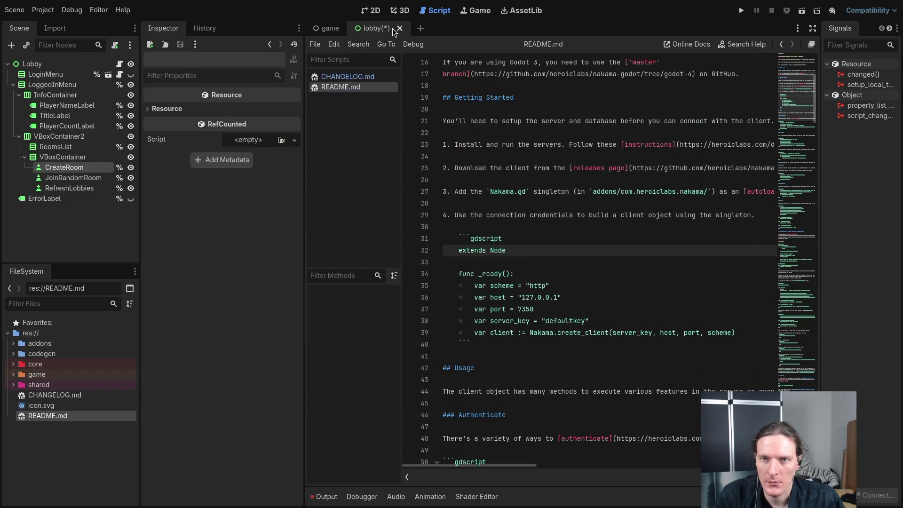
{"action": "left_click", "coordinate": [399, 28]}
{"action": "left_click", "coordinate": [387, 280]}
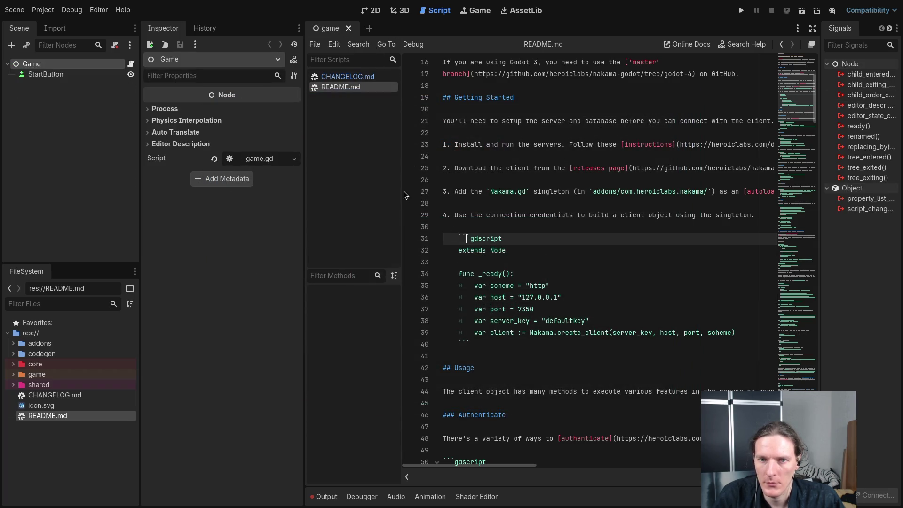
{"action": "left_click", "coordinate": [43, 10]}
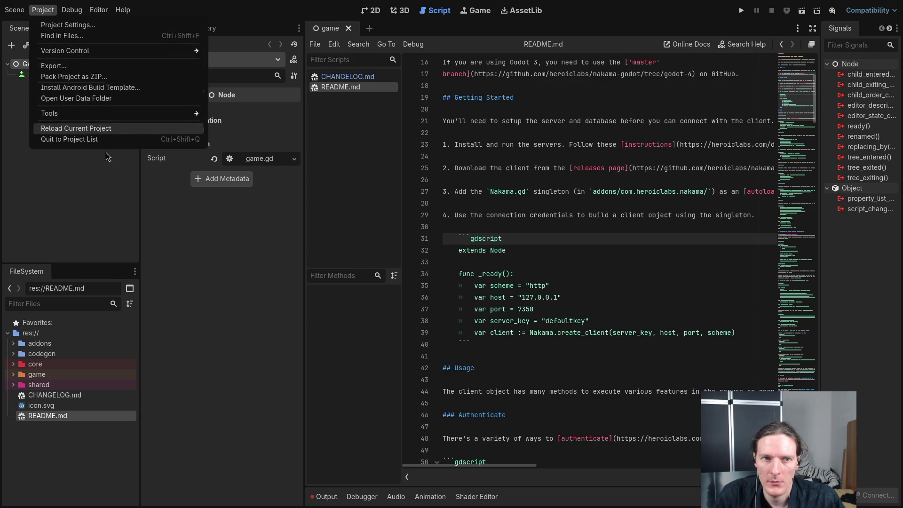
Reload the current project and review the installed plugins in Project Settings.
{"action": "left_click", "coordinate": [78, 131]}
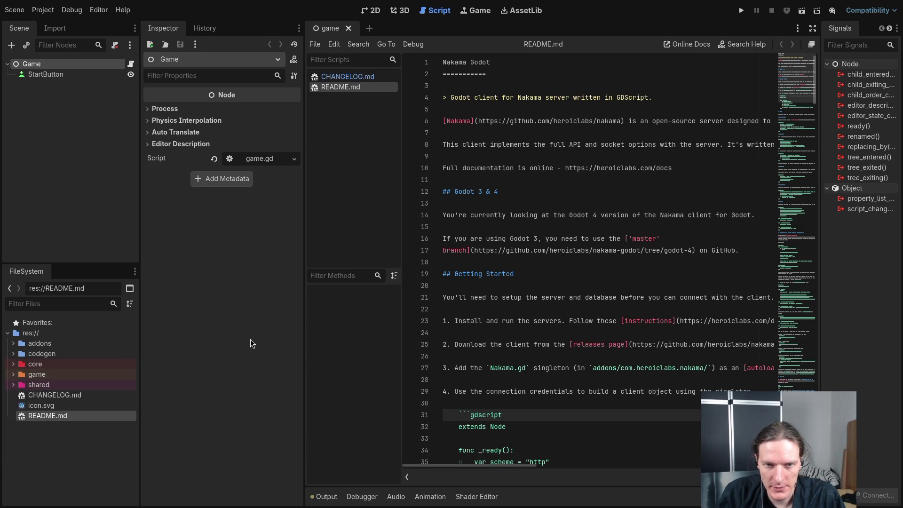
{"action": "left_click", "coordinate": [43, 9]}
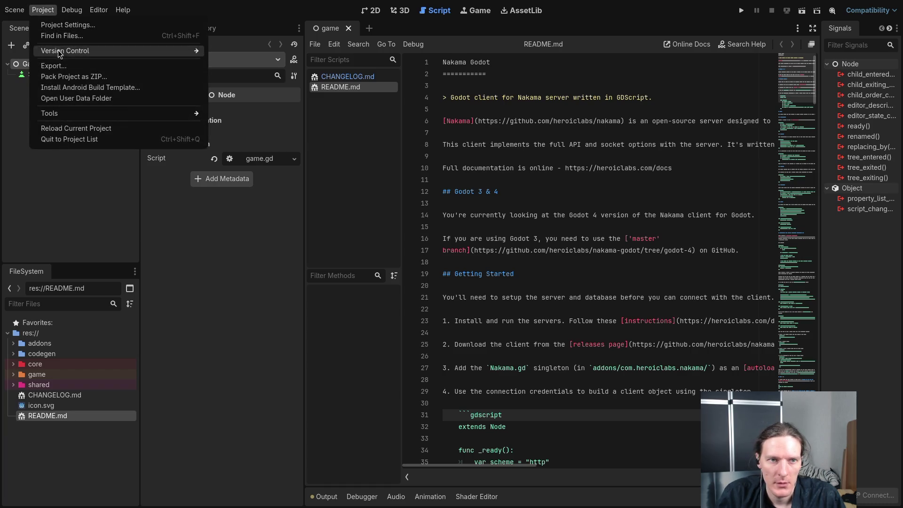
{"action": "left_click", "coordinate": [56, 25]}
{"action": "left_click", "coordinate": [370, 108]}
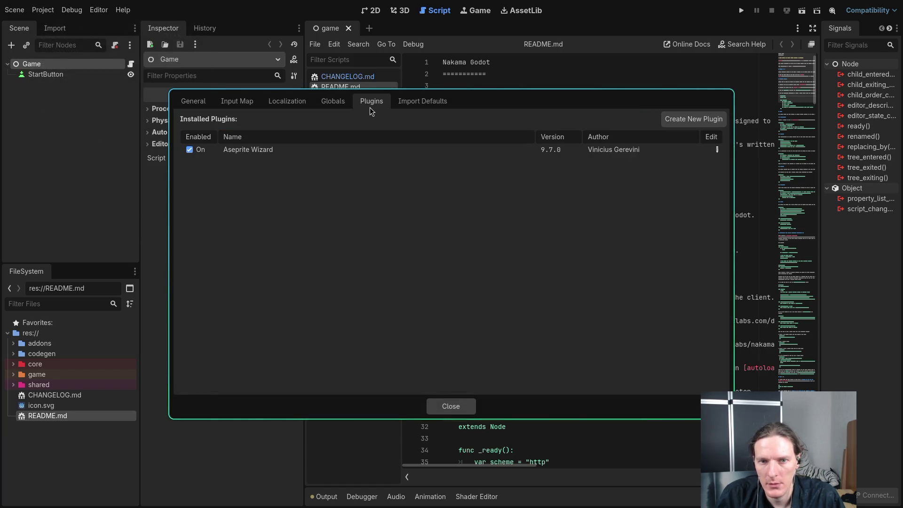
{"action": "left_click", "coordinate": [457, 400]}
Expand addons and select Nakama.gd in the com.heroiclabs.nakama folder.
{"action": "left_click", "coordinate": [13, 343]}
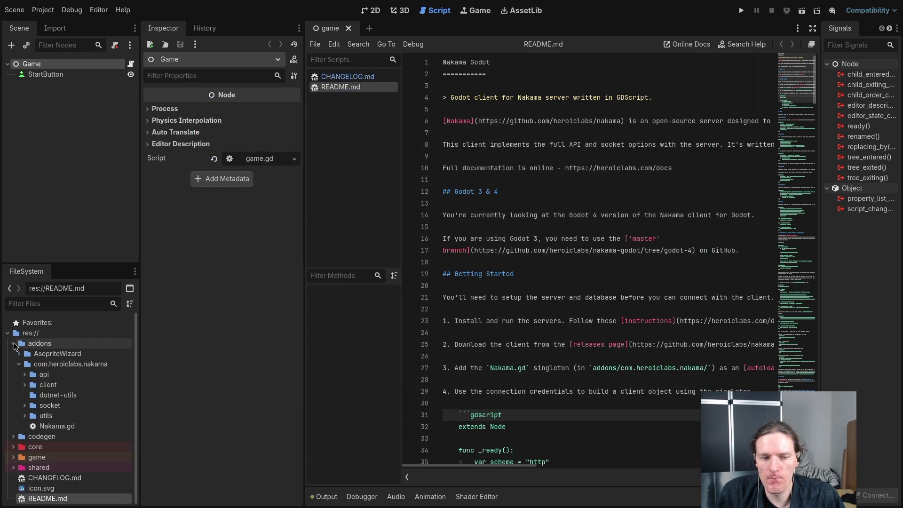
{"action": "left_click", "coordinate": [49, 427]}
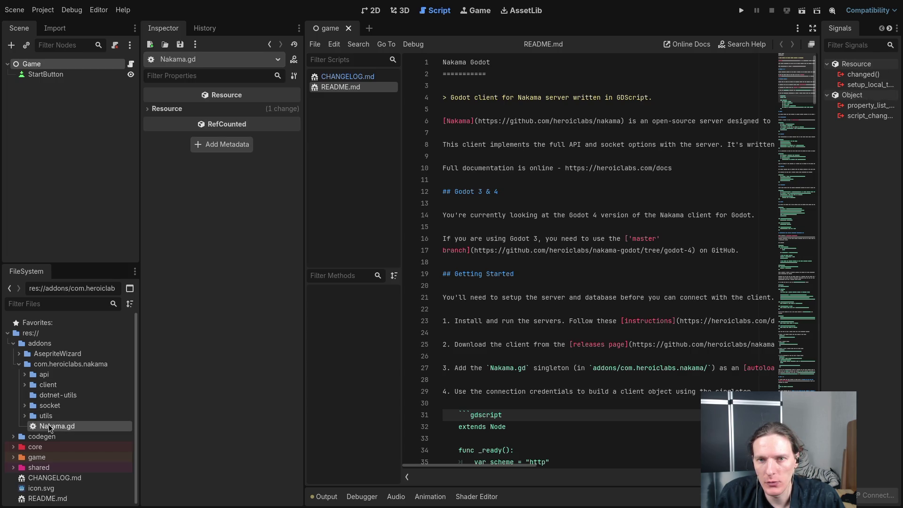
{"action": "key", "text": "super+1"}
Relaunch nvim in the project and dismiss the markdownlint and config errors.
{"action": "key", "text": "Up"}
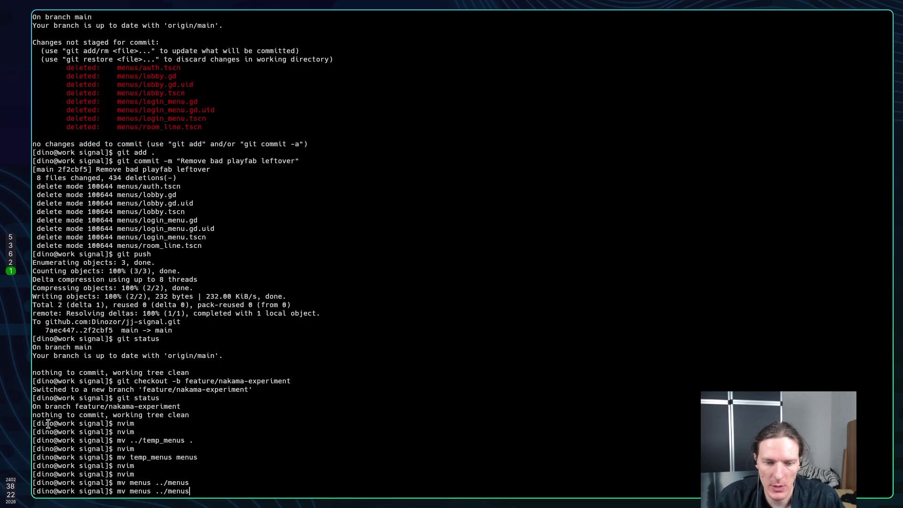
{"action": "key", "text": "Up"}
{"action": "key", "text": "Return"}
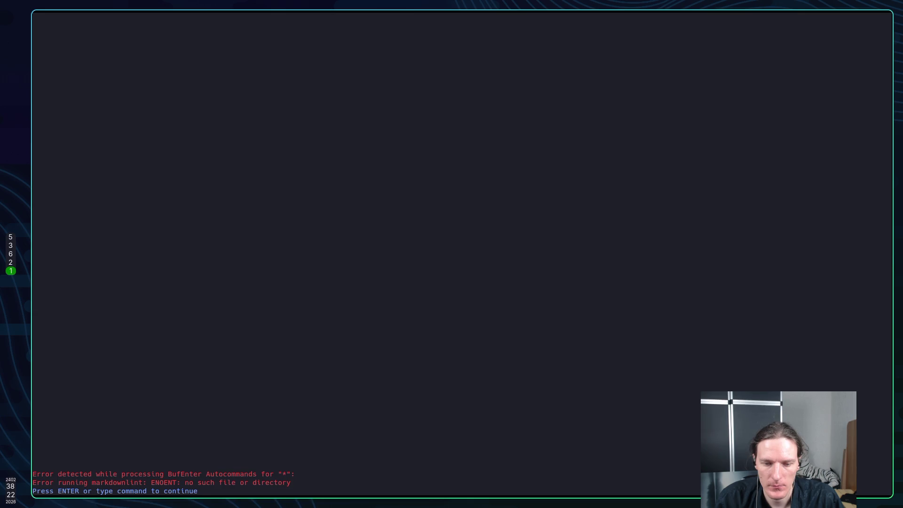
{"action": "key", "text": "Return"}
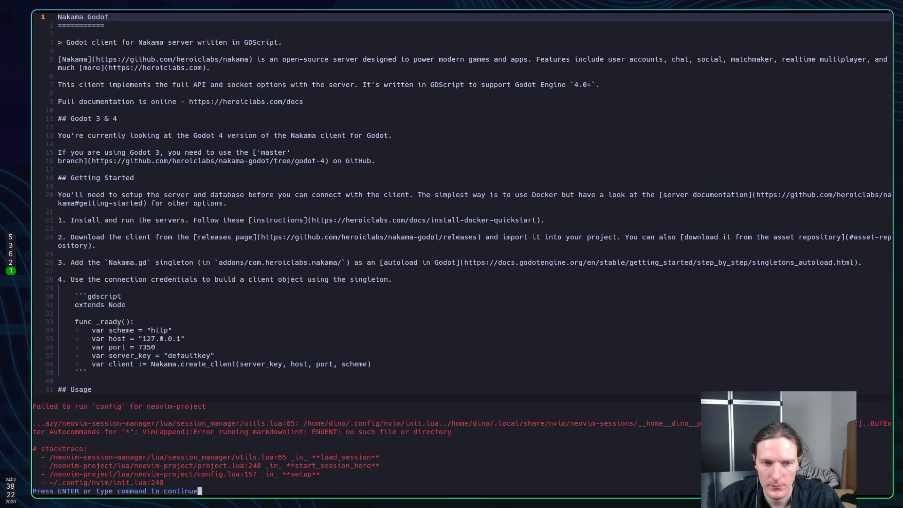
{"action": "key", "text": "Return"}
Try opening addons/com.heroiclabs.nakama/Nakama.gd from the file tree, dismissing the Lua errors.
{"action": "key", "text": "backslash"}
{"action": "key", "text": "k"}
{"action": "key", "text": "k"}
{"action": "key", "text": "k"}
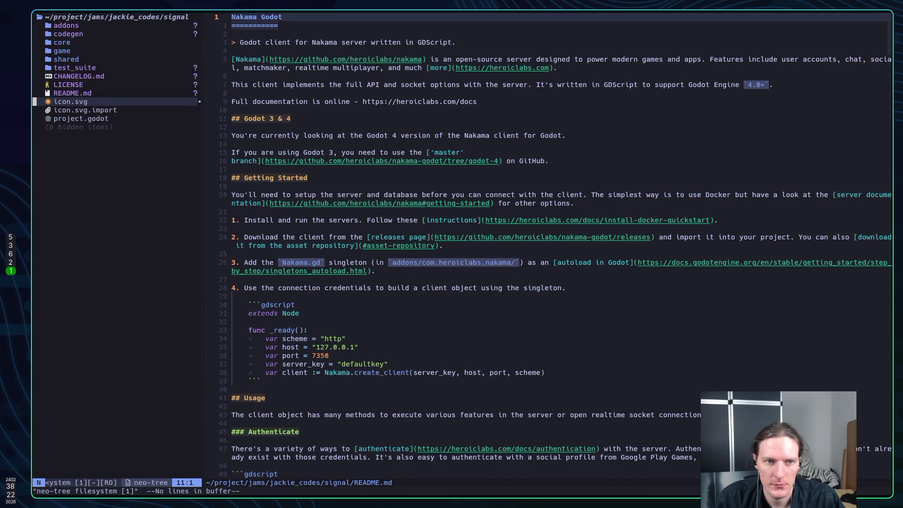
{"action": "key", "text": "k"}
{"action": "key", "text": "k"}
{"action": "key", "text": "k"}
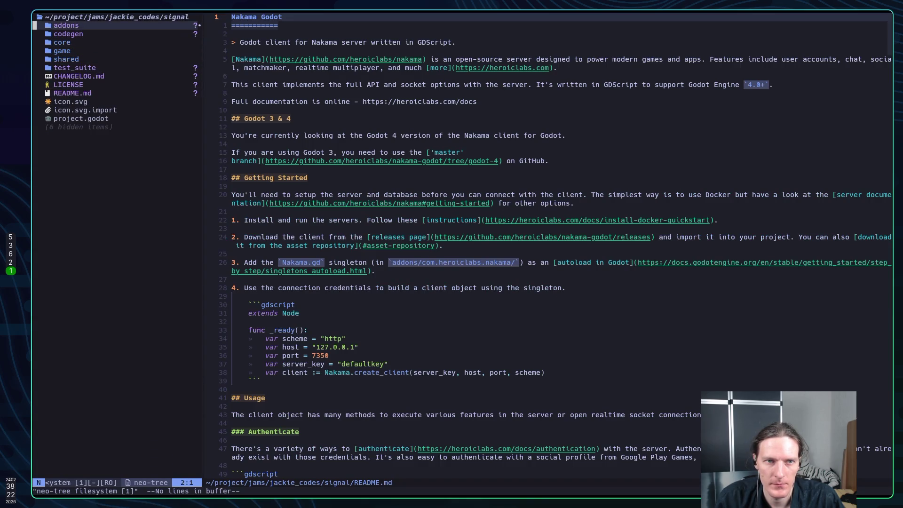
{"action": "key", "text": "Return"}
{"action": "key", "text": "j"}
{"action": "key", "text": "j"}
{"action": "key", "text": "Return"}
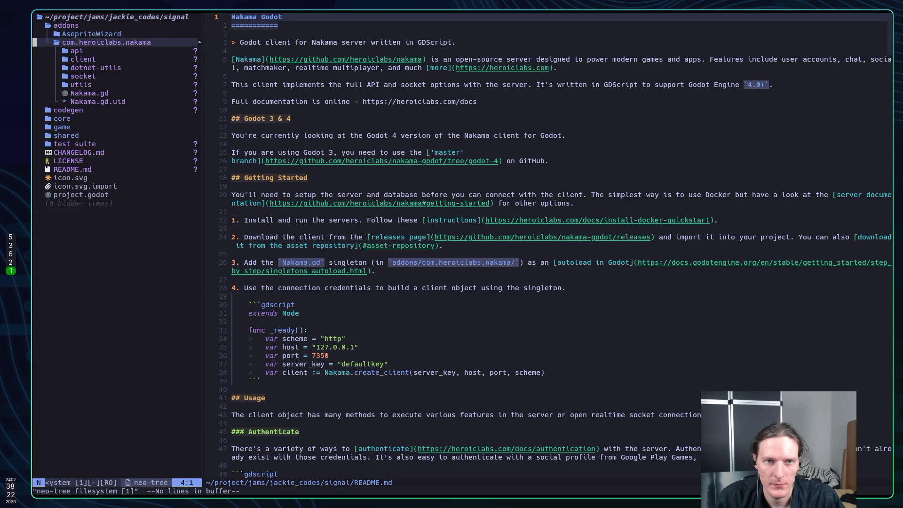
{"action": "key", "text": "j"}
{"action": "key", "text": "j"}
{"action": "key", "text": "j"}
{"action": "key", "text": "j"}
{"action": "key", "text": "Return"}
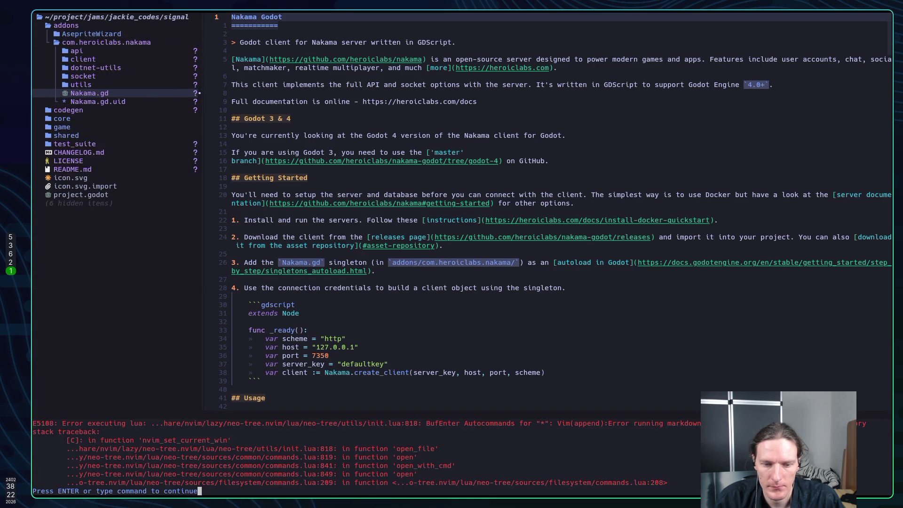
{"action": "key", "text": "Return"}
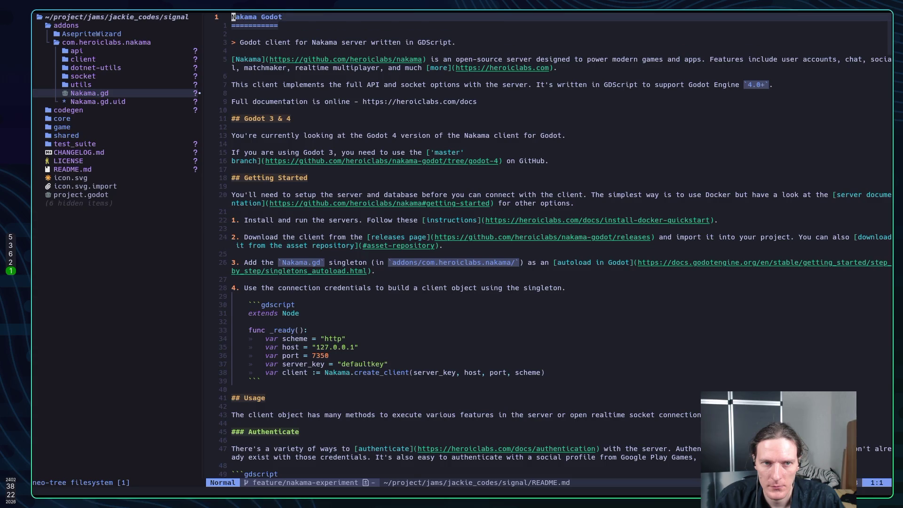
{"action": "key", "text": "j"}
{"action": "key", "text": "ctrl+h"}
{"action": "key", "text": "k"}
{"action": "key", "text": "k"}
{"action": "key", "text": "k"}
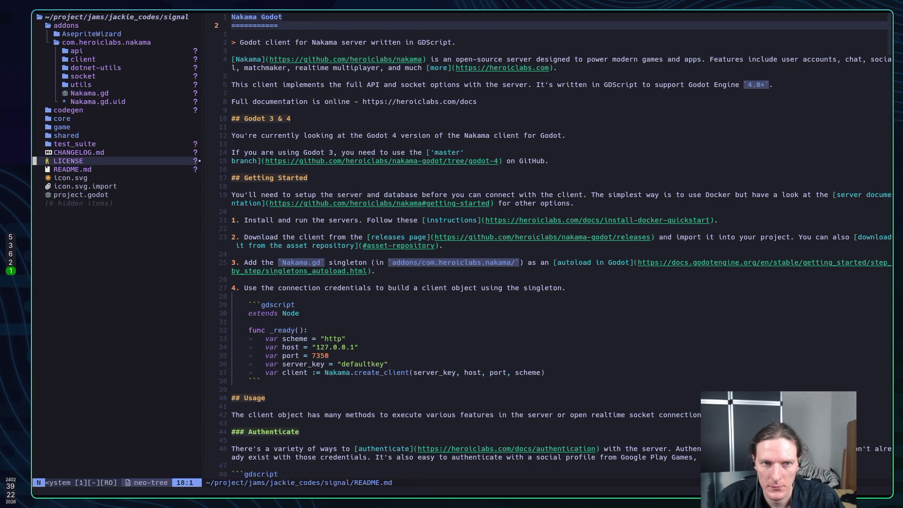
{"action": "key", "text": "Return"}
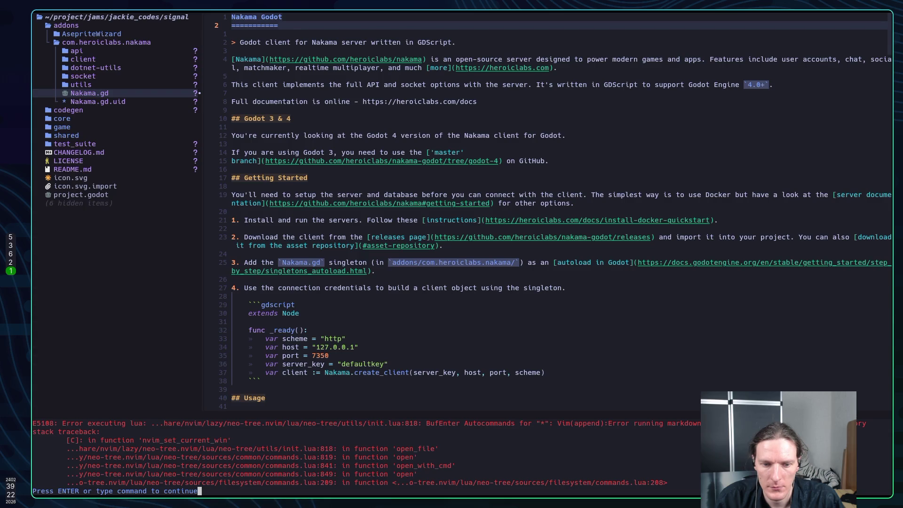
{"action": "key", "text": "Return"}
Quit Neovim with :qa and relaunch it, dismissing the startup error.
{"action": "type", "text": ":qa"}
{"action": "key", "text": "Return"}
{"action": "key", "text": "Up"}
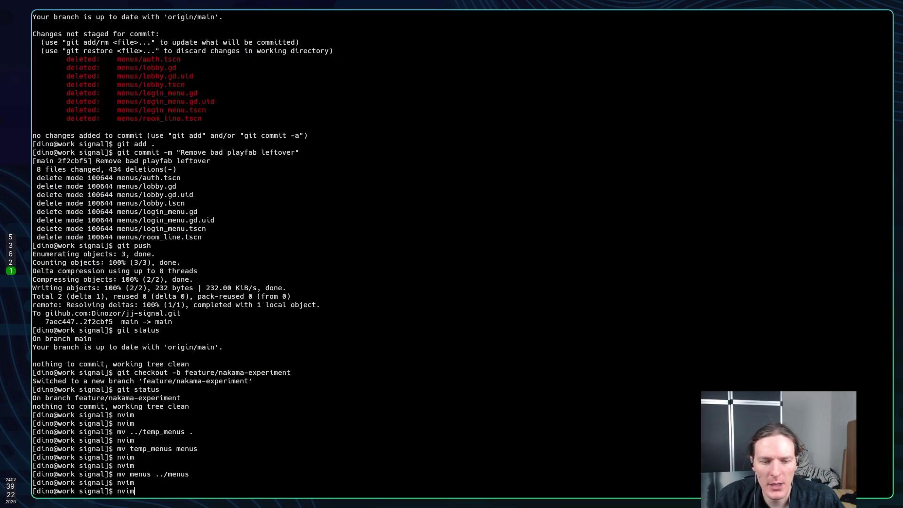
{"action": "key", "text": "Return"}
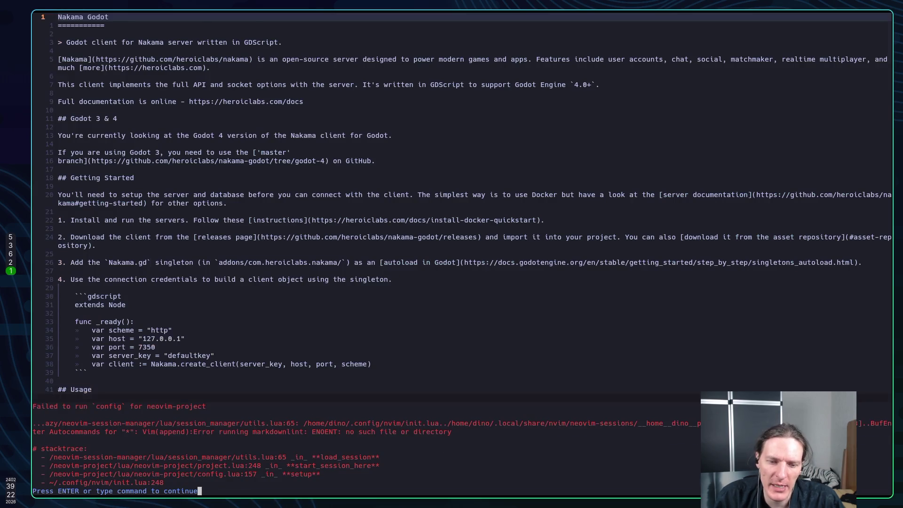
{"action": "key", "text": "Return"}
Browse the project file tree, then bring up the Telescope buffers picker.
{"action": "key", "text": "space"}
{"action": "key", "text": "e"}
{"action": "key", "text": "k"}
{"action": "key", "text": "k"}
{"action": "key", "text": "k"}
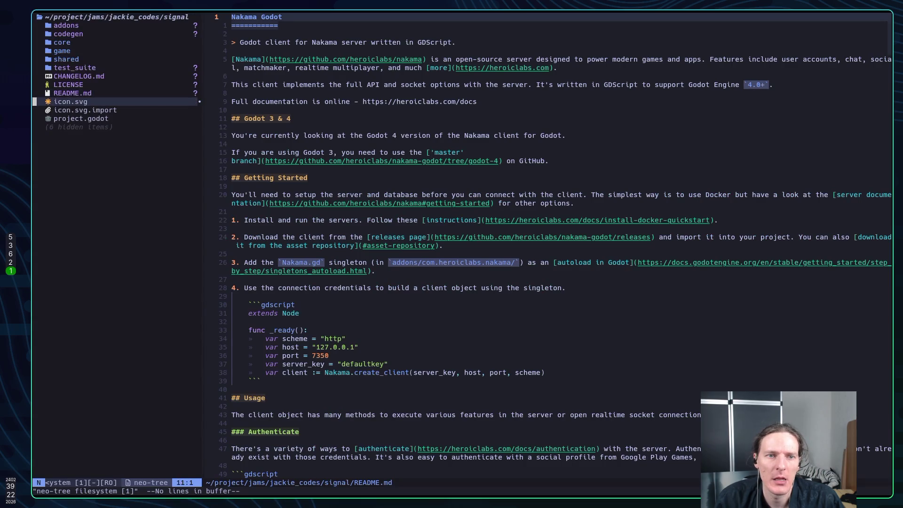
{"action": "key", "text": "k"}
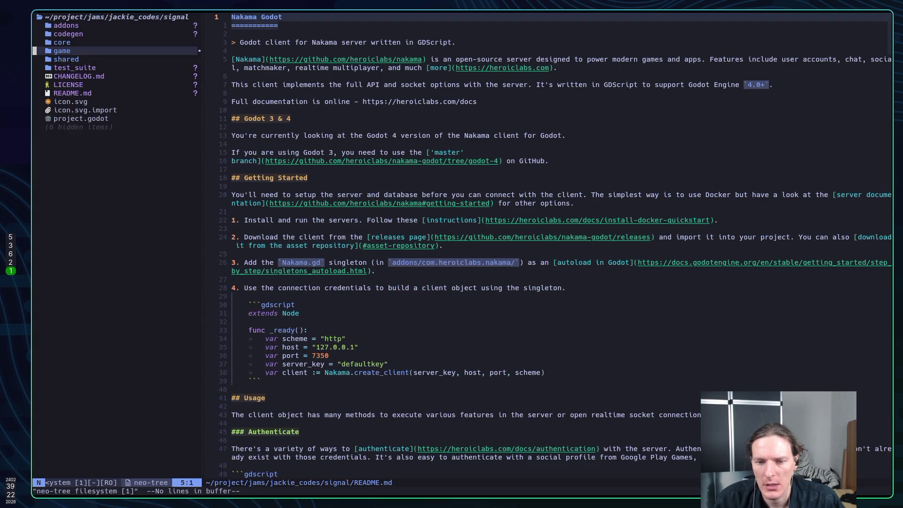
{"action": "key", "text": "j"}
{"action": "key", "text": "j"}
{"action": "key", "text": "j"}
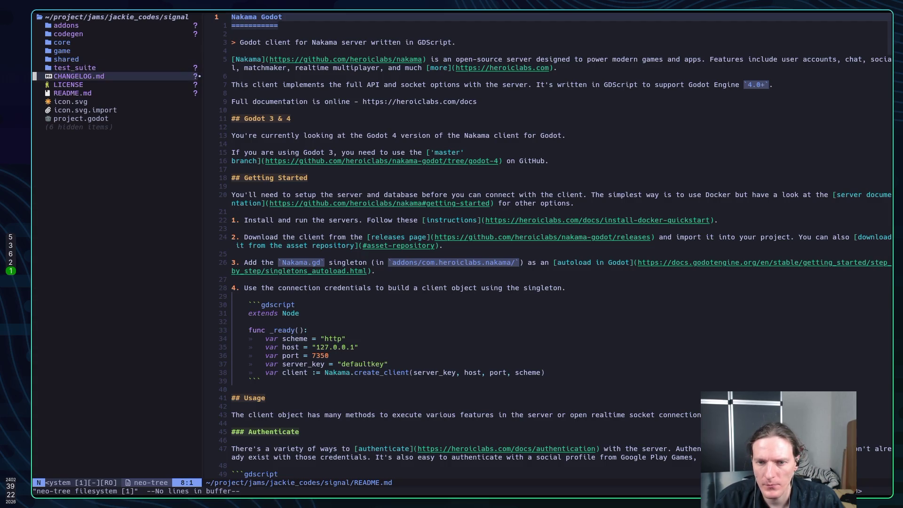
{"action": "key", "text": "space"}
{"action": "key", "text": "f"}
{"action": "key", "text": "b"}
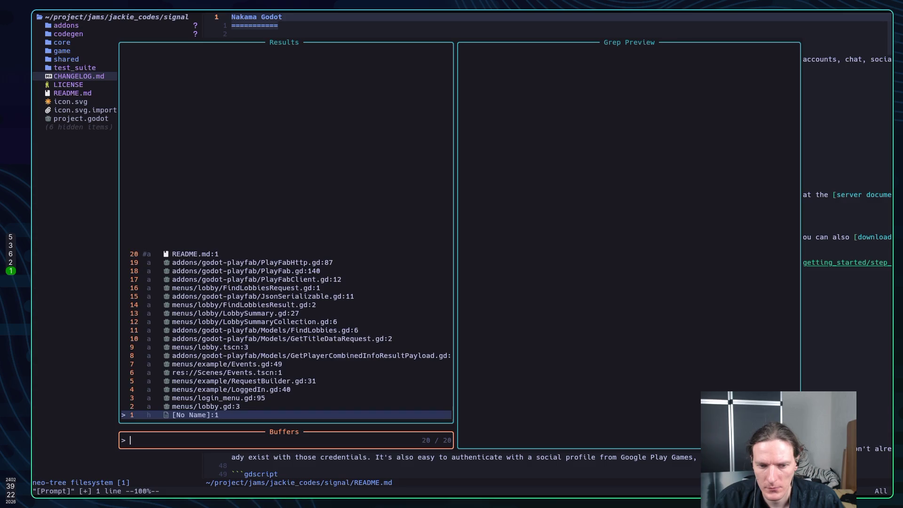
Close the empty unnamed buffer and the README.md buffer.
{"action": "key", "text": "alt+d"}
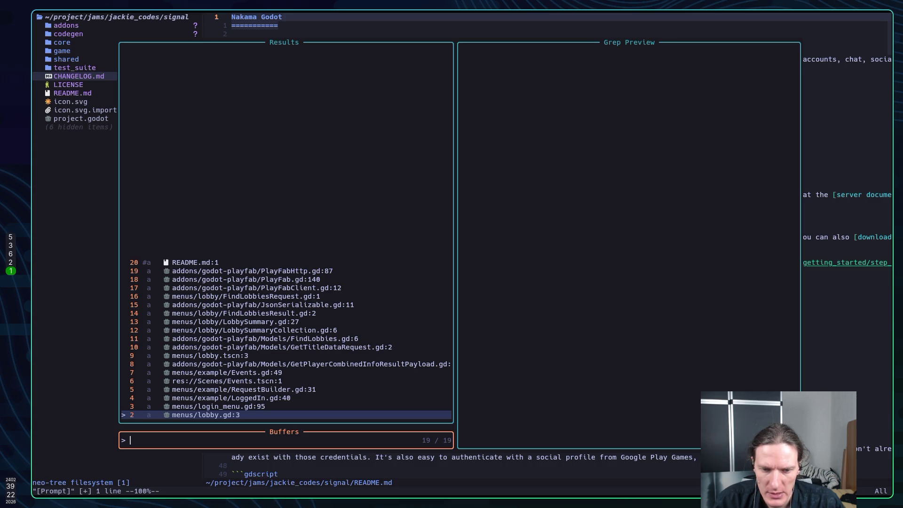
{"action": "left_click", "coordinate": [196, 262]}
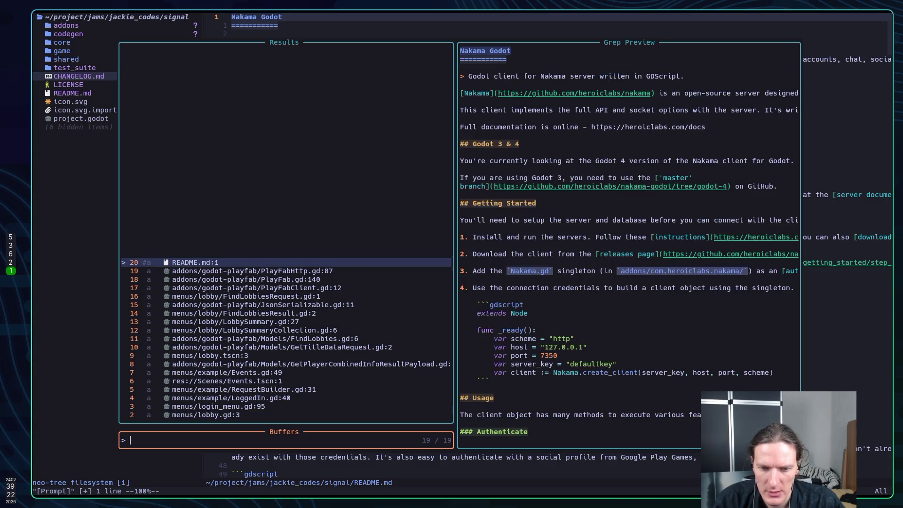
{"action": "key", "text": "alt+d"}
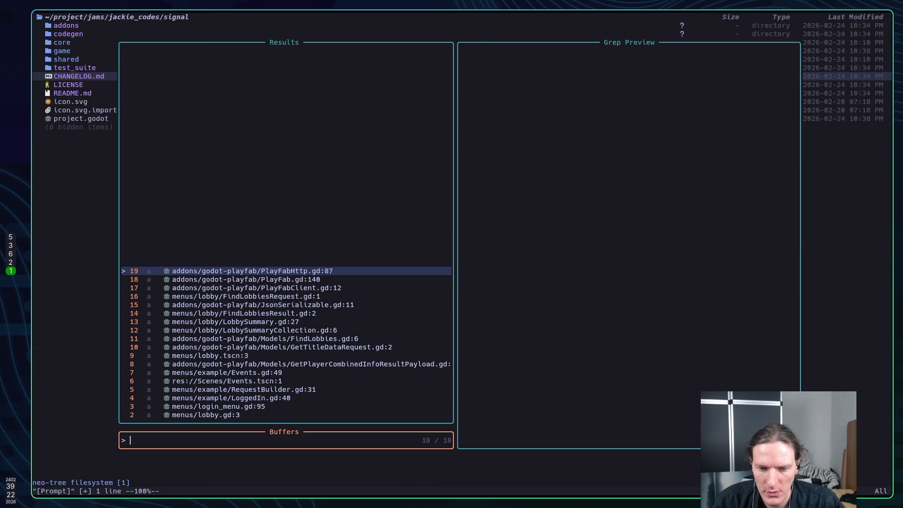
{"action": "key", "text": "Escape"}
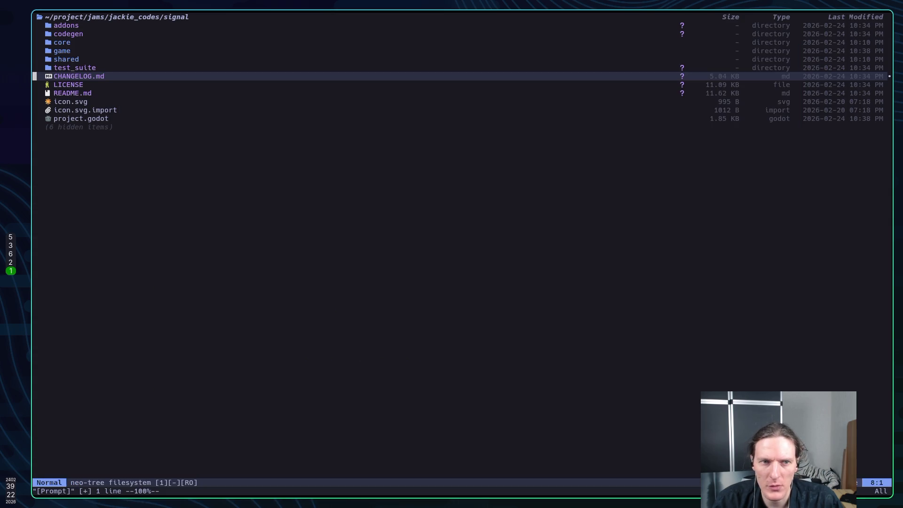
Open project.godot from the file tree.
{"action": "key", "text": "j"}
{"action": "key", "text": "j"}
{"action": "key", "text": "k"}
{"action": "key", "text": "j"}
{"action": "key", "text": "j"}
{"action": "key", "text": "j"}
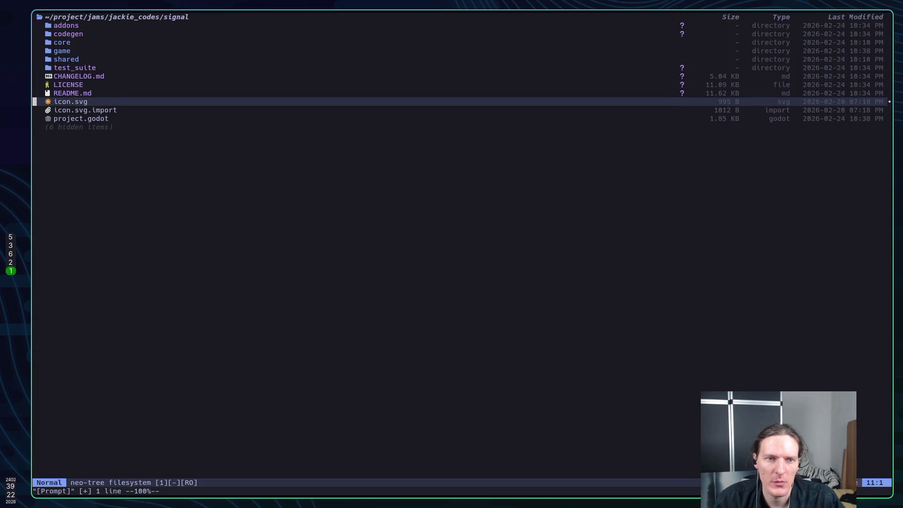
{"action": "key", "text": "Return"}
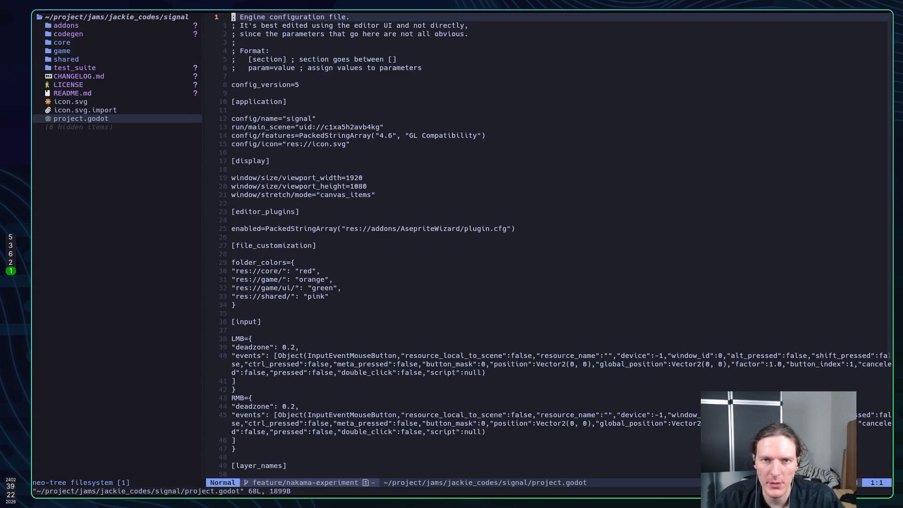
Expand addons and com.heroiclabs.nakama in the tree and open Nakama.gd.
{"action": "key", "text": "ctrl+h"}
{"action": "key", "text": "k"}
{"action": "key", "text": "k"}
{"action": "key", "text": "k"}
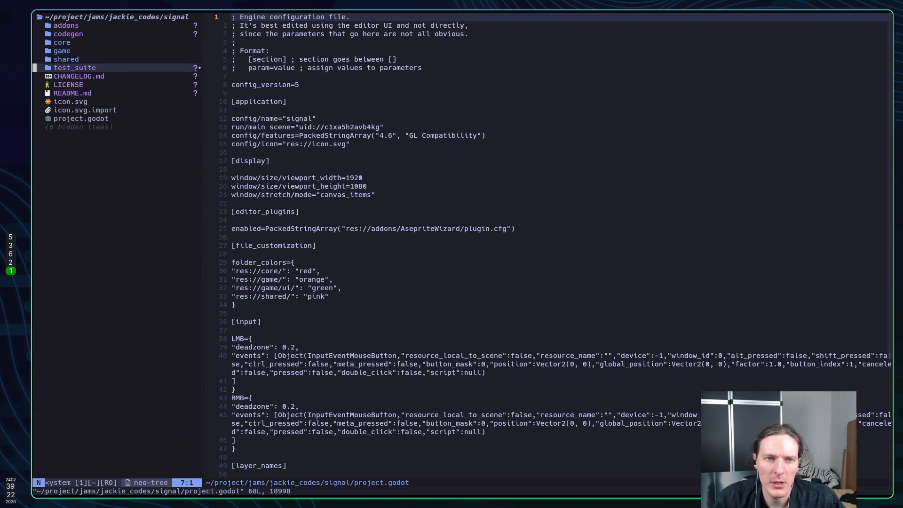
{"action": "key", "text": "k"}
{"action": "key", "text": "Return"}
{"action": "key", "text": "j"}
{"action": "key", "text": "j"}
{"action": "key", "text": "Return"}
{"action": "key", "text": "j"}
{"action": "key", "text": "j"}
{"action": "key", "text": "j"}
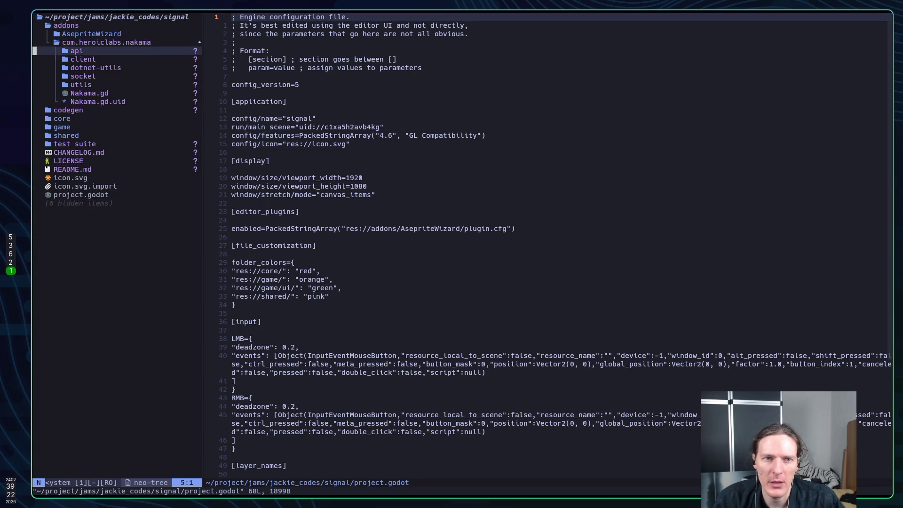
{"action": "key", "text": "j"}
{"action": "key", "text": "j"}
{"action": "key", "text": "Return"}
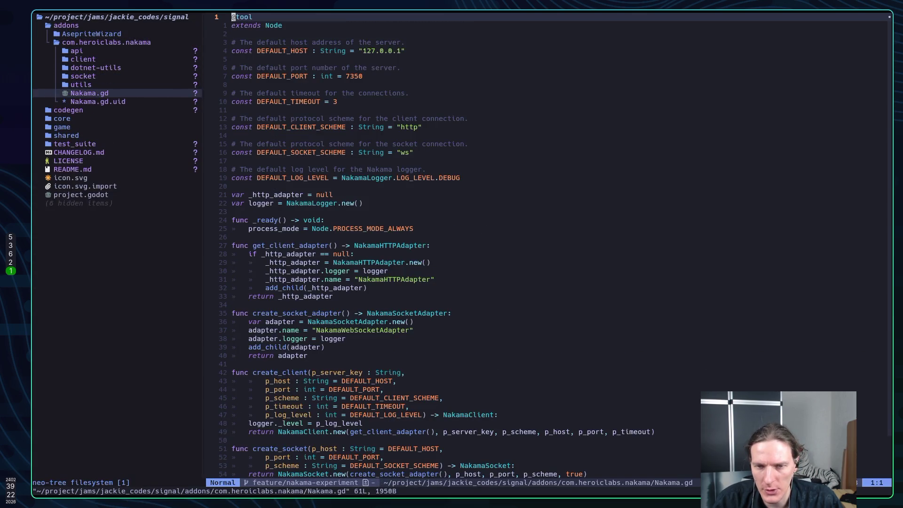
Save all files with :wa, quit with :qa, and relaunch nvim.
{"action": "type", "text": ":wa"}
{"action": "key", "text": "Return"}
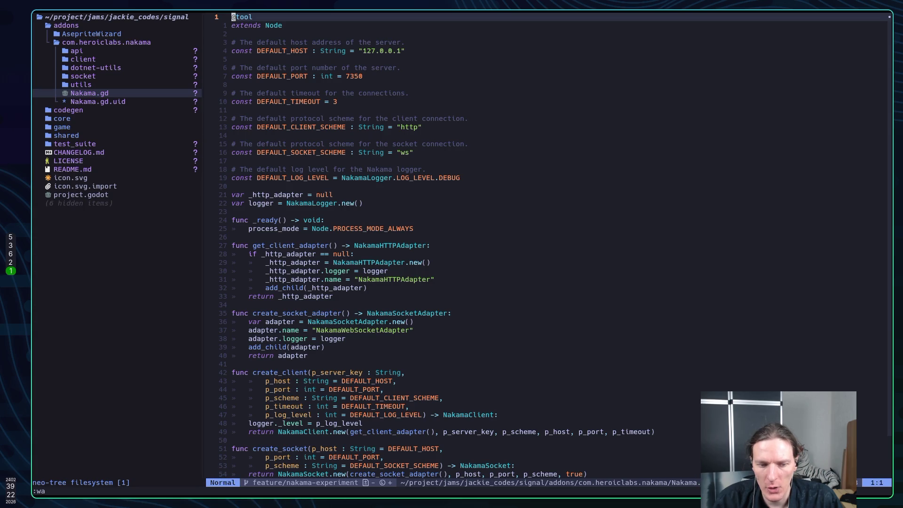
{"action": "type", "text": ":qa"}
{"action": "key", "text": "Return"}
{"action": "type", "text": "nvim"}
{"action": "key", "text": "Return"}
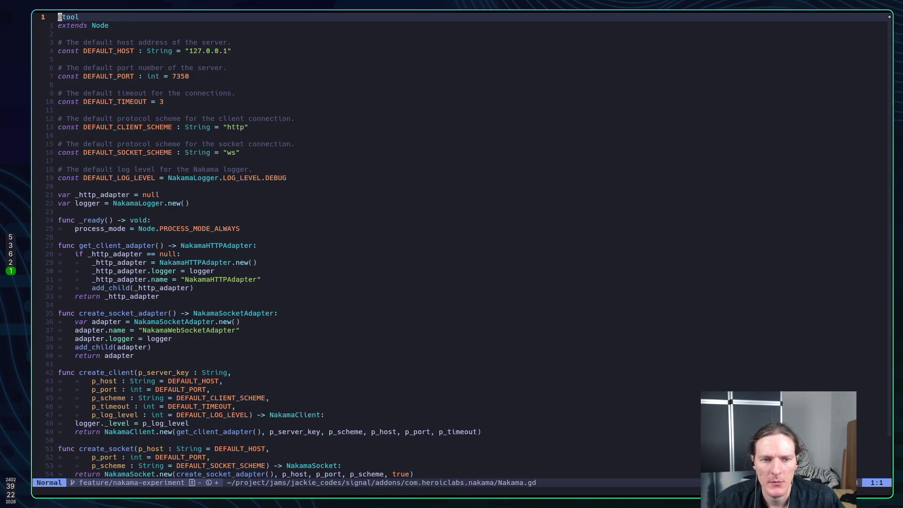
Go to the definition of DEBUG in DEFAULT_LOG_LEVEL, opening NakamaLogger.gd's LOG_LEVEL enum.
{"action": "key", "text": "j"}
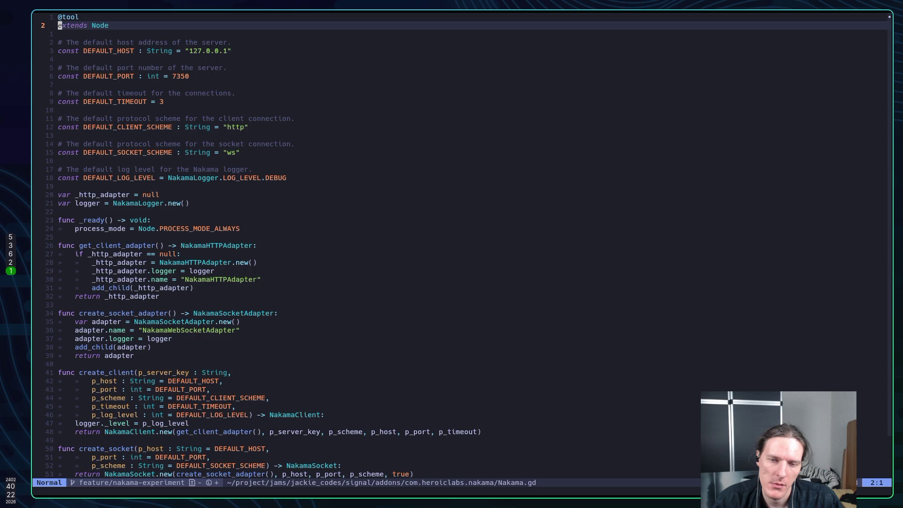
{"action": "key", "text": "j"}
{"action": "key", "text": "j"}
{"action": "key", "text": "j"}
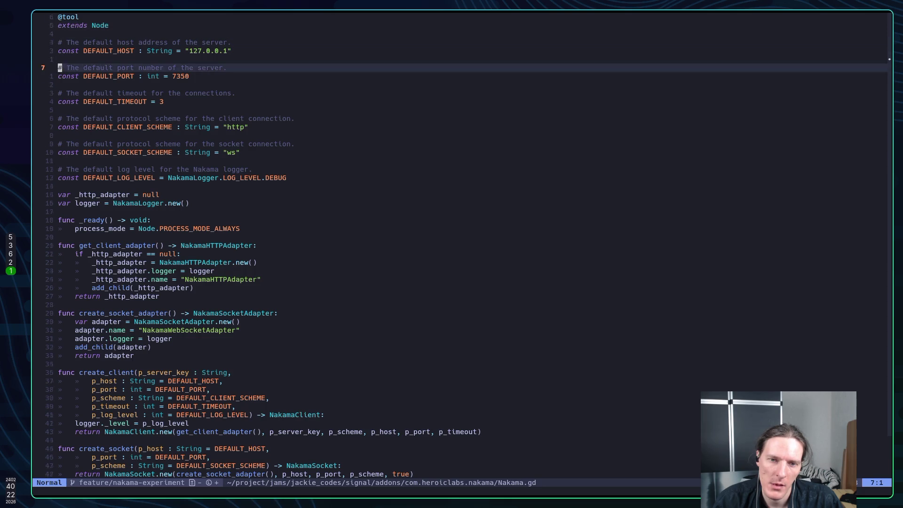
{"action": "key", "text": "k"}
{"action": "key", "text": "k"}
{"action": "key", "text": "l"}
{"action": "key", "text": "l"}
{"action": "key", "text": "l"}
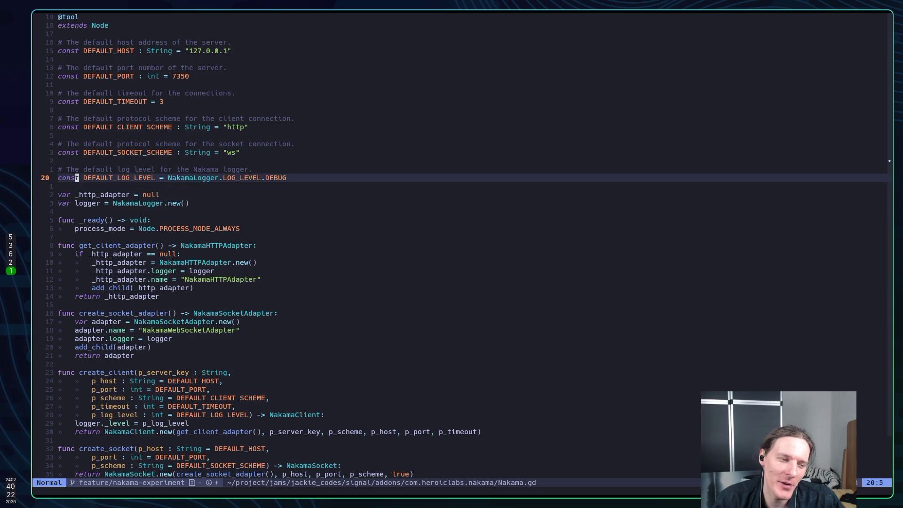
{"action": "key", "text": "l"}
{"action": "key", "text": "l"}
{"action": "key", "text": "l"}
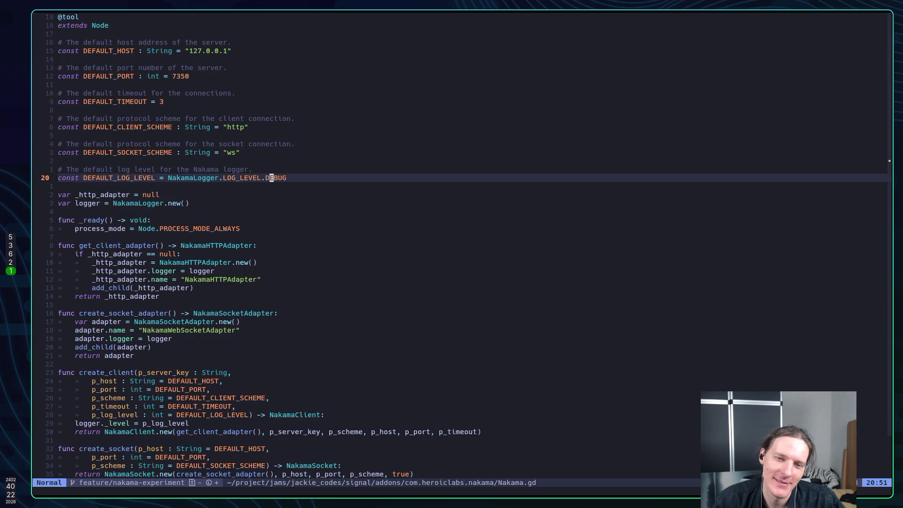
{"action": "key", "text": "g"}
{"action": "key", "text": "d"}
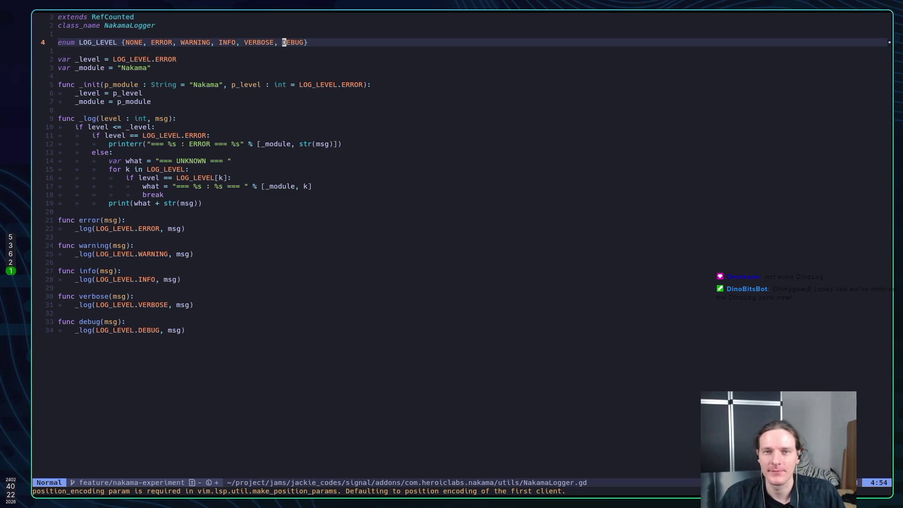
Return to Nakama.gd and review create_socket down to the https scheme check.
{"action": "key", "text": "ctrl+o"}
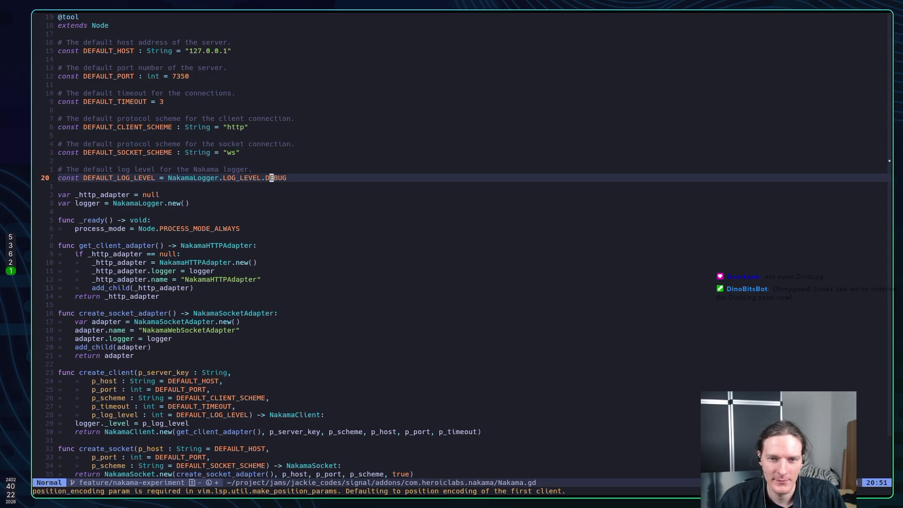
{"action": "key", "text": "j"}
{"action": "key", "text": "j"}
{"action": "key", "text": "j"}
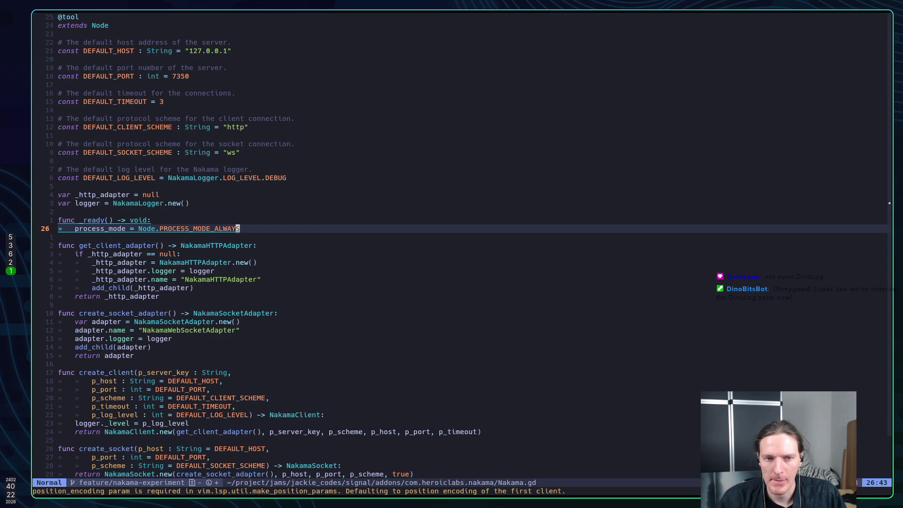
{"action": "key", "text": "j"}
{"action": "key", "text": "j"}
{"action": "key", "text": "j"}
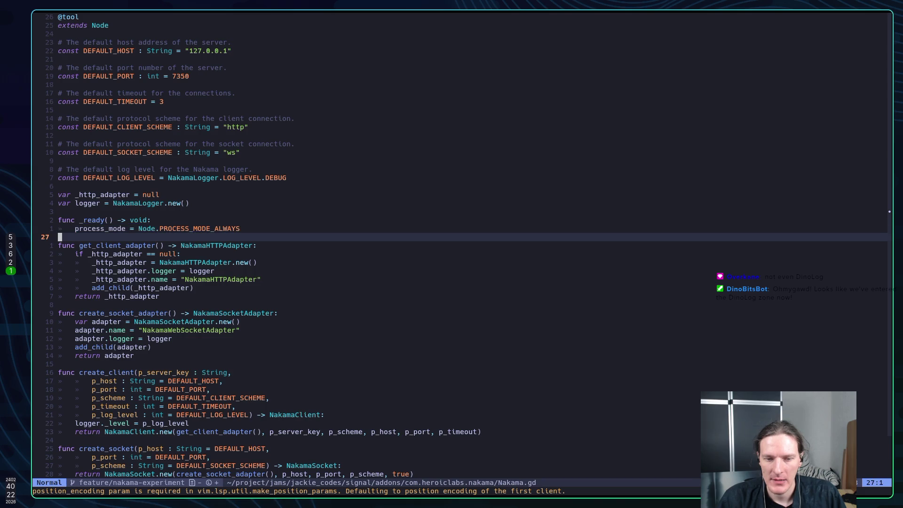
{"action": "key", "text": "j"}
{"action": "key", "text": "j"}
{"action": "key", "text": "j"}
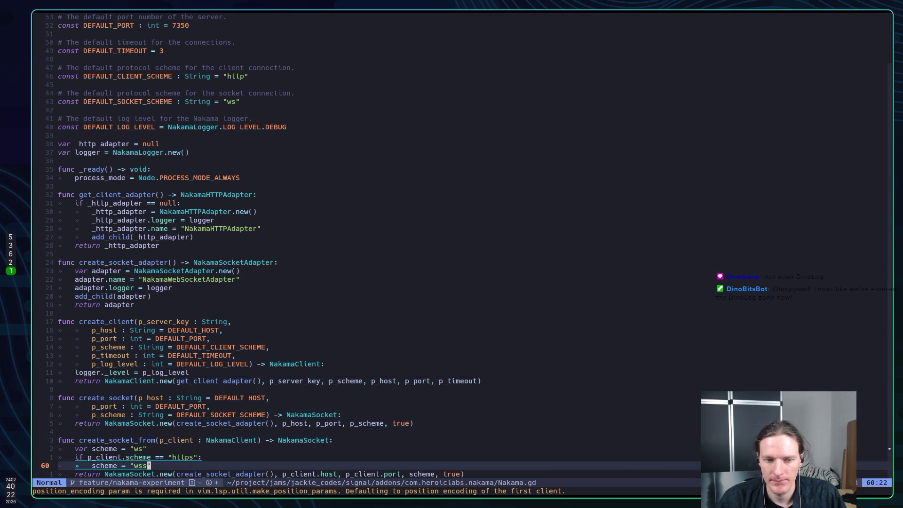
{"action": "key", "text": "ctrl+backslash"}
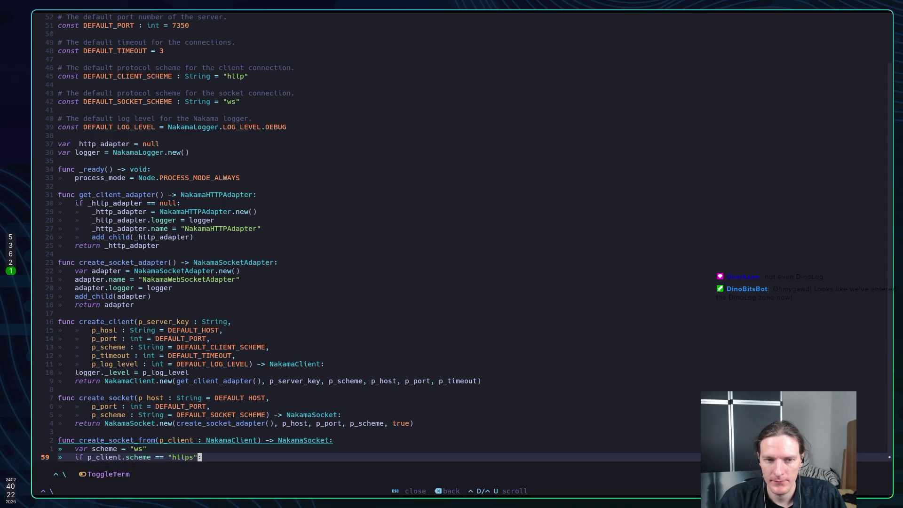
{"action": "key", "text": "Escape"}
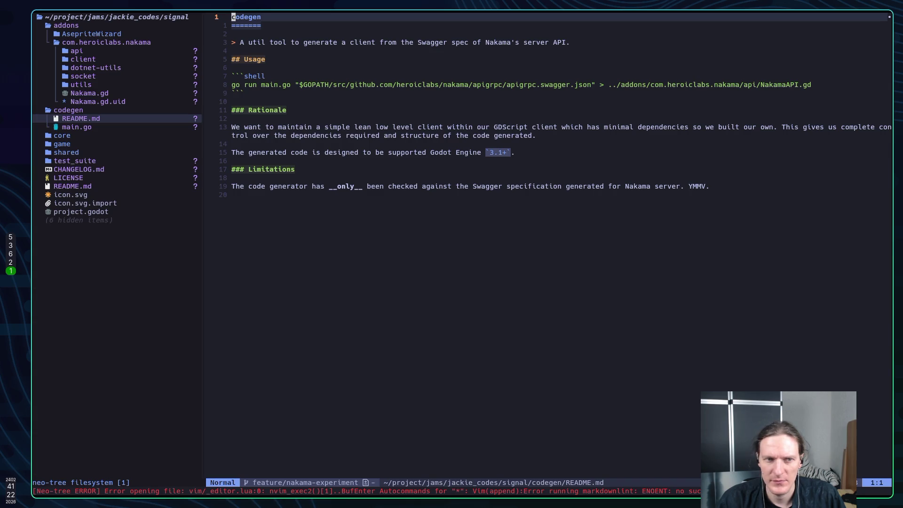
Delete the codegen folder from the Neo-tree file tree.
{"action": "key", "text": "ctrl+o"}
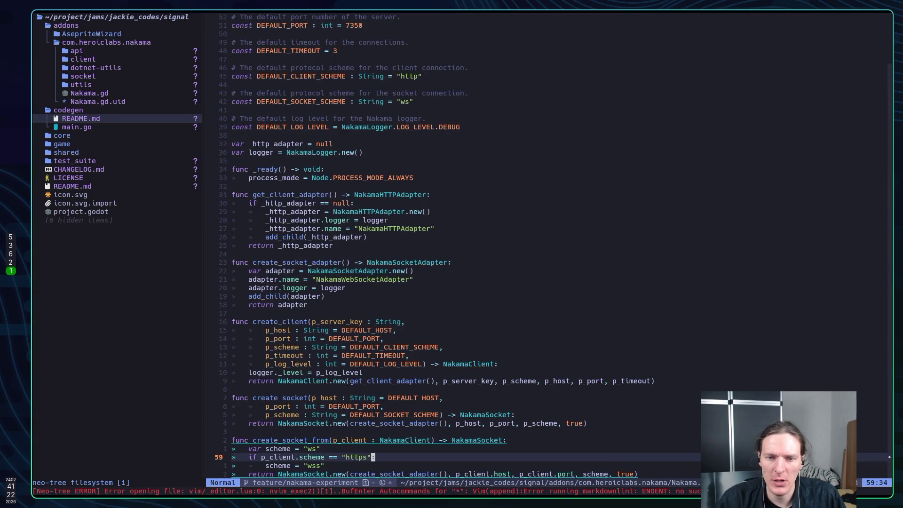
{"action": "key", "text": "ctrl+h"}
{"action": "key", "text": "k"}
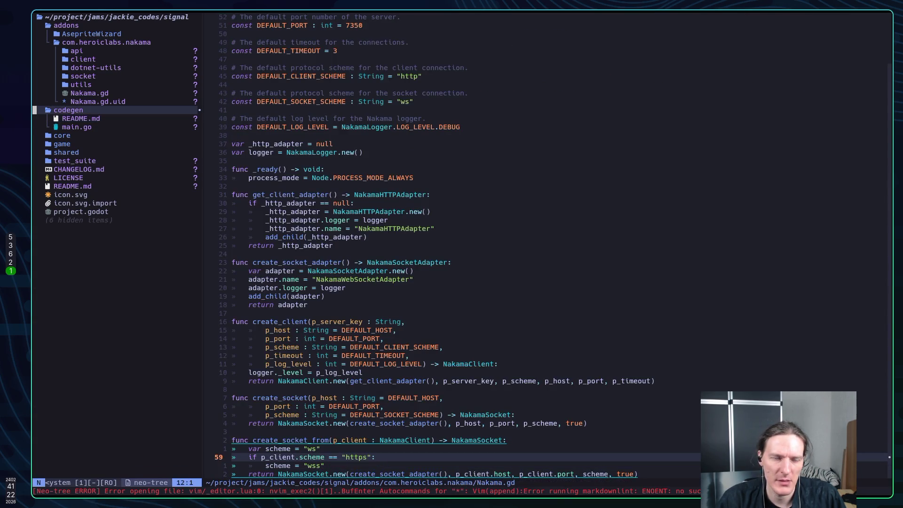
{"action": "key", "text": "d"}
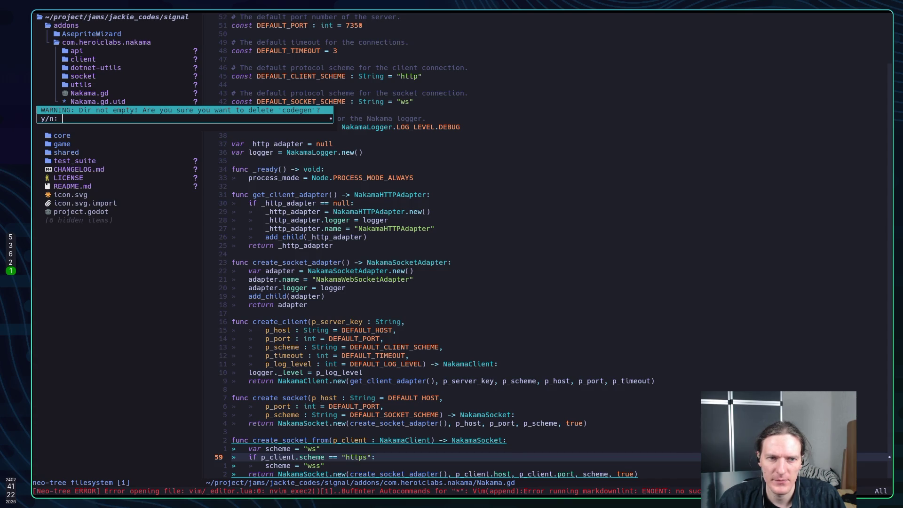
{"action": "type", "text": "yu"}
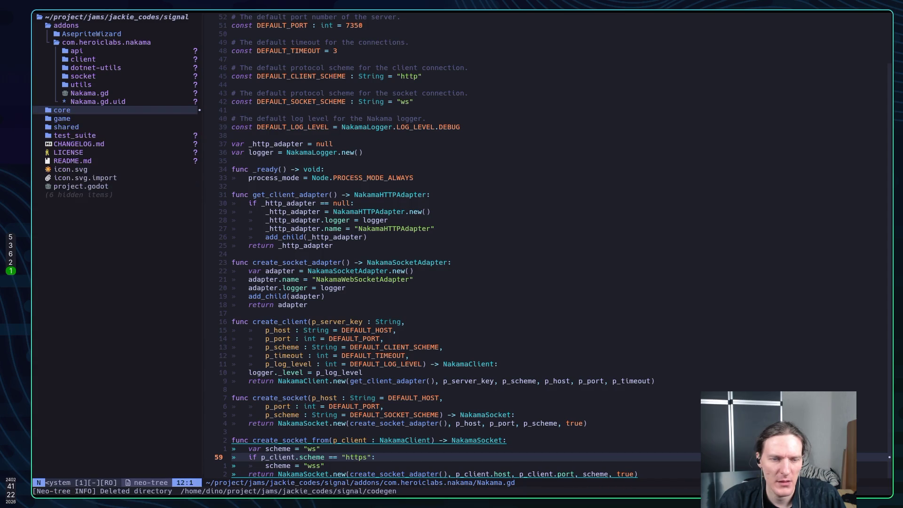
Check the open buffers list, staying on Nakama.gd.
{"action": "key", "text": "ctrl+l"}
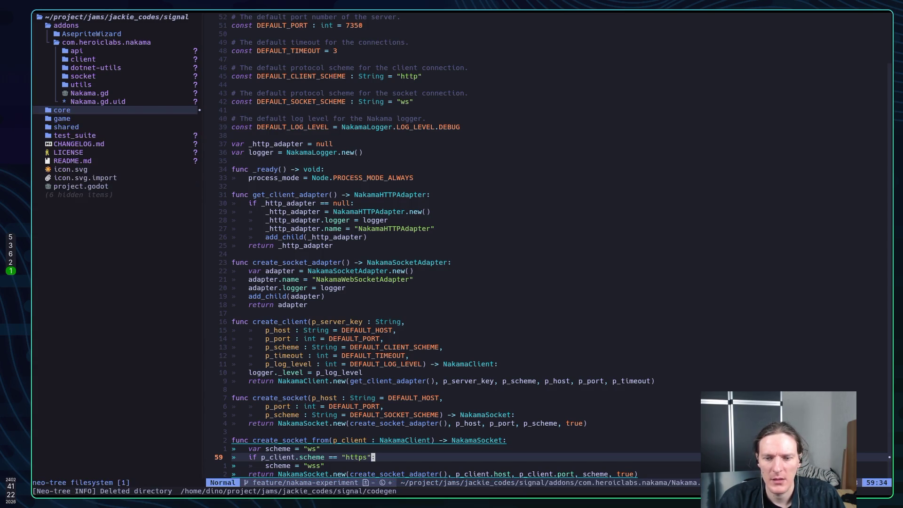
{"action": "key", "text": "space"}
{"action": "key", "text": "space"}
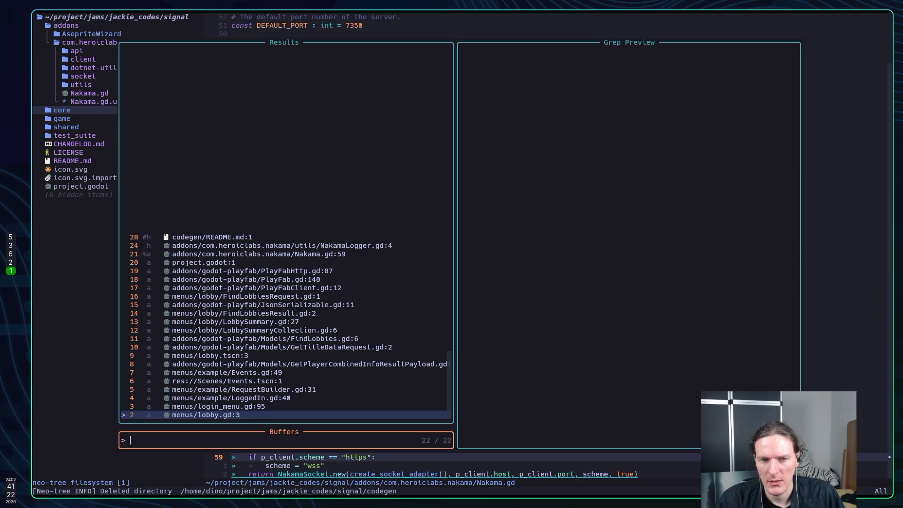
{"action": "key", "text": "Down"}
{"action": "key", "text": "Down"}
{"action": "key", "text": "Escape"}
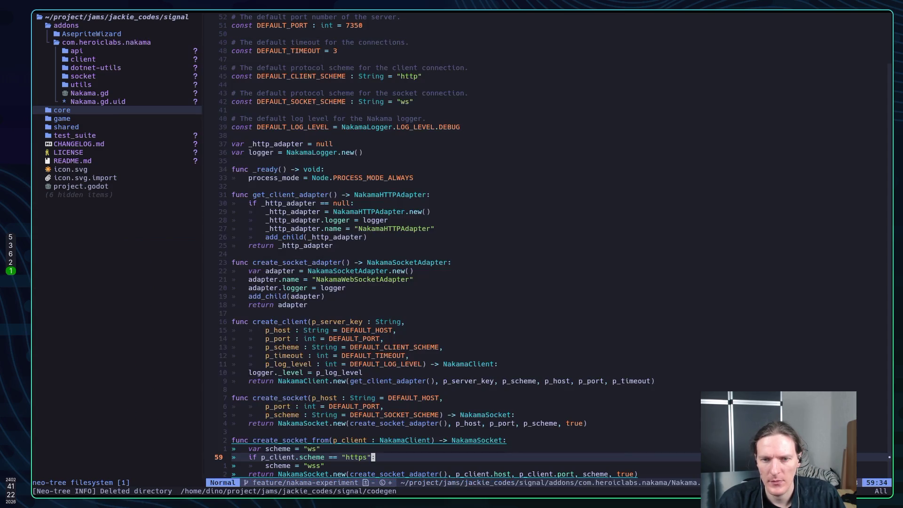
Delete the test_suite folder from the file tree.
{"action": "key", "text": "ctrl+h"}
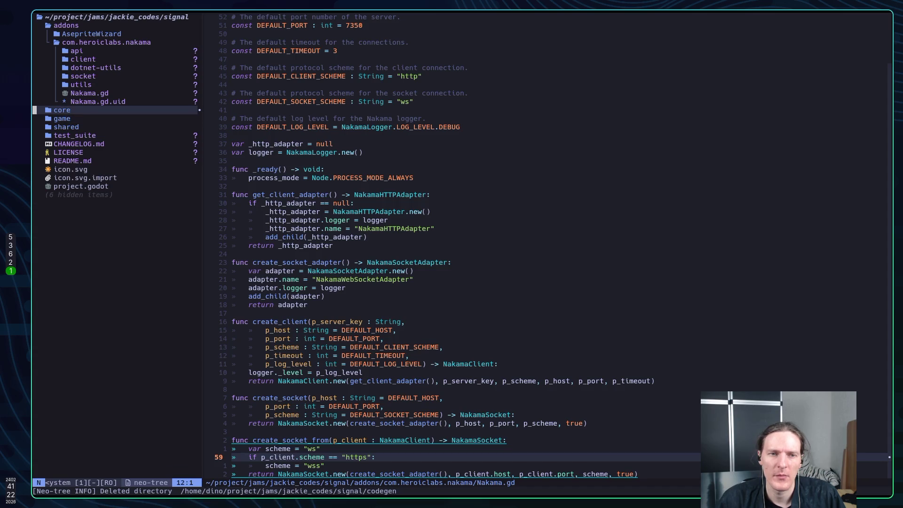
{"action": "key", "text": "k"}
{"action": "key", "text": "k"}
{"action": "key", "text": "j"}
{"action": "key", "text": "j"}
{"action": "key", "text": "j"}
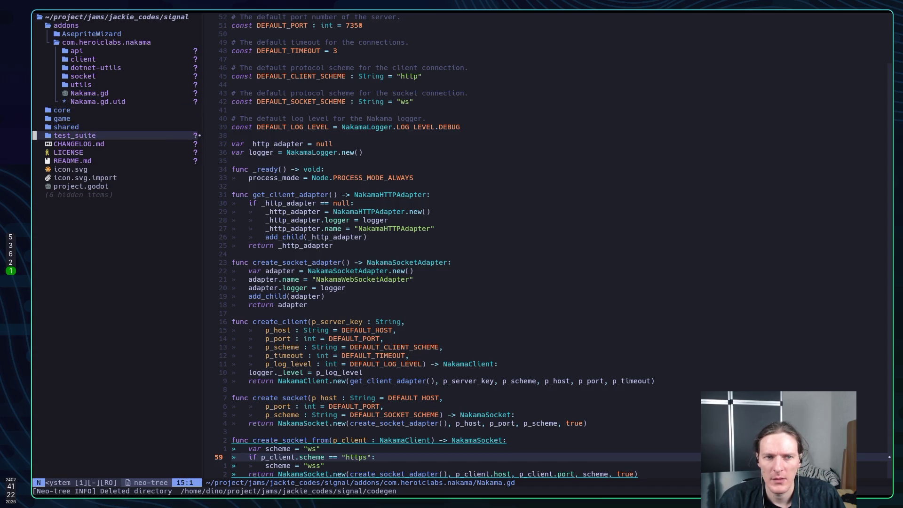
{"action": "type", "text": "d"}
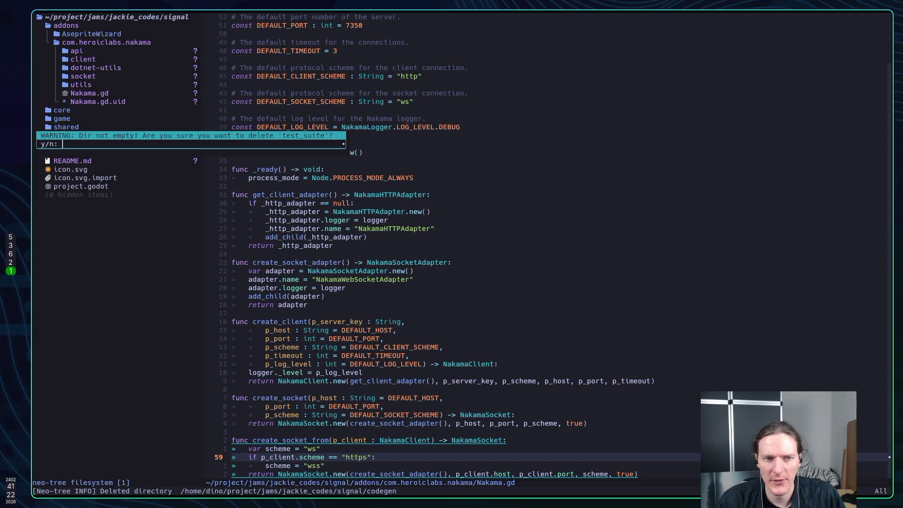
{"action": "type", "text": "y"}
{"action": "key", "text": "Return"}
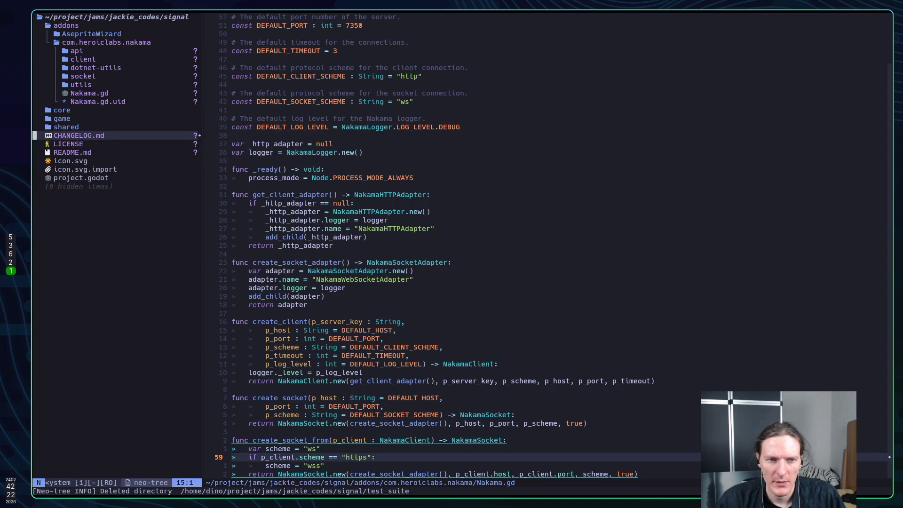
{"action": "key", "text": "k"}
{"action": "key", "text": "k"}
{"action": "key", "text": "k"}
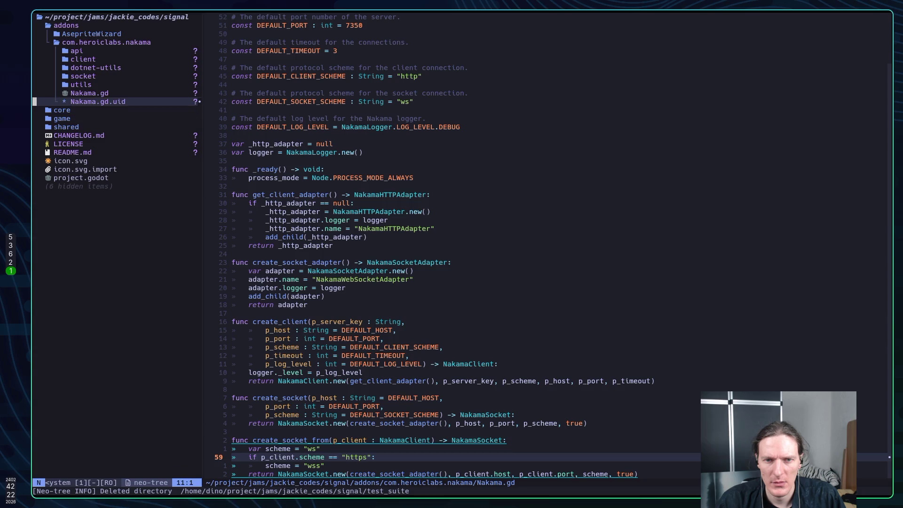
Glance at the Nakama web console and Godot editor, then return to Neovim.
{"action": "key", "text": "super+2"}
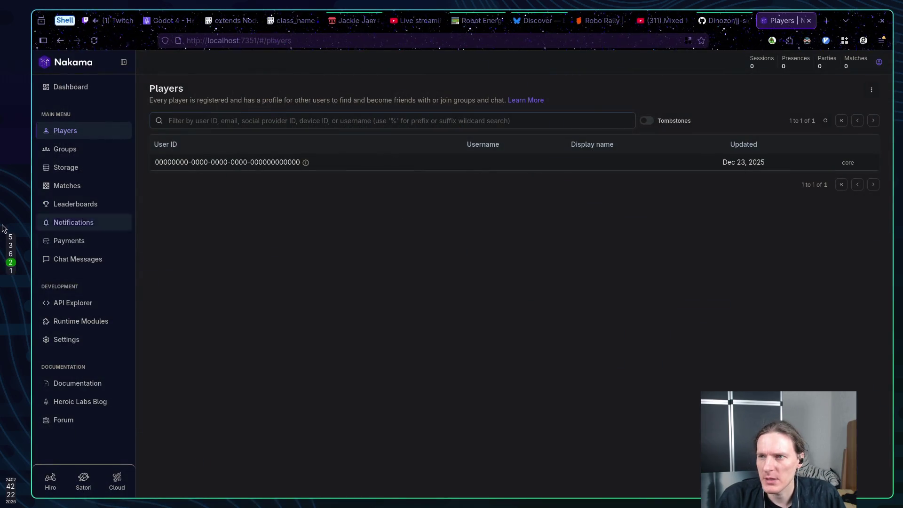
{"action": "key", "text": "super+5"}
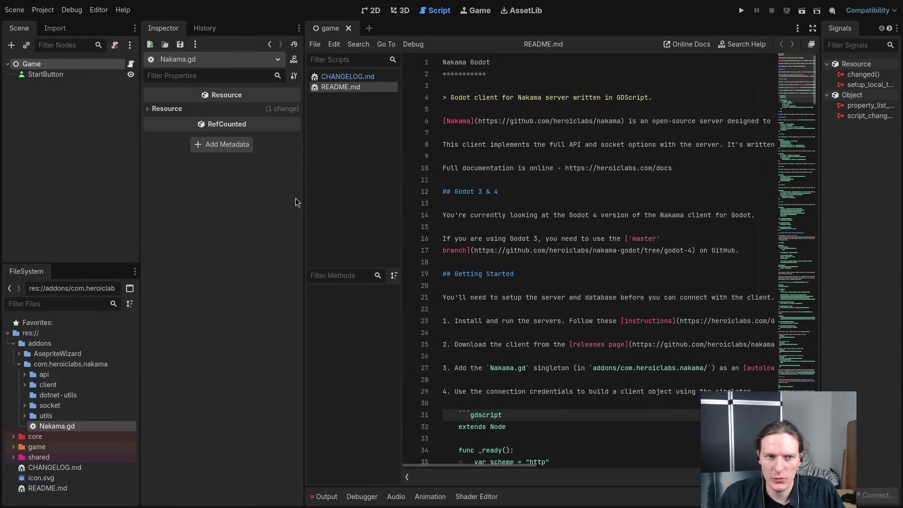
{"action": "key", "text": "super+1"}
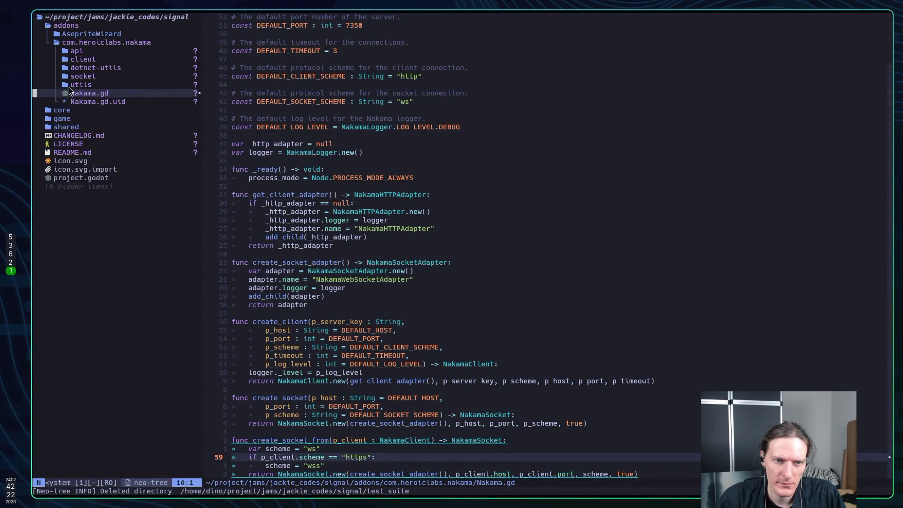
Expand the game folder and open game.gd.
{"action": "left_click", "coordinate": [61, 119]}
{"action": "left_click", "coordinate": [395, 195]}
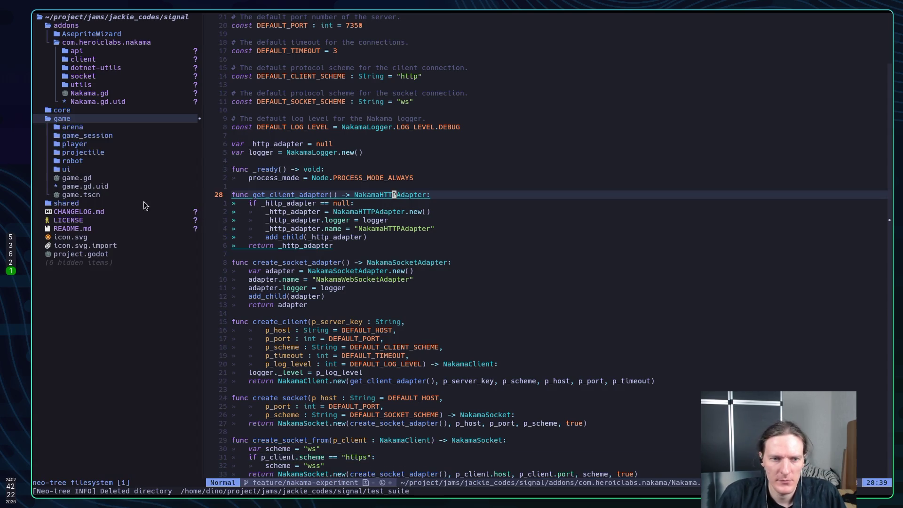
{"action": "double_click", "coordinate": [78, 179]}
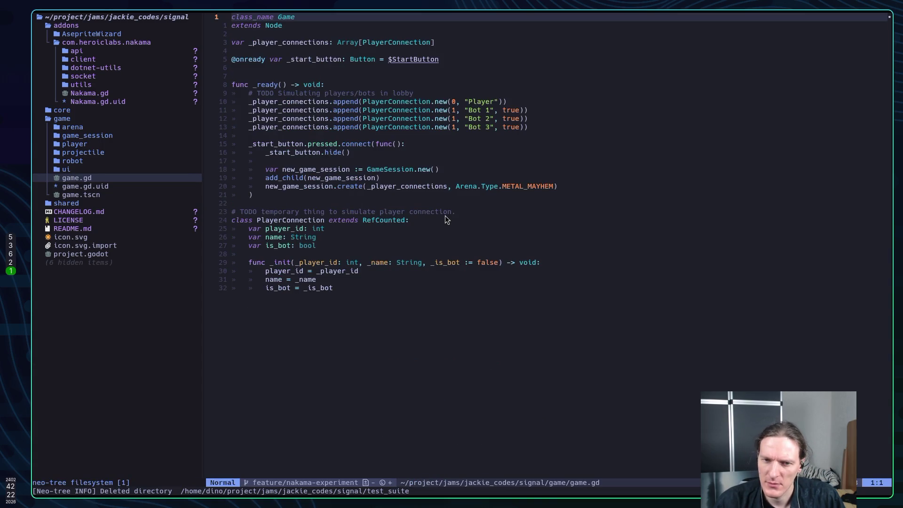
Review game.gd's bot setup and PlayerConnection code, then select the game folder in the tree.
{"action": "key", "text": "G"}
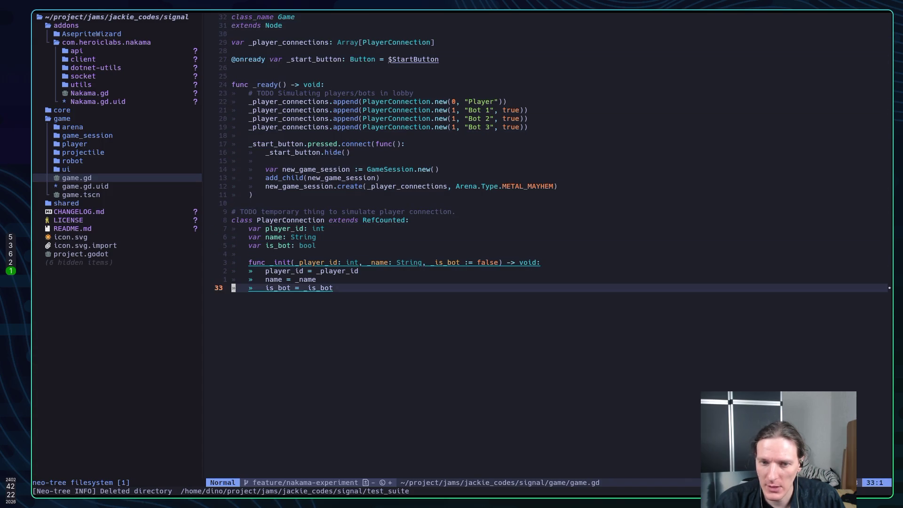
{"action": "key", "text": "k"}
{"action": "key", "text": "k"}
{"action": "key", "text": "k"}
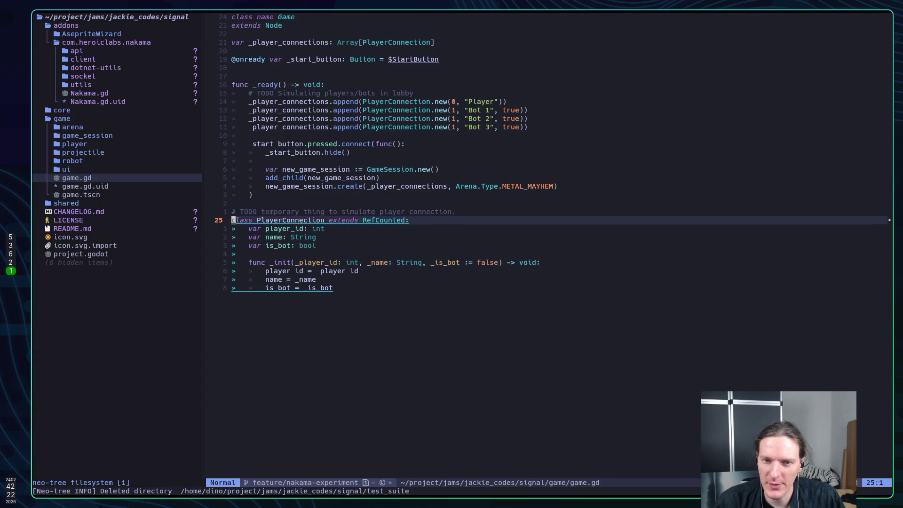
{"action": "key", "text": "k"}
{"action": "key", "text": "k"}
{"action": "key", "text": "k"}
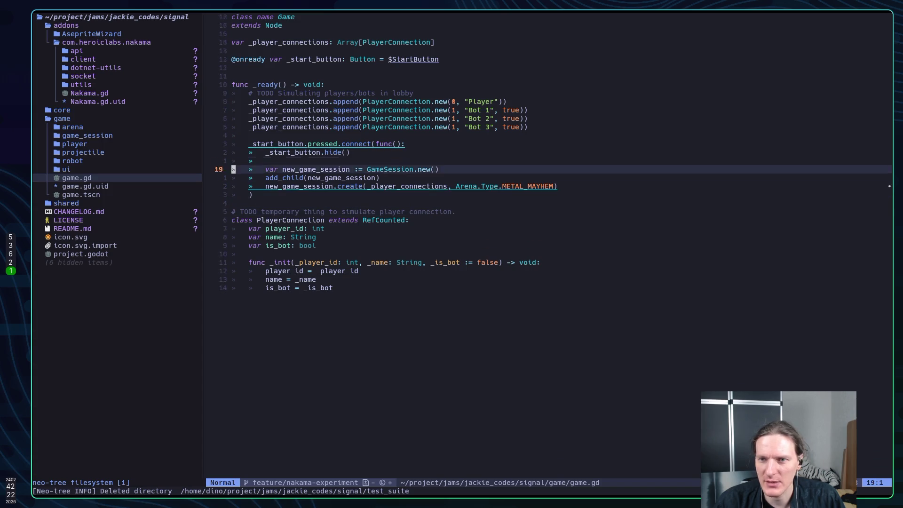
{"action": "key", "text": "j"}
{"action": "key", "text": "j"}
{"action": "key", "text": "j"}
{"action": "key", "text": "j"}
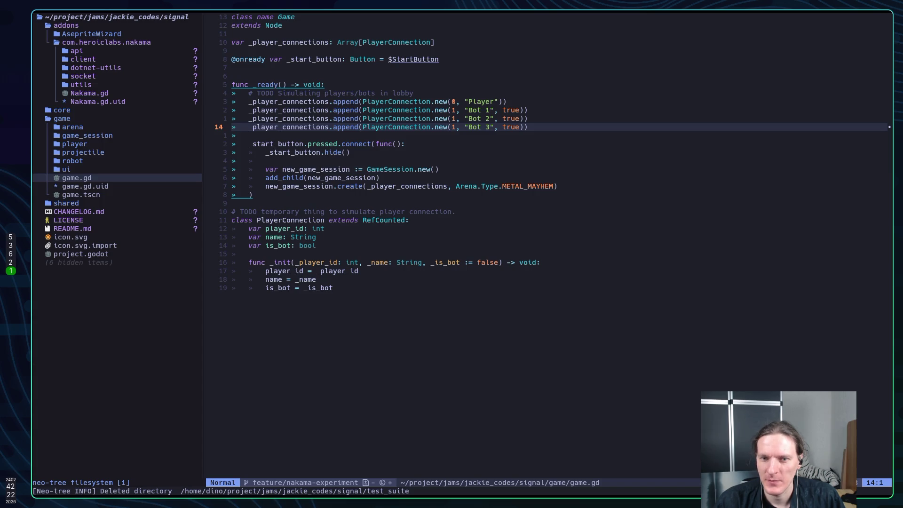
{"action": "key", "text": "ctrl+h"}
{"action": "key", "text": "k"}
{"action": "key", "text": "k"}
{"action": "key", "text": "k"}
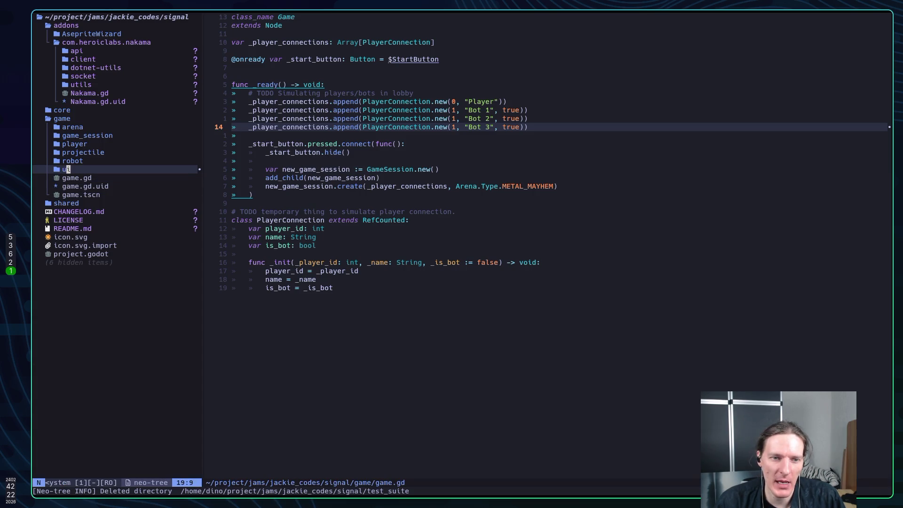
{"action": "key", "text": "j"}
{"action": "key", "text": "j"}
{"action": "key", "text": "j"}
{"action": "key", "text": "k"}
{"action": "key", "text": "k"}
{"action": "key", "text": "k"}
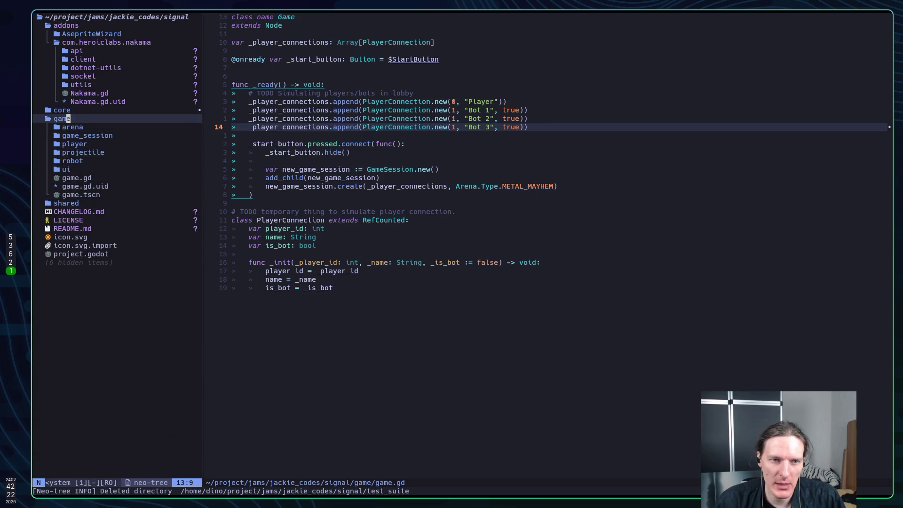
Create a new menus folder at the root of the Neovim file tree.
{"action": "key", "text": "h"}
{"action": "key", "text": "l"}
{"action": "key", "text": "h"}
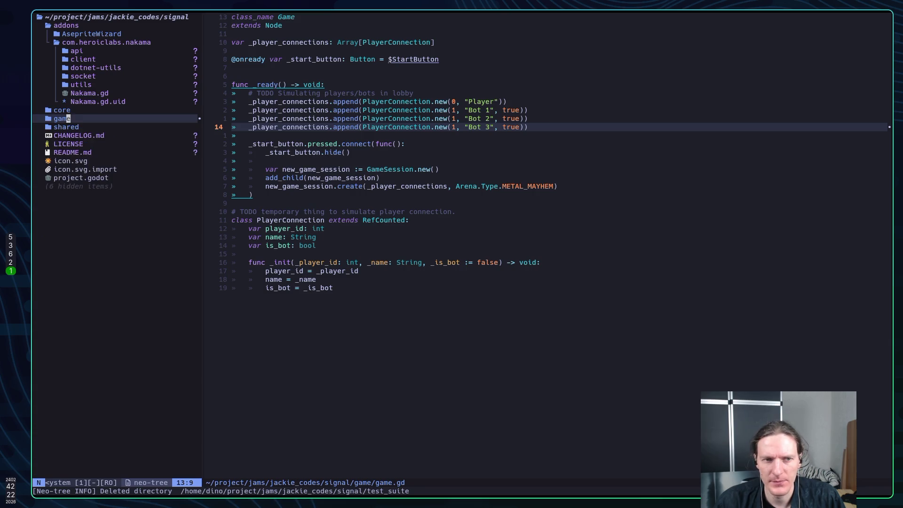
{"action": "key", "text": "k"}
{"action": "key", "text": "k"}
{"action": "key", "text": "k"}
{"action": "key", "text": "k"}
{"action": "key", "text": "k"}
{"action": "key", "text": "k"}
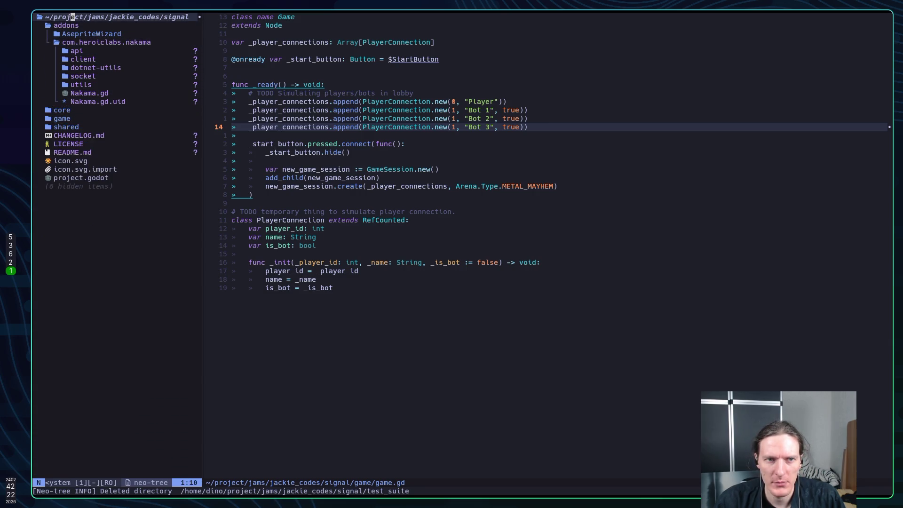
{"action": "type", "text": "ame"}
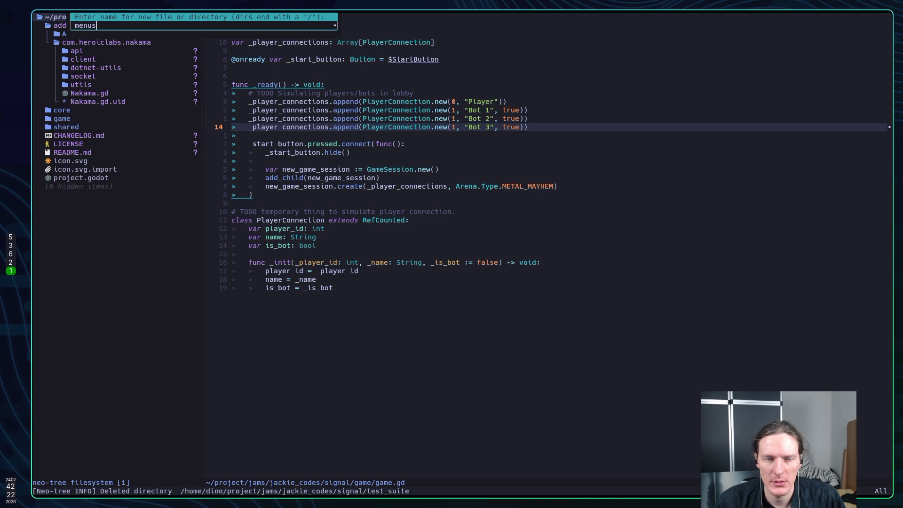
{"action": "key", "text": "Return"}
Inside the menus folder, start adding a new file named lobby.gd.
{"action": "key", "text": "j"}
{"action": "key", "text": "j"}
{"action": "key", "text": "j"}
{"action": "key", "text": "j"}
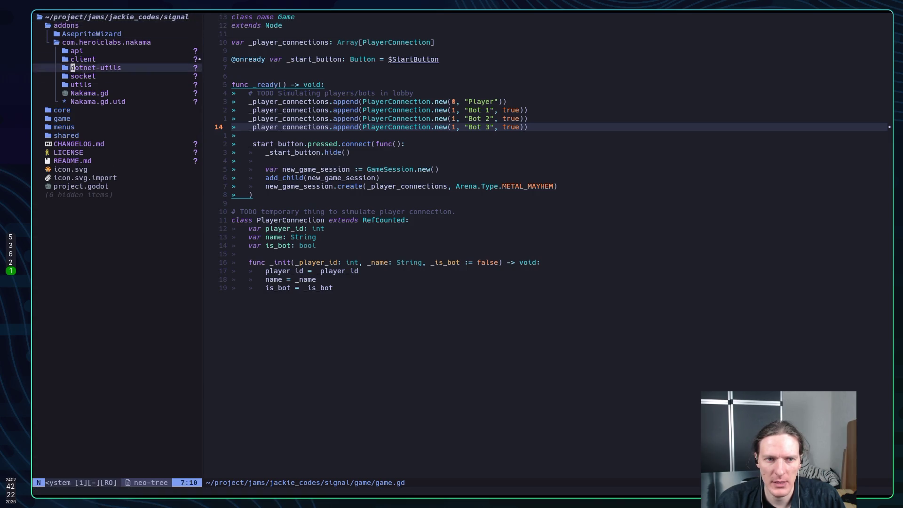
{"action": "key", "text": "j"}
{"action": "key", "text": "j"}
{"action": "key", "text": "j"}
{"action": "key", "text": "l"}
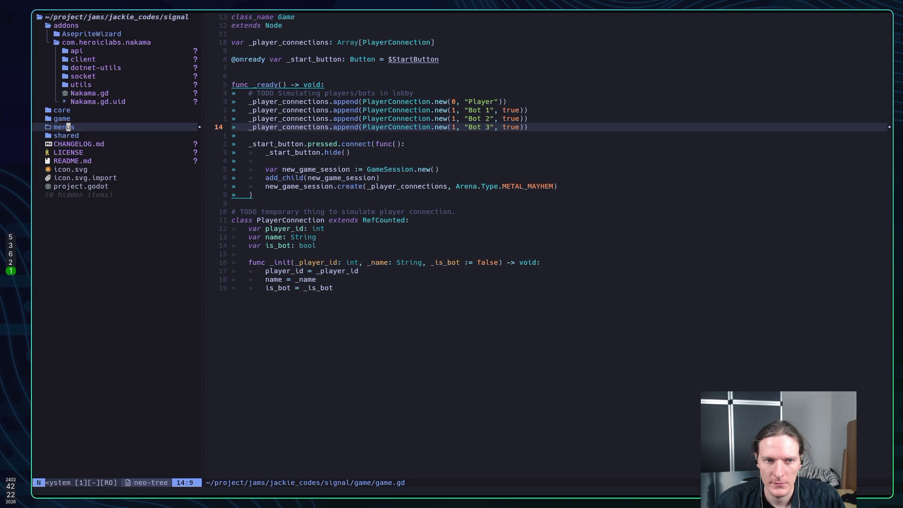
{"action": "key", "text": "a"}
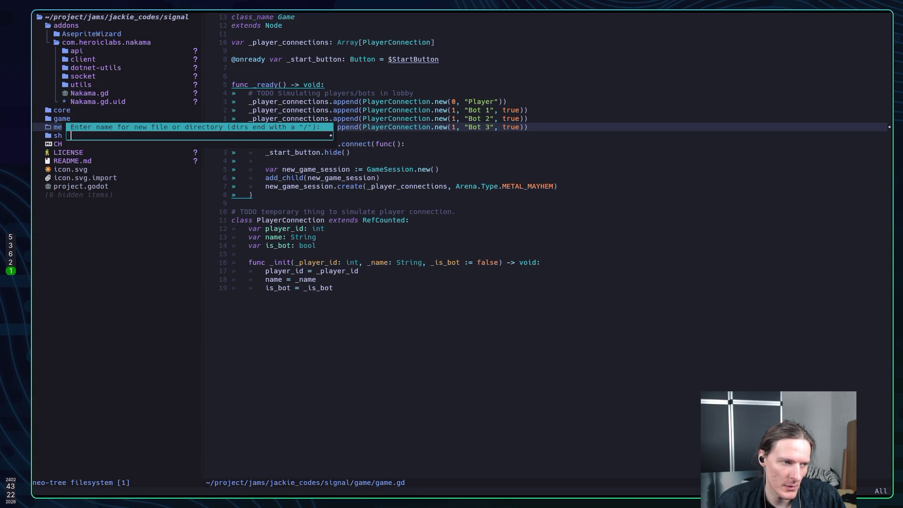
{"action": "type", "text": "lobby."}
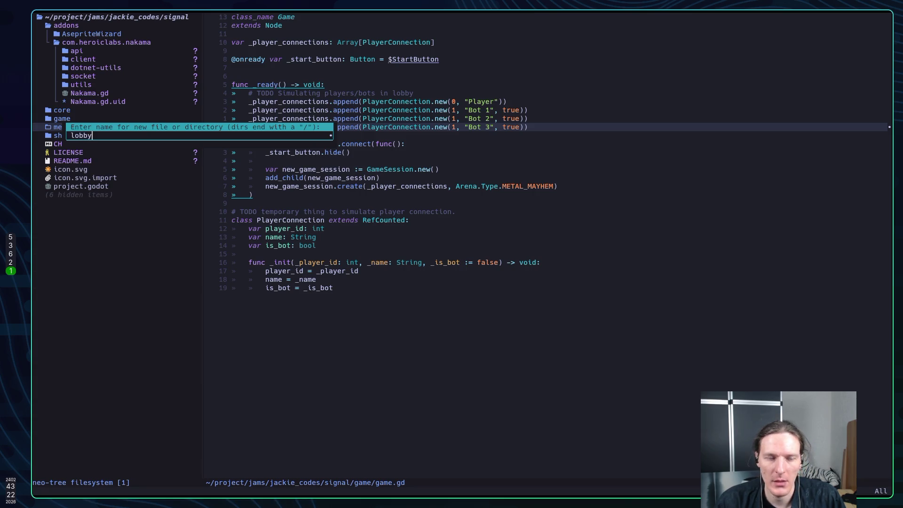
{"action": "type", "text": "gd"}
Create and open menus/lobby.gd, entering the first line 'class_name Lobby'.
{"action": "key", "text": "Return"}
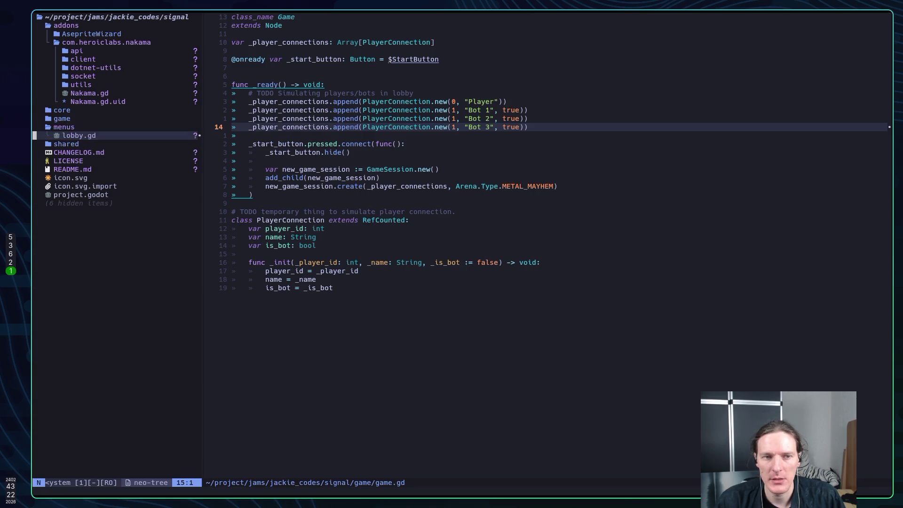
{"action": "key", "text": "Return"}
{"action": "key", "text": "i"}
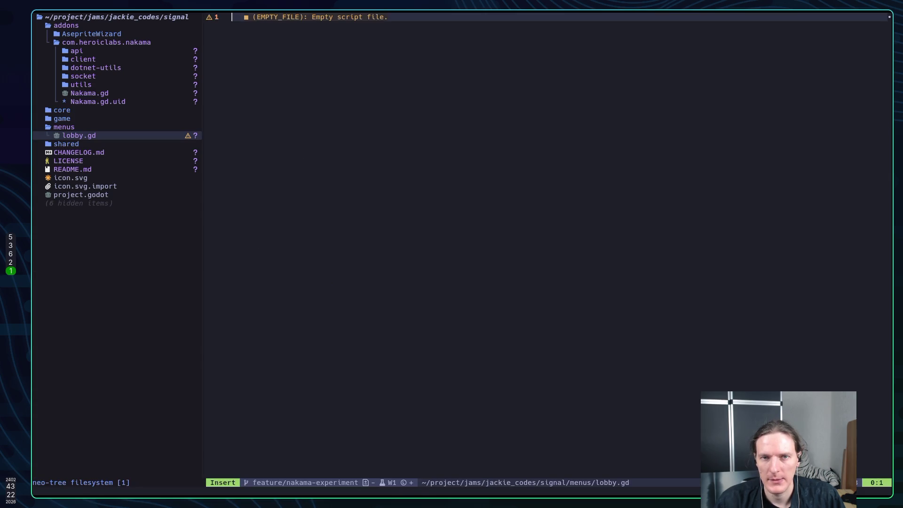
{"action": "key", "text": "Escape"}
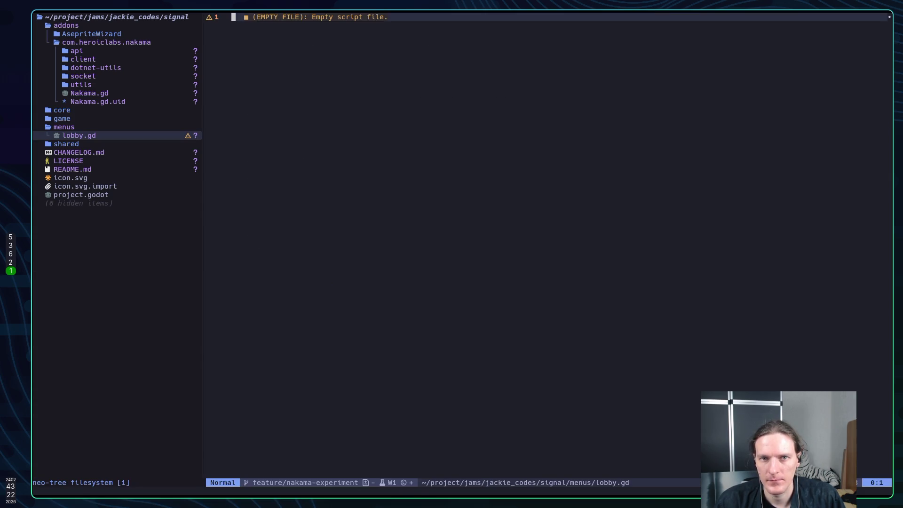
{"action": "type", "text": "iclass_name "}
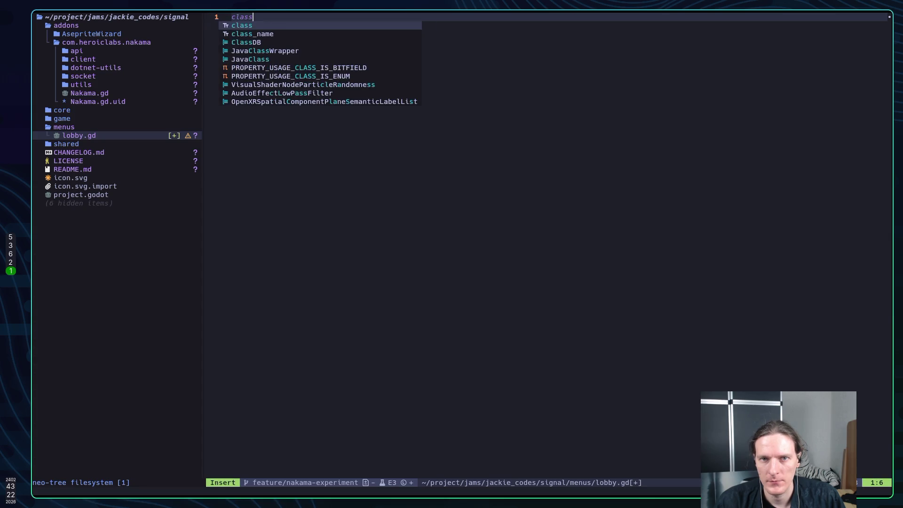
{"action": "type", "text": "Lobby"}
{"action": "key", "text": "Return"}
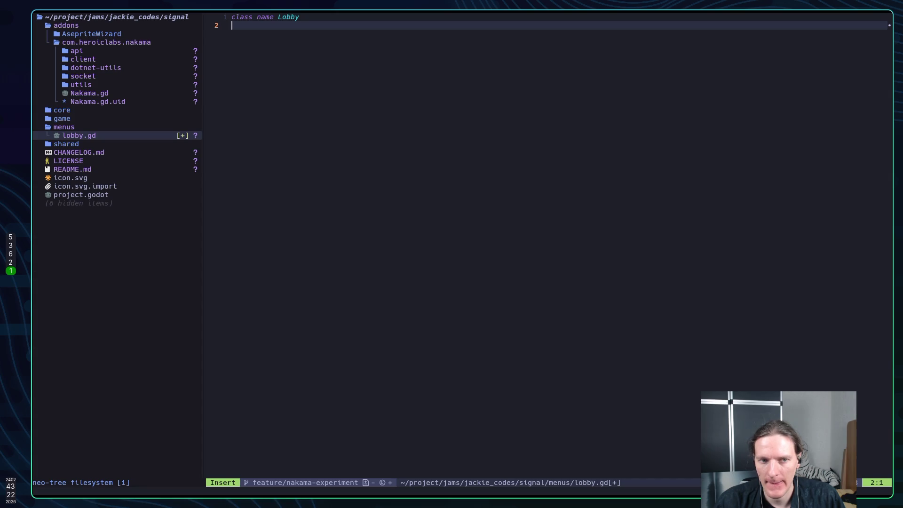
Add 'extends Control' as the base class line and save lobby.gd.
{"action": "type", "text": "extends "}
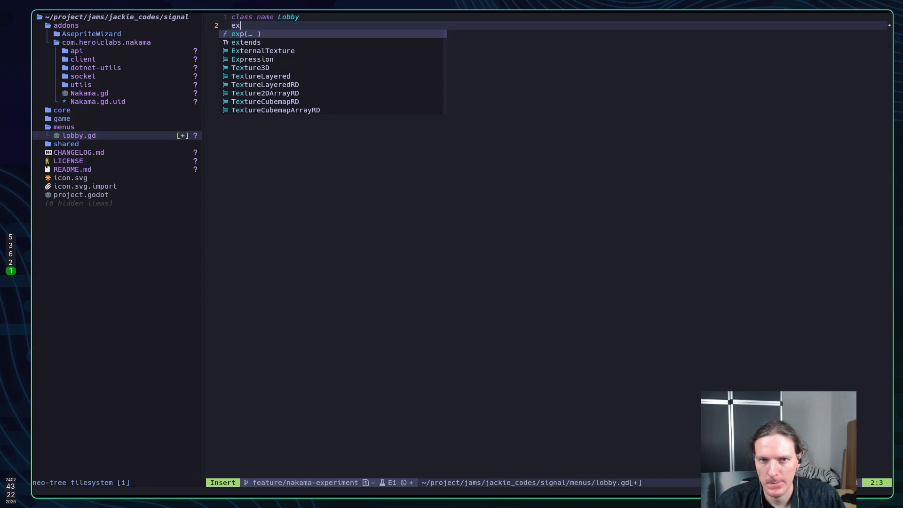
{"action": "type", "text": "Node"}
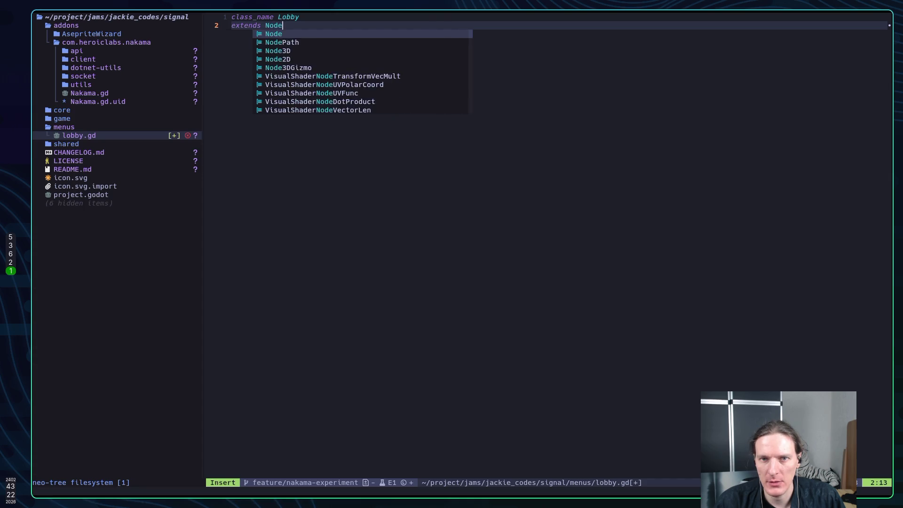
{"action": "key", "text": "Escape"}
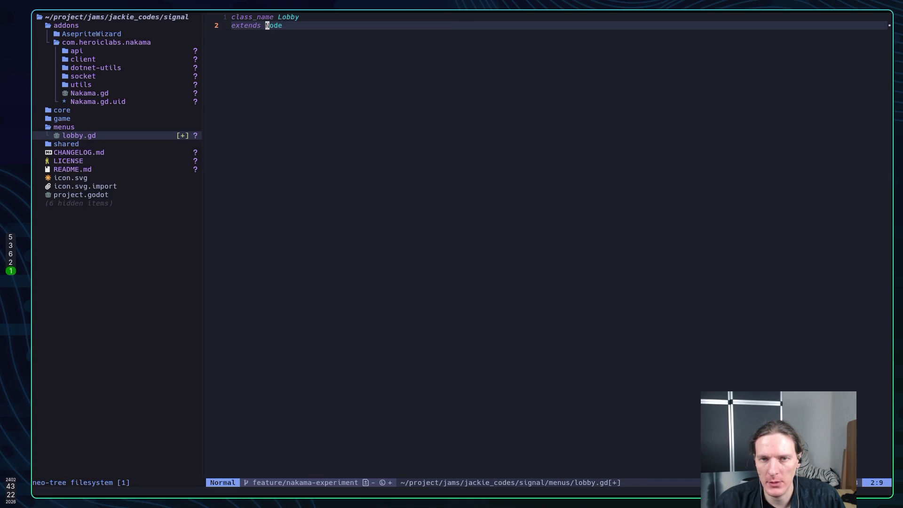
{"action": "type", "text": "ciw"}
{"action": "type", "text": "Cont"}
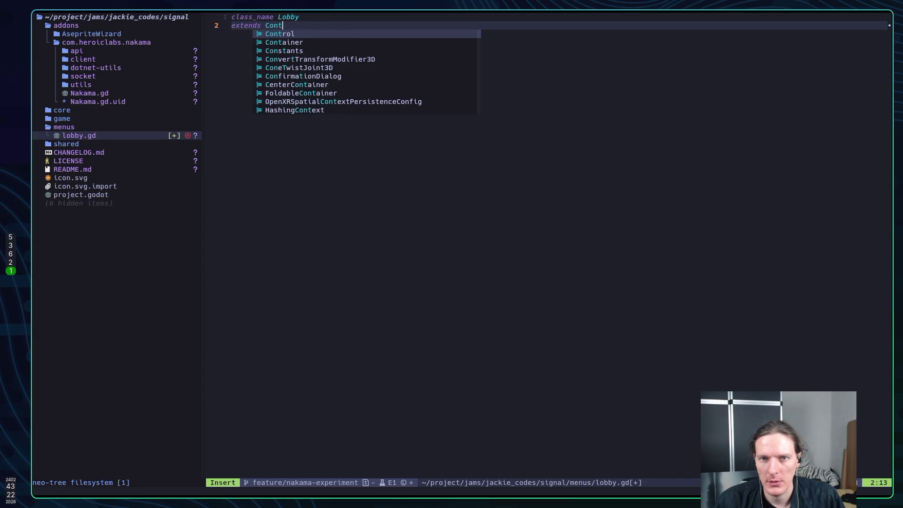
{"action": "key", "text": "Return"}
{"action": "key", "text": "Escape"}
{"action": "type", "text": ":w"}
{"action": "key", "text": "Return"}
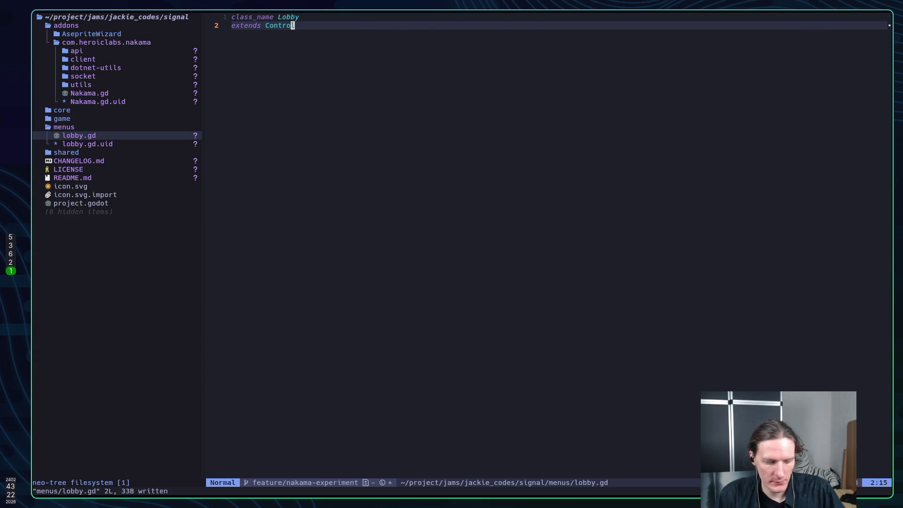
{"action": "key", "text": "alt+Tab"}
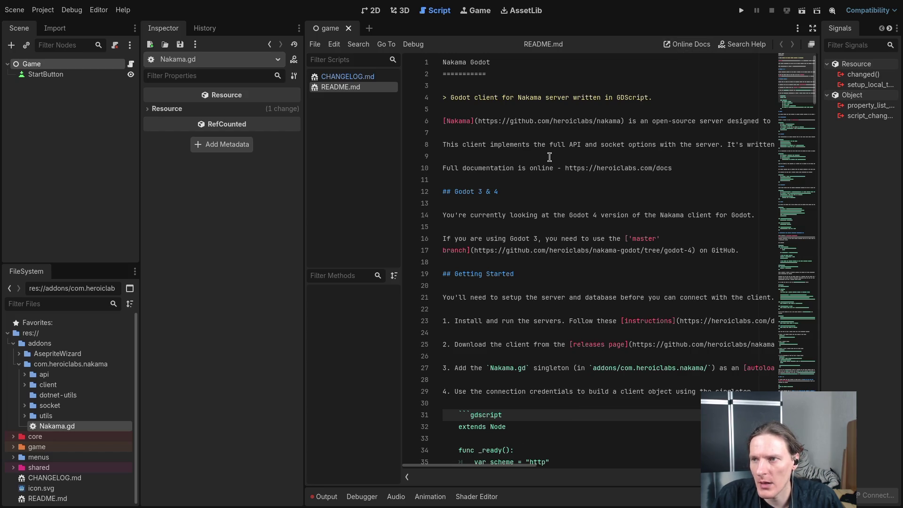
Turn on word wrap for the Nakama README in Godot's script editor.
{"action": "left_click", "coordinate": [314, 45]}
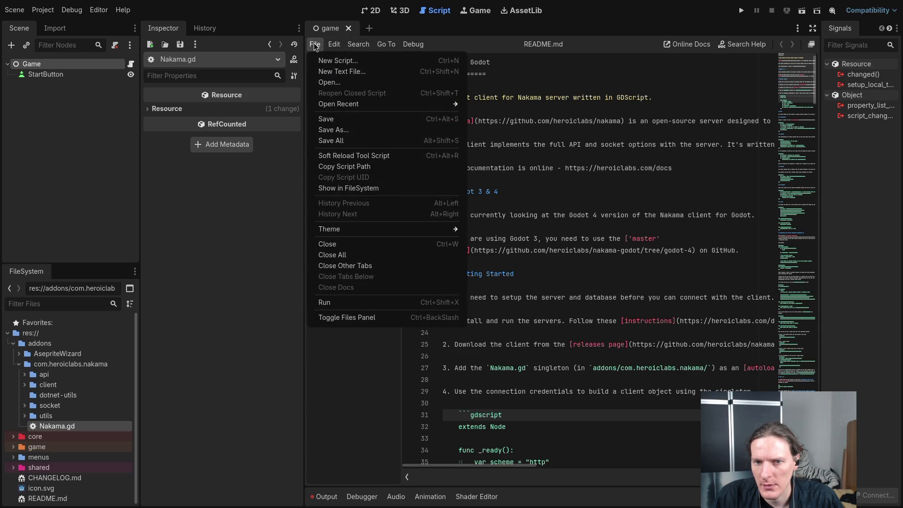
{"action": "mouse_move", "coordinate": [337, 44]}
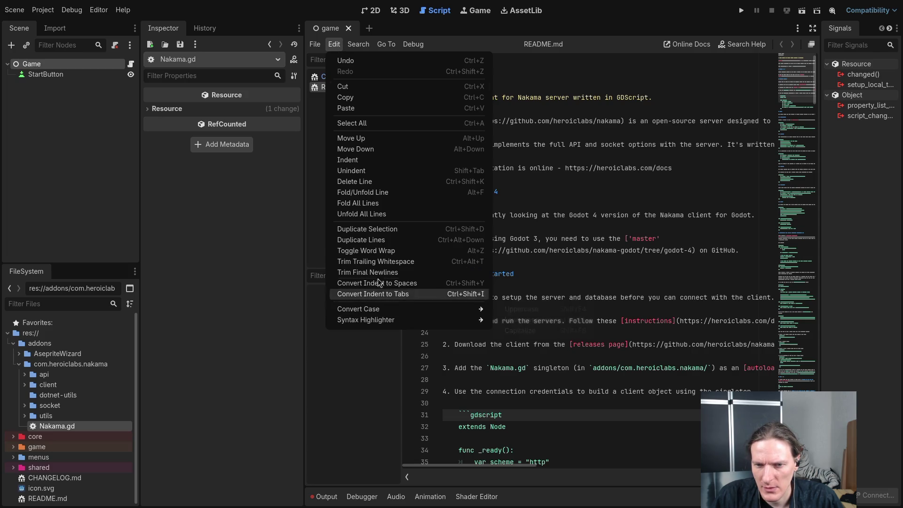
{"action": "left_click", "coordinate": [375, 250]}
{"action": "left_click", "coordinate": [543, 250]}
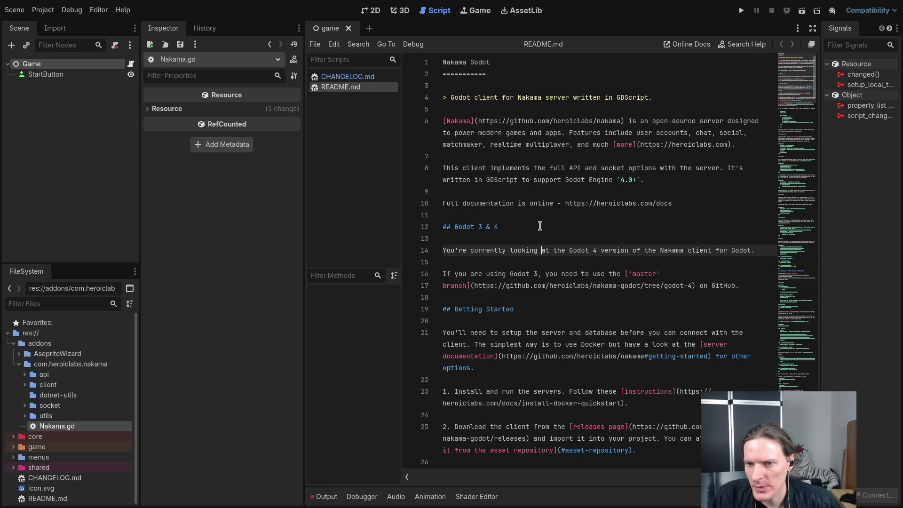
Scroll the README down to the Nakama.gd autoload singleton step and open the Project menu.
{"action": "scroll", "coordinate": [542, 222], "scroll_direction": "down", "scroll_amount": 1}
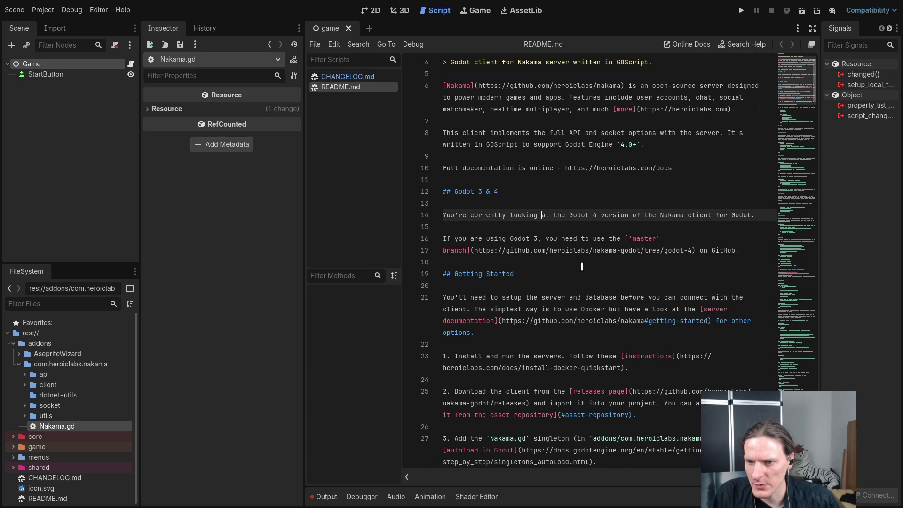
{"action": "scroll", "coordinate": [556, 275], "scroll_direction": "down", "scroll_amount": 1}
{"action": "scroll", "coordinate": [556, 275], "scroll_direction": "down", "scroll_amount": 2}
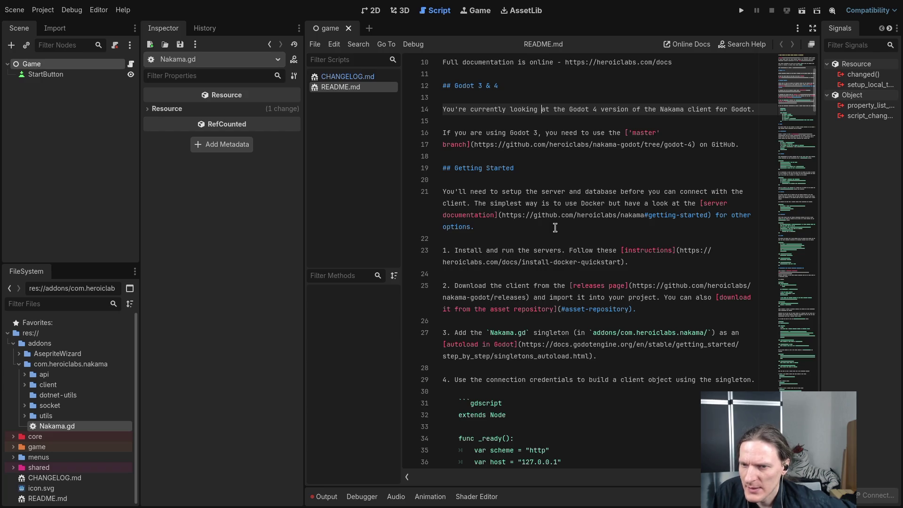
{"action": "scroll", "coordinate": [550, 207], "scroll_direction": "down", "scroll_amount": 2}
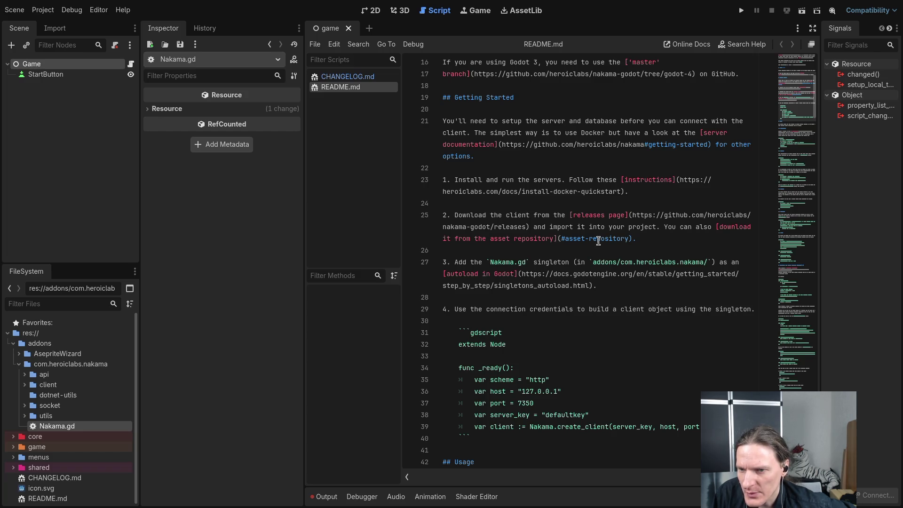
{"action": "scroll", "coordinate": [548, 282], "scroll_direction": "down", "scroll_amount": 2}
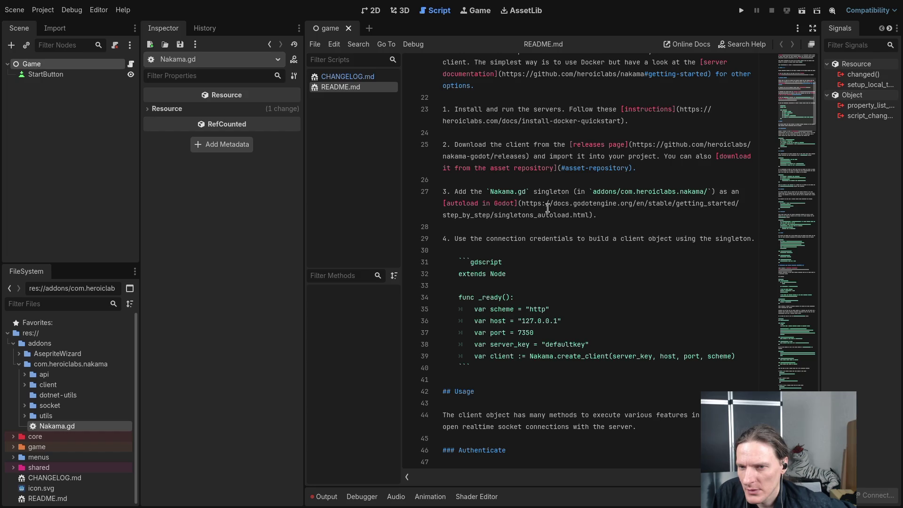
{"action": "scroll", "coordinate": [547, 208], "scroll_direction": "down", "scroll_amount": 1}
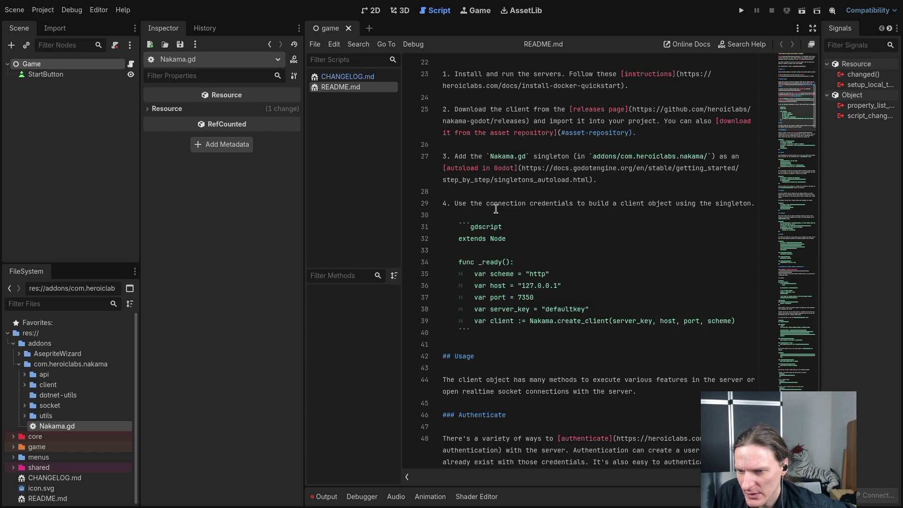
{"action": "scroll", "coordinate": [497, 208], "scroll_direction": "down", "scroll_amount": 1}
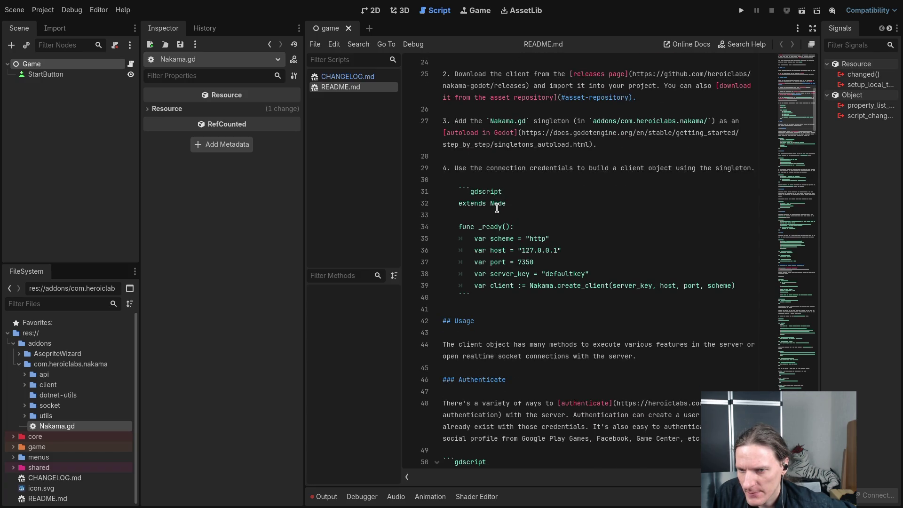
{"action": "left_click", "coordinate": [50, 10]}
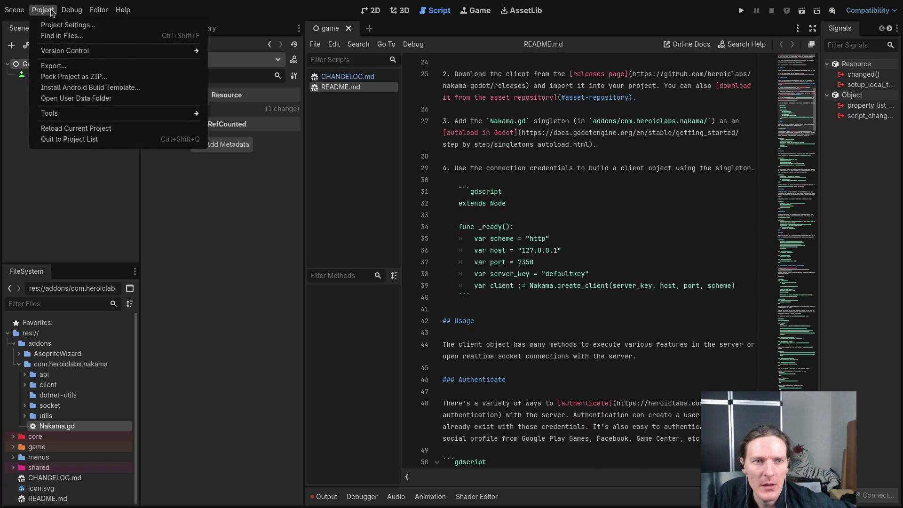
Add addons/com.heroiclabs.nakama/Nakama.gd as the global Nakama autoload, then close Project Settings.
{"action": "left_click", "coordinate": [48, 10]}
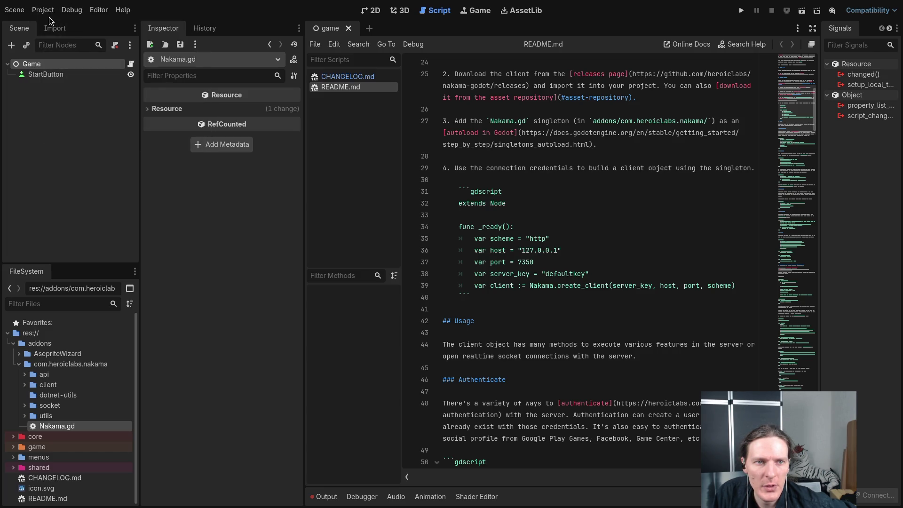
{"action": "left_click", "coordinate": [43, 9]}
{"action": "left_click", "coordinate": [52, 23]}
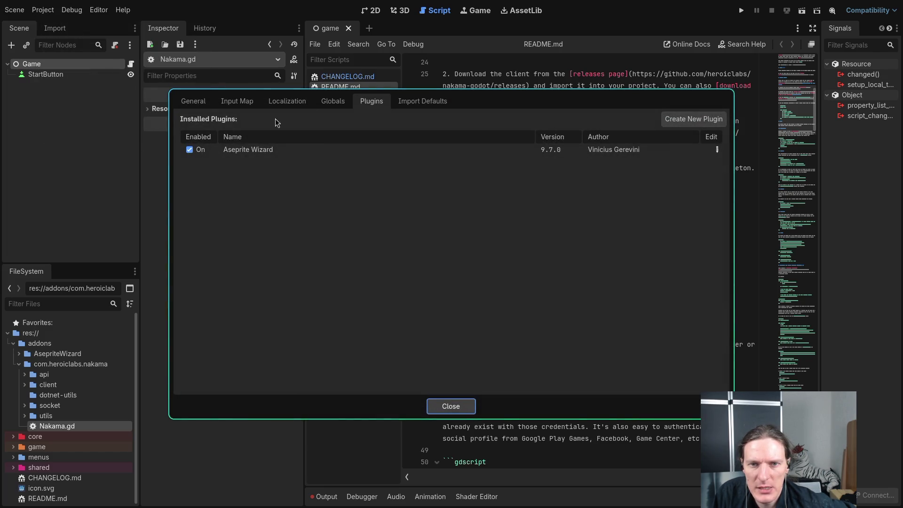
{"action": "left_click", "coordinate": [333, 101]}
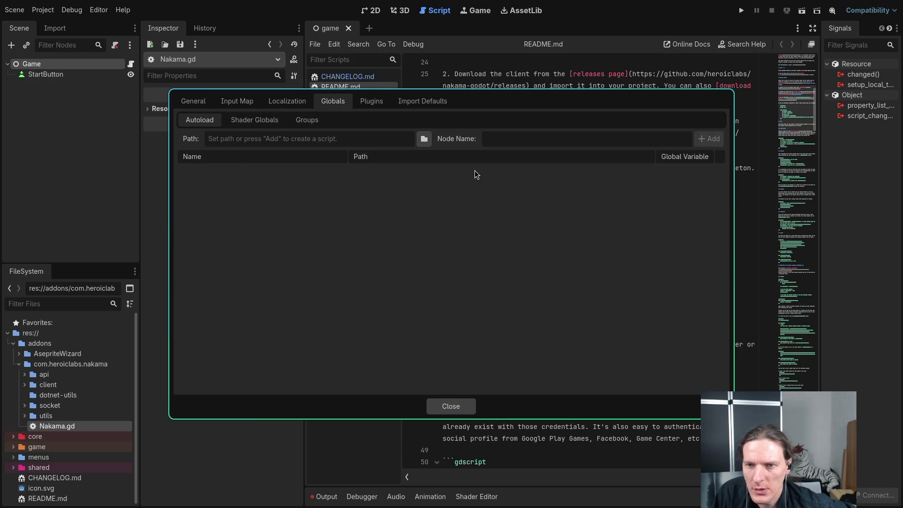
{"action": "left_click", "coordinate": [424, 139]}
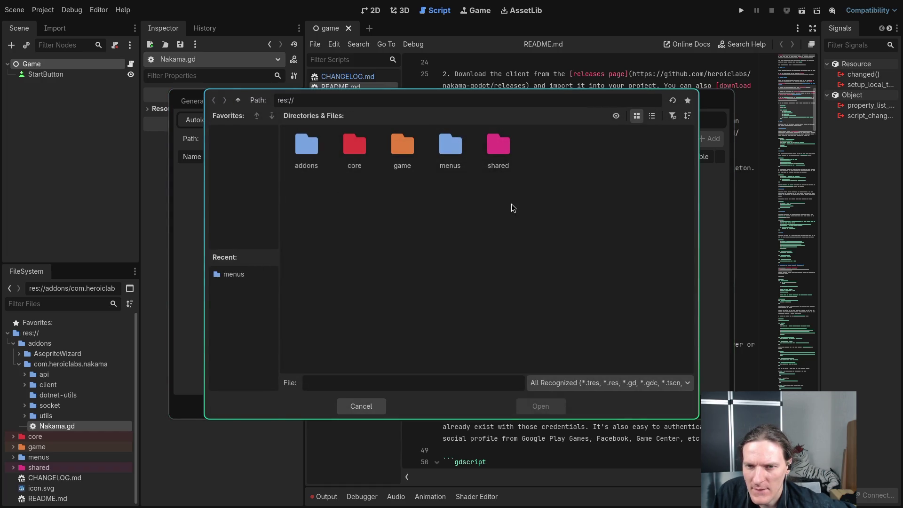
{"action": "double_click", "coordinate": [306, 149]}
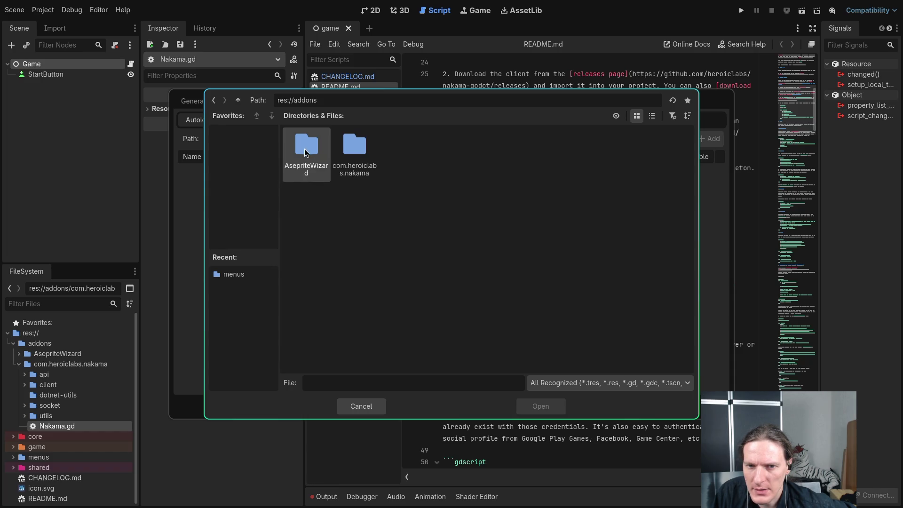
{"action": "double_click", "coordinate": [354, 148]}
{"action": "double_click", "coordinate": [547, 150]}
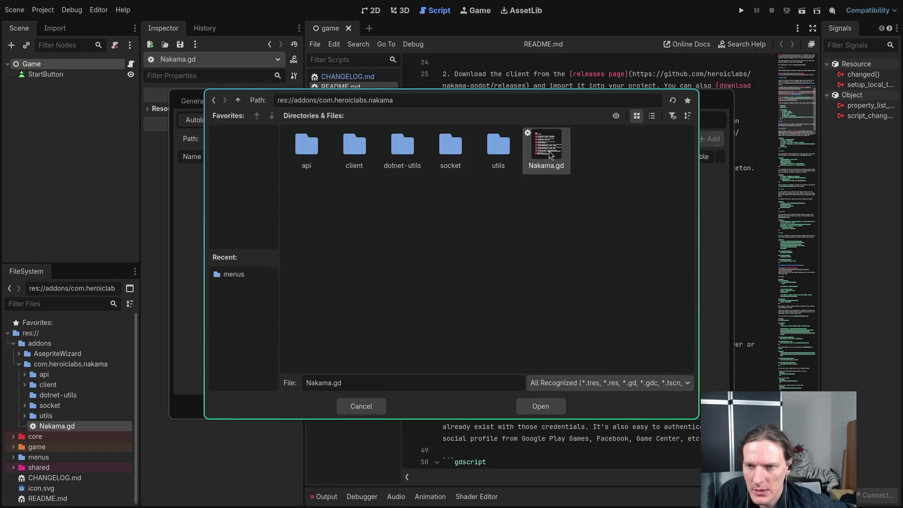
{"action": "left_click", "coordinate": [704, 141]}
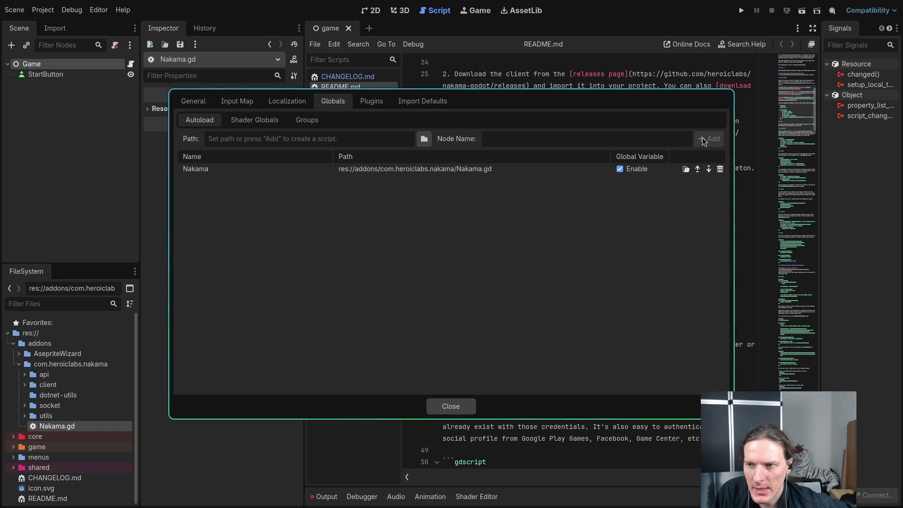
{"action": "left_click", "coordinate": [457, 404]}
{"action": "left_click", "coordinate": [518, 312]}
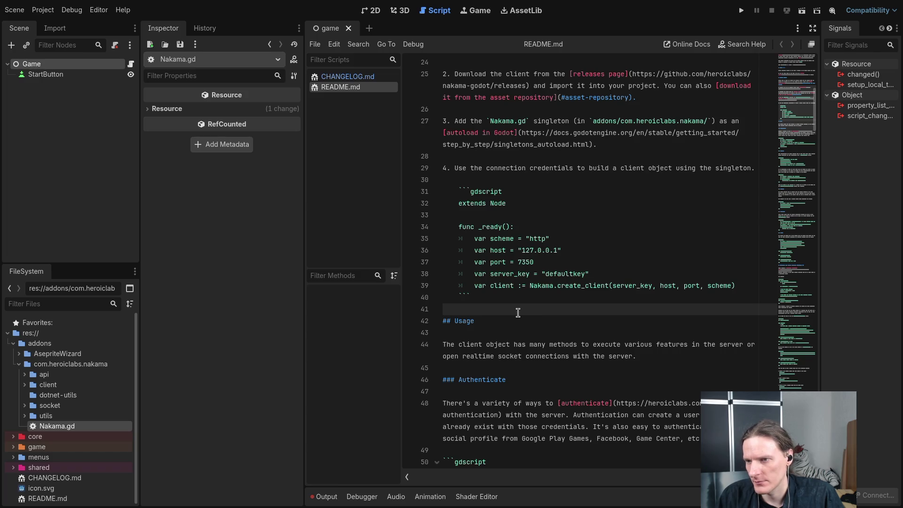
Open Nakama.gd in Neovim to review its default constants, socket code and _ready, then return to lobby.gd.
{"action": "key", "text": "super+1"}
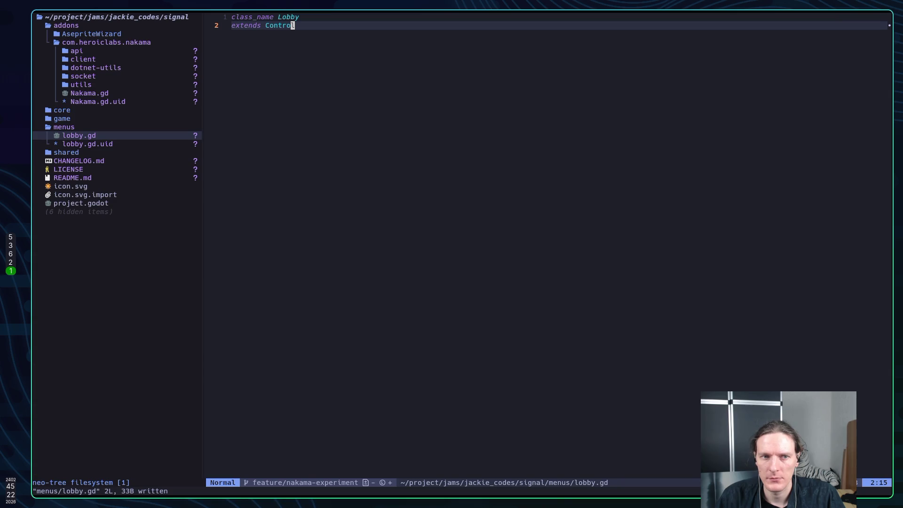
{"action": "key", "text": "ctrl+h"}
{"action": "key", "text": "k"}
{"action": "key", "text": "k"}
{"action": "key", "text": "k"}
{"action": "key", "text": "Return"}
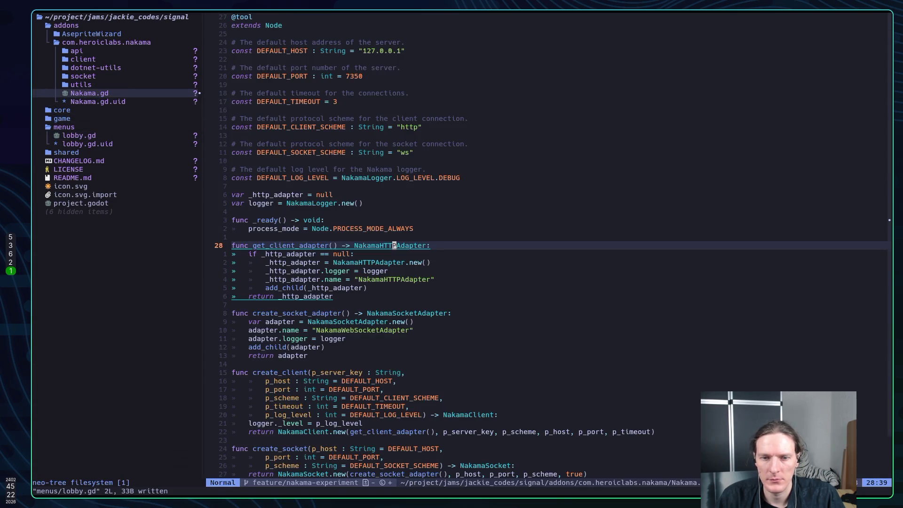
{"action": "key", "text": "k"}
{"action": "key", "text": "k"}
{"action": "key", "text": "k"}
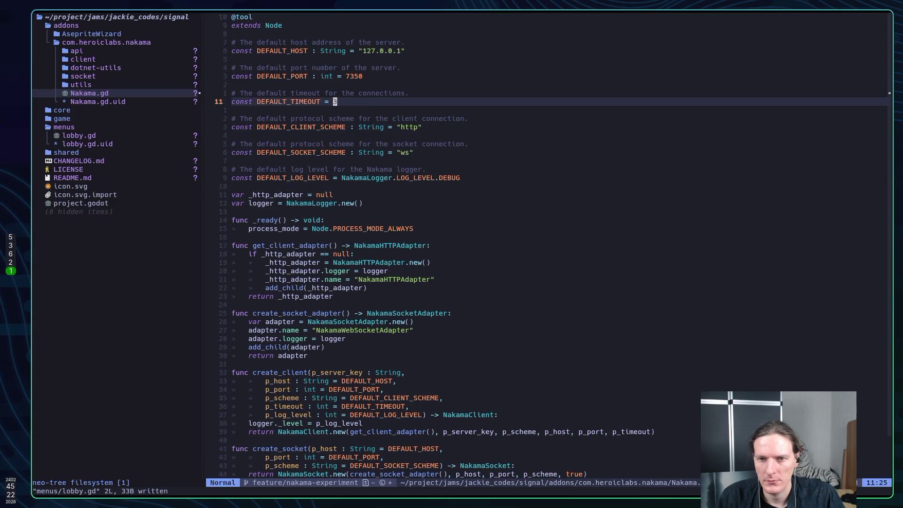
{"action": "key", "text": "j"}
{"action": "key", "text": "j"}
{"action": "key", "text": "j"}
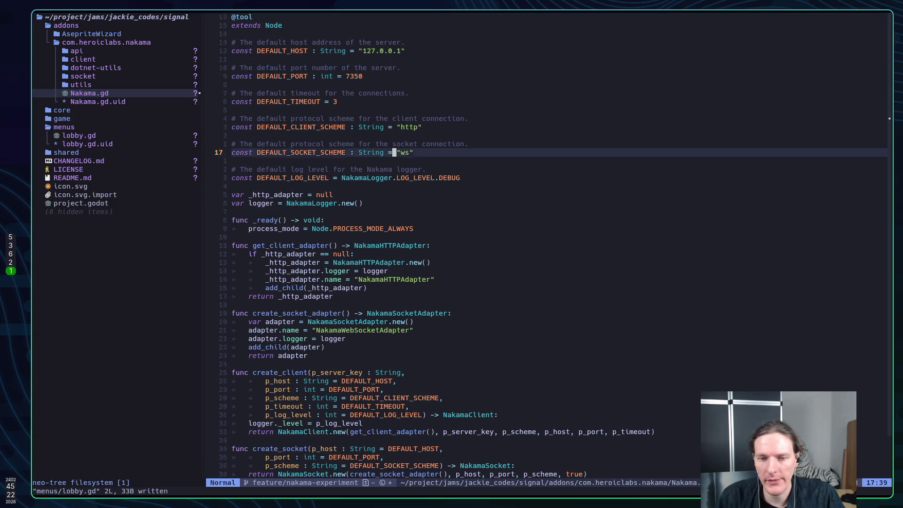
{"action": "key", "text": "j"}
{"action": "key", "text": "j"}
{"action": "key", "text": "j"}
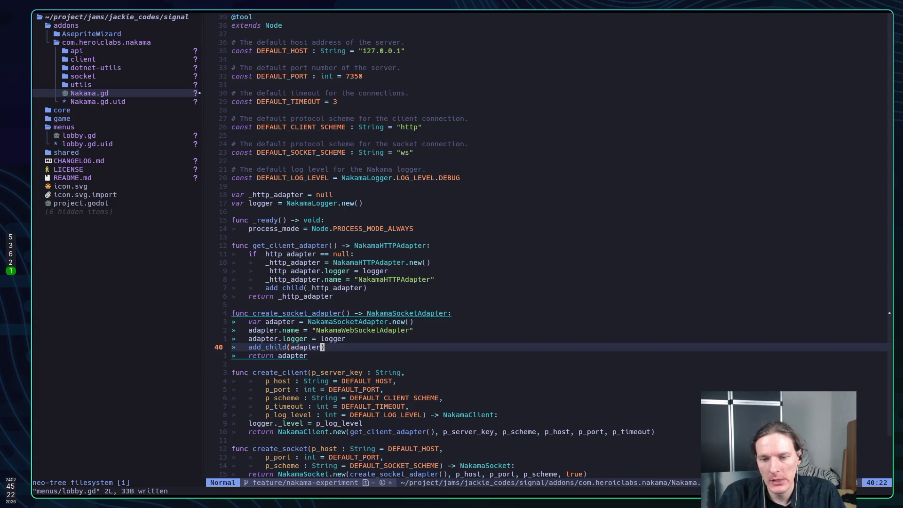
{"action": "key", "text": "k"}
{"action": "key", "text": "k"}
{"action": "key", "text": "k"}
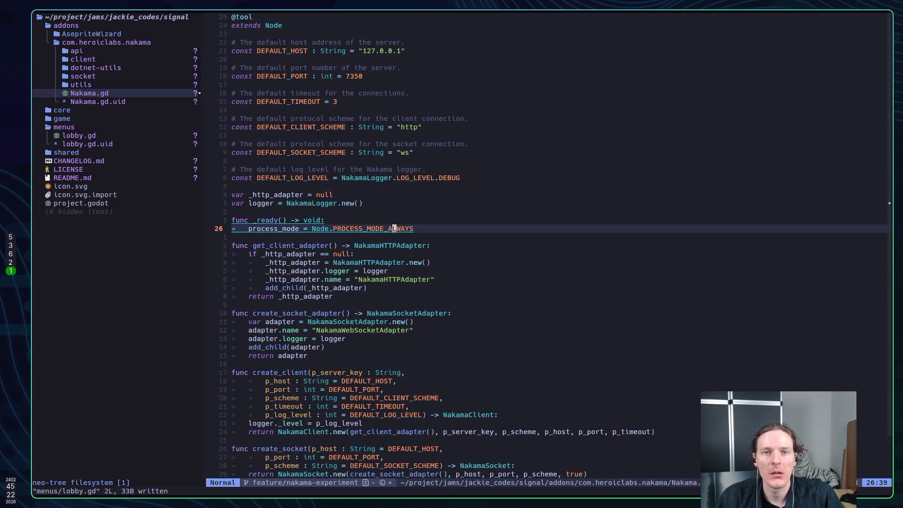
{"action": "key", "text": "ctrl+o"}
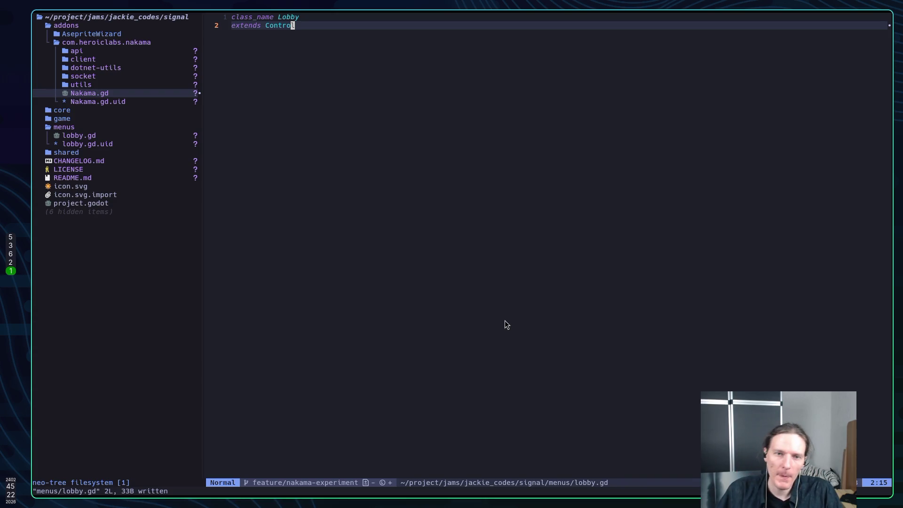
{"action": "key", "text": "super+2"}
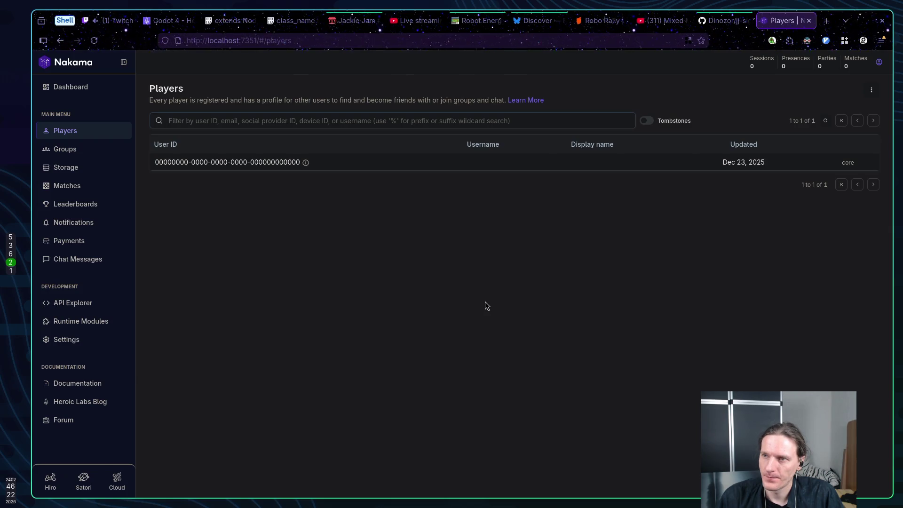
Check the single registered player on the Nakama Console Players page, then go back to Godot.
{"action": "key", "text": "alt+Tab"}
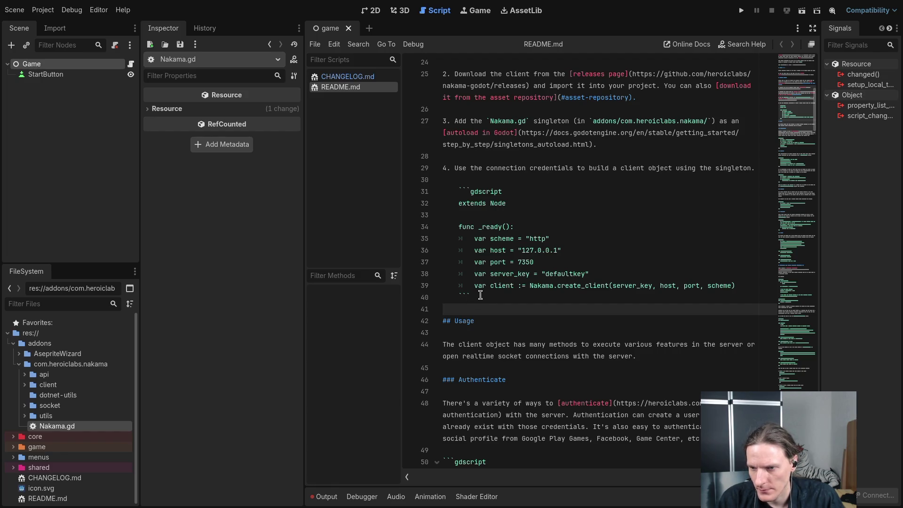
Select and copy the README's client-creation GDScript sample, lines 32–39.
{"action": "scroll", "coordinate": [480, 295], "scroll_direction": "down", "scroll_amount": 1}
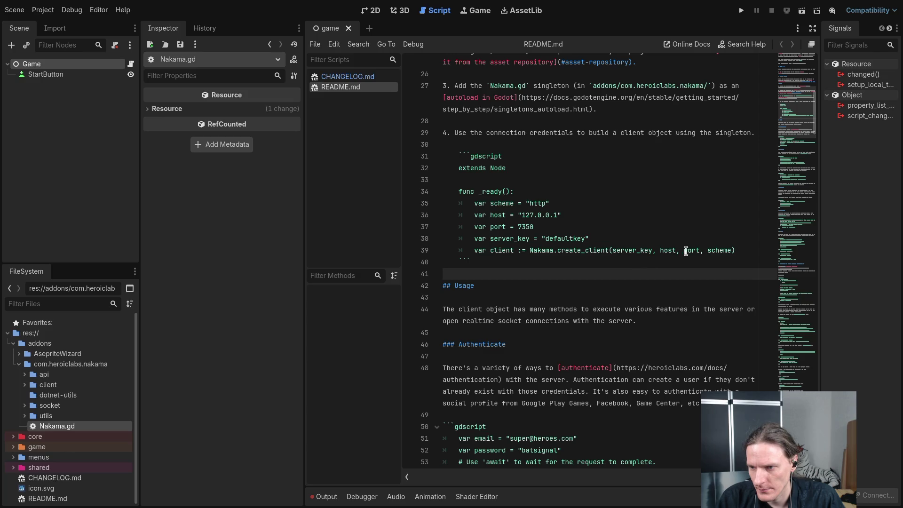
{"action": "mouse_move", "coordinate": [736, 250]}
{"action": "left_mouse_down"}
{"action": "mouse_move", "coordinate": [470, 226]}
{"action": "mouse_move", "coordinate": [447, 193]}
{"action": "mouse_move", "coordinate": [443, 157]}
{"action": "mouse_move", "coordinate": [592, 240]}
{"action": "mouse_move", "coordinate": [736, 253]}
{"action": "left_mouse_up"}
{"action": "left_click", "coordinate": [473, 215]}
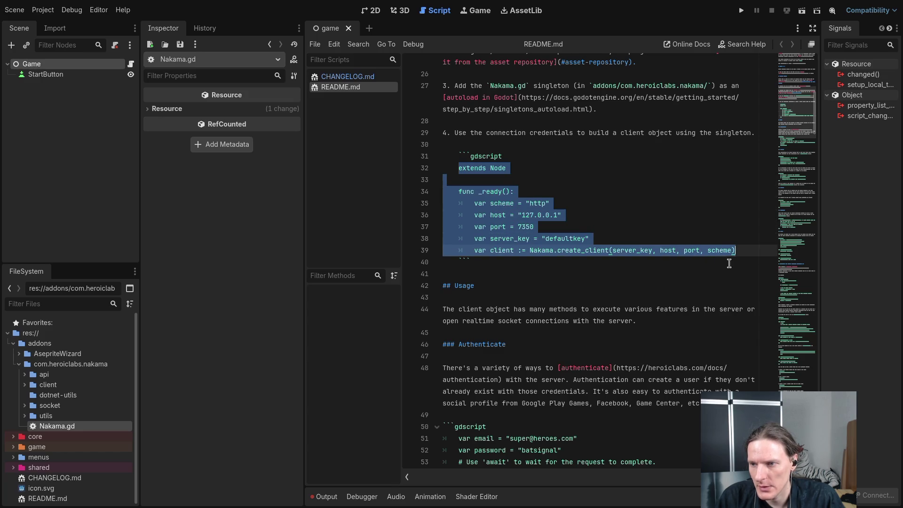
{"action": "left_click", "coordinate": [702, 277]}
{"action": "key", "text": "super+1"}
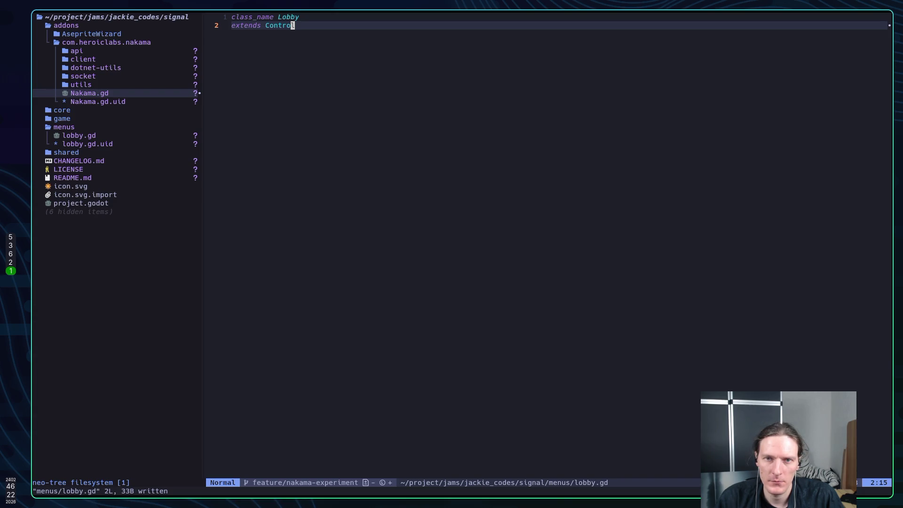
Paste the client-creation code below 'extends Control', drop the duplicate extends line, unindent it, and save.
{"action": "key", "text": "o"}
{"action": "key", "text": "Return"}
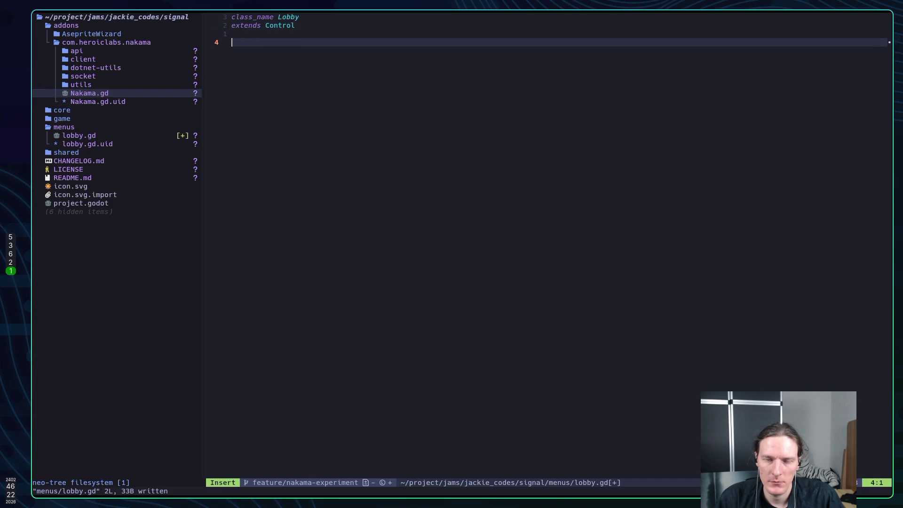
{"action": "key", "text": "Escape"}
{"action": "key", "text": "p"}
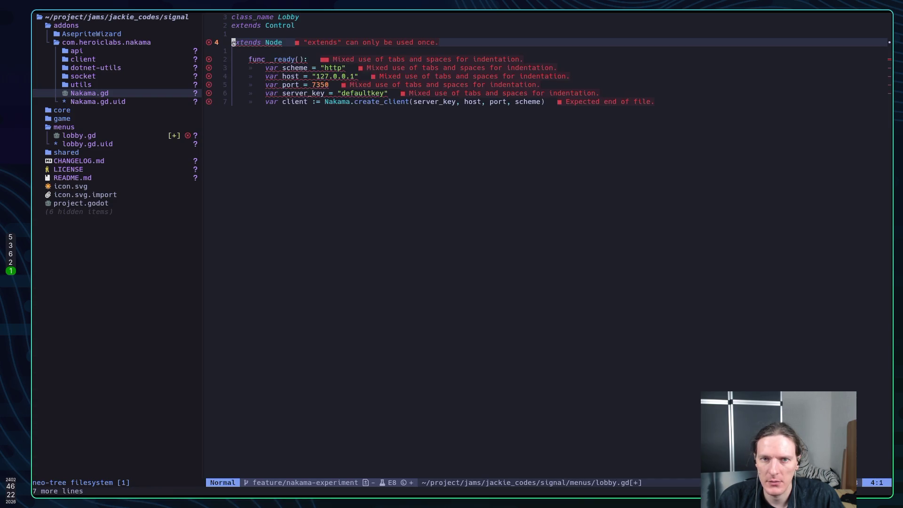
{"action": "key", "text": "j"}
{"action": "key", "text": "d"}
{"action": "key", "text": "d"}
{"action": "key", "text": "shift+v"}
{"action": "key", "text": "j"}
{"action": "key", "text": "j"}
{"action": "key", "text": "j"}
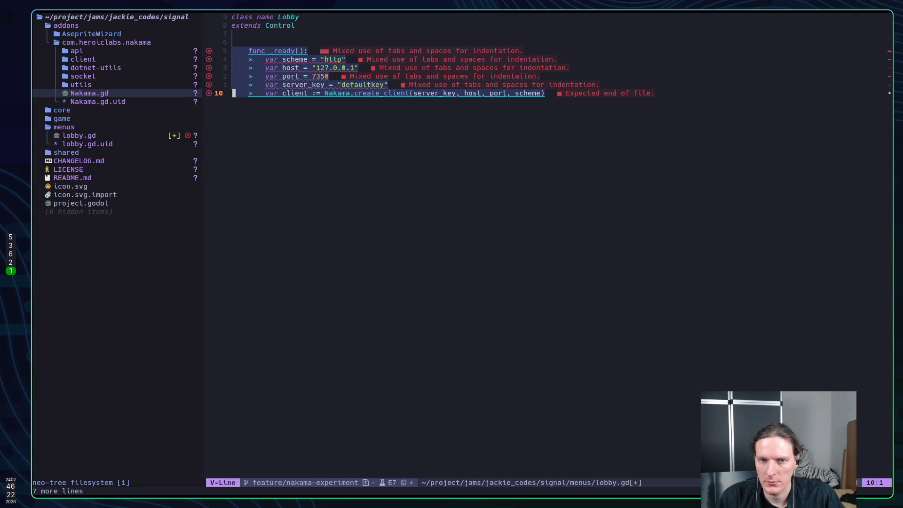
{"action": "key", "text": "less"}
{"action": "type", "text": ":w"}
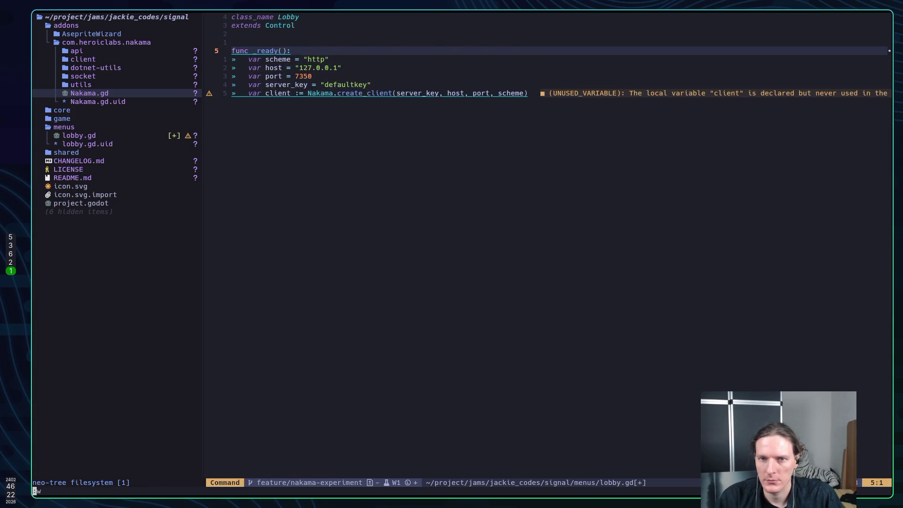
{"action": "key", "text": "Return"}
Inspect the Nakama.create_client signature and definition, then jump back to lobby.gd.
{"action": "key", "text": "j"}
{"action": "key", "text": "j"}
{"action": "key", "text": "j"}
{"action": "key", "text": "w"}
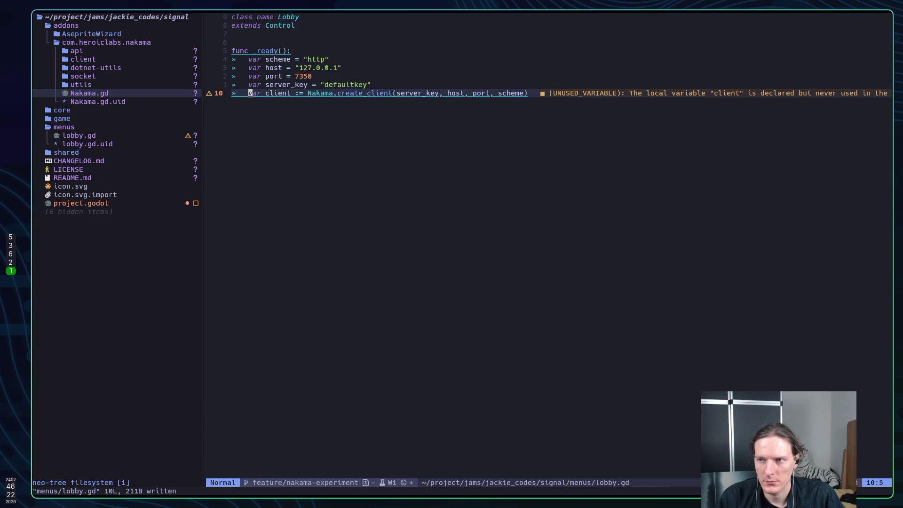
{"action": "key", "text": "l"}
{"action": "key", "text": "l"}
{"action": "key", "text": "l"}
{"action": "key", "text": "K"}
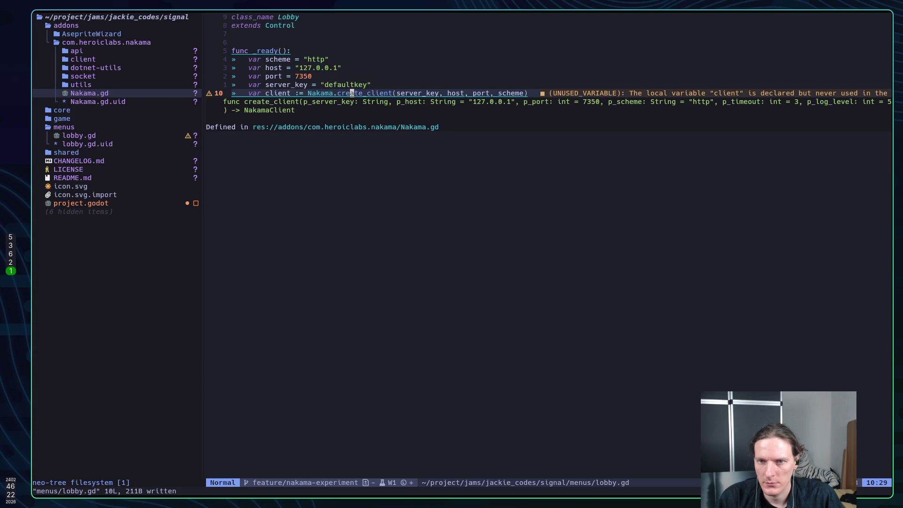
{"action": "key", "text": "Escape"}
{"action": "key", "text": "v"}
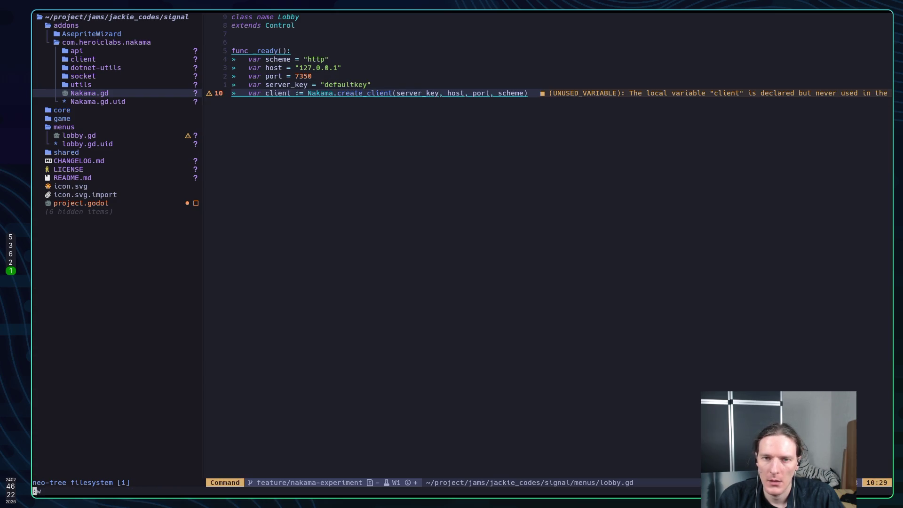
{"action": "key", "text": "Escape"}
{"action": "key", "text": "g"}
{"action": "key", "text": "d"}
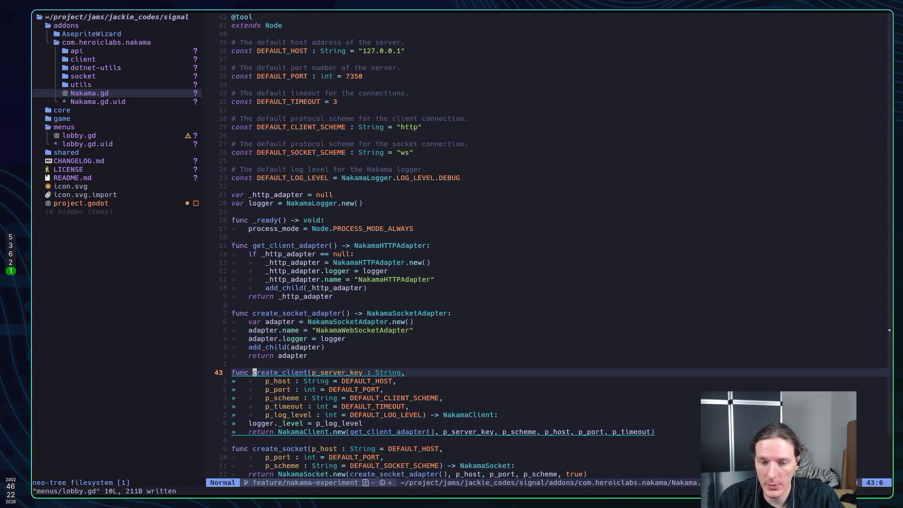
{"action": "key", "text": "ctrl+o"}
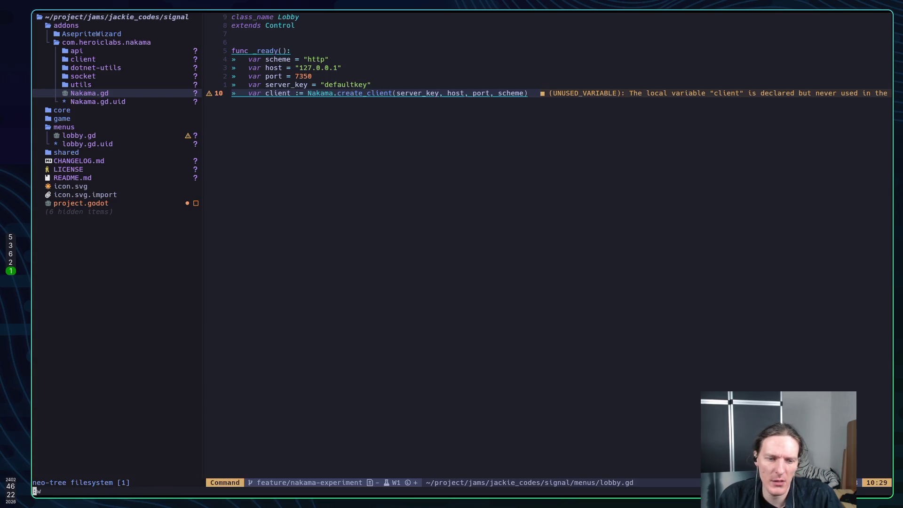
{"action": "key", "text": "alt+Tab"}
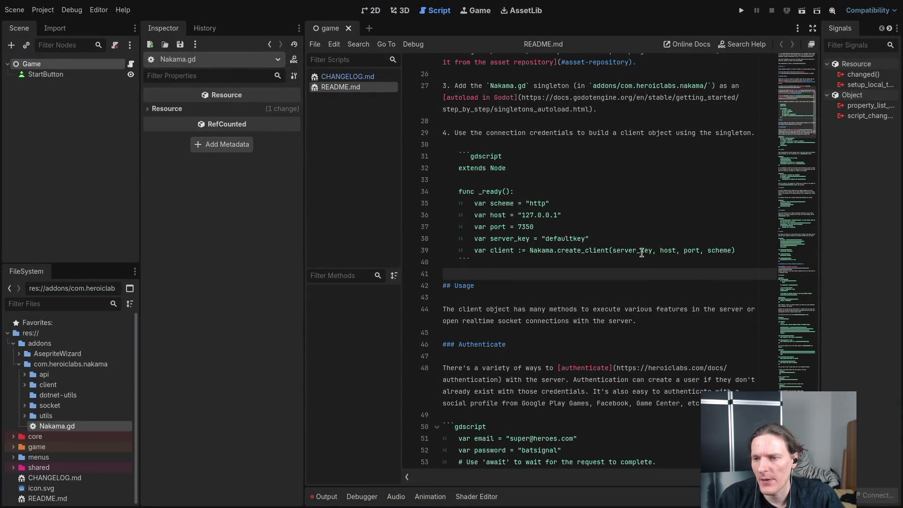
Add a new scene named lobby in the menus folder with a User Interface root node.
{"action": "left_click", "coordinate": [641, 250]}
{"action": "scroll", "coordinate": [641, 249], "scroll_direction": "down", "scroll_amount": 1}
{"action": "scroll", "coordinate": [642, 250], "scroll_direction": "down", "scroll_amount": 3}
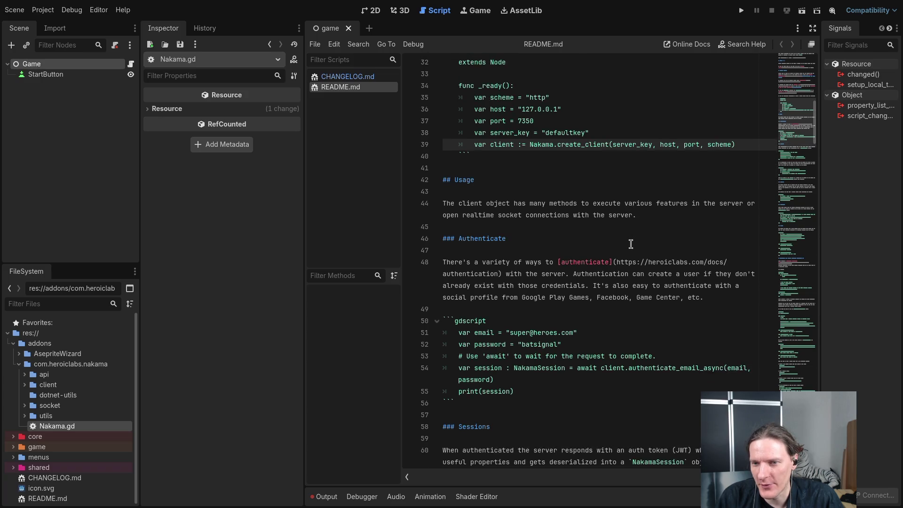
{"action": "scroll", "coordinate": [641, 250], "scroll_direction": "up", "scroll_amount": 2}
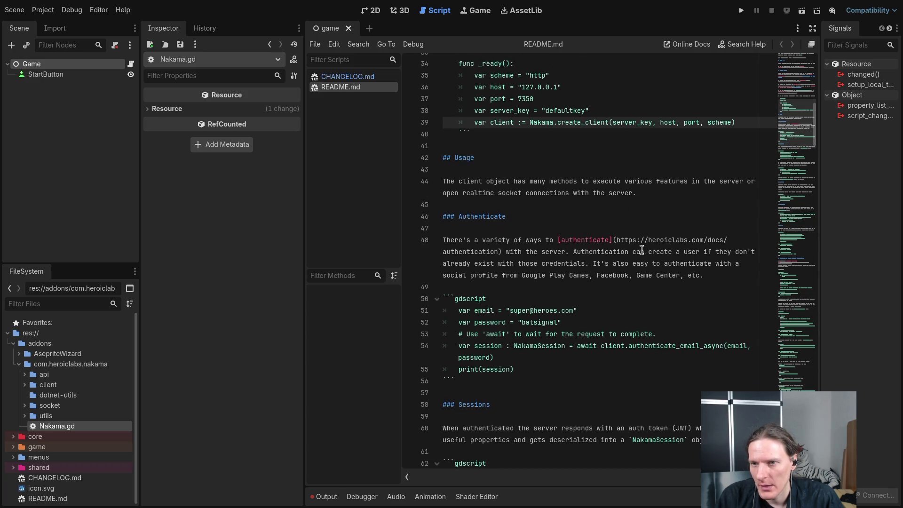
{"action": "scroll", "coordinate": [574, 202], "scroll_direction": "down", "scroll_amount": 4}
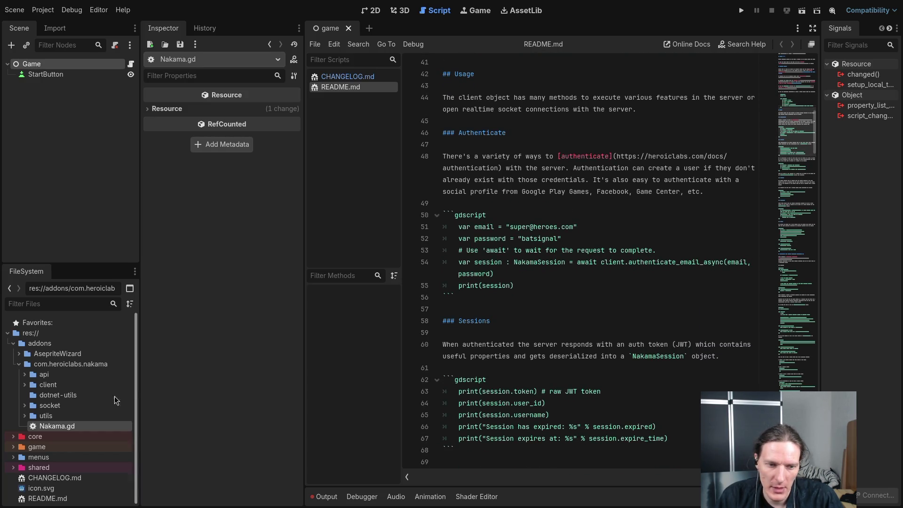
{"action": "scroll", "coordinate": [34, 442], "scroll_direction": "down", "scroll_amount": 1}
{"action": "double_click", "coordinate": [36, 455]}
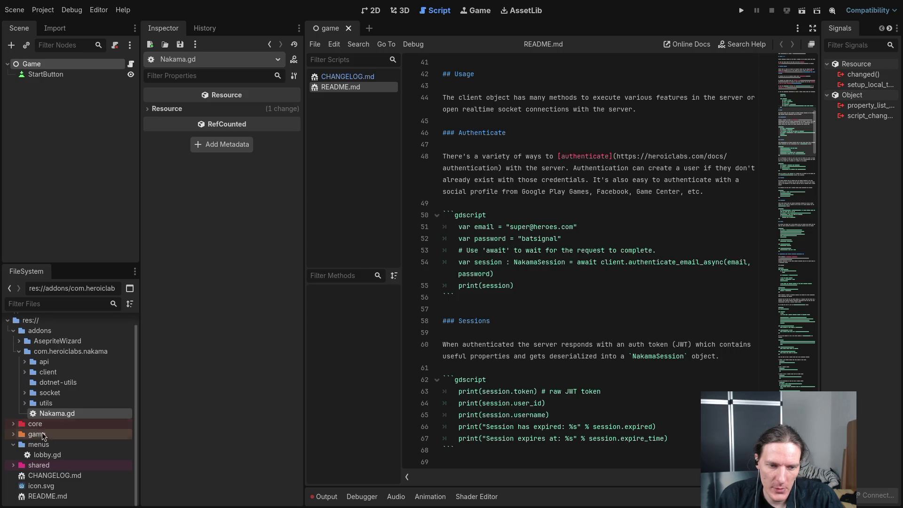
{"action": "right_click", "coordinate": [40, 443]}
{"action": "mouse_move", "coordinate": [122, 340]}
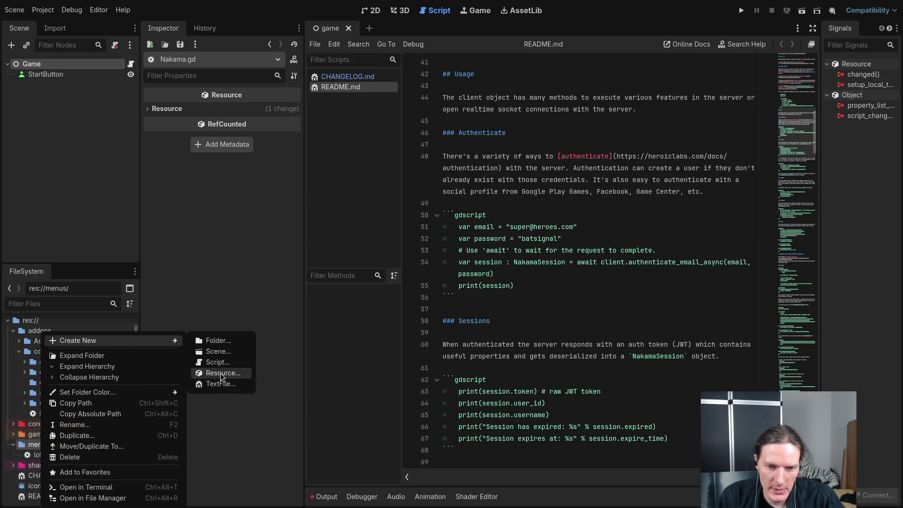
{"action": "left_click", "coordinate": [221, 356]}
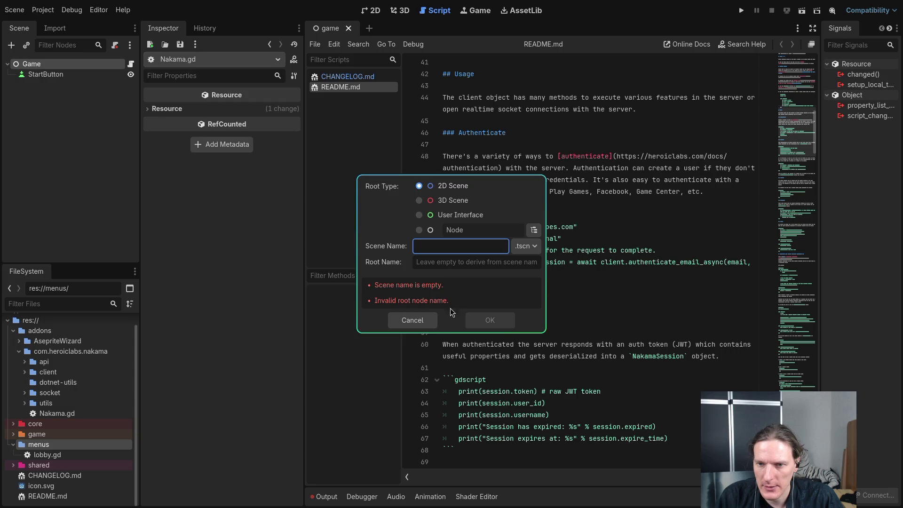
{"action": "left_click", "coordinate": [432, 214]}
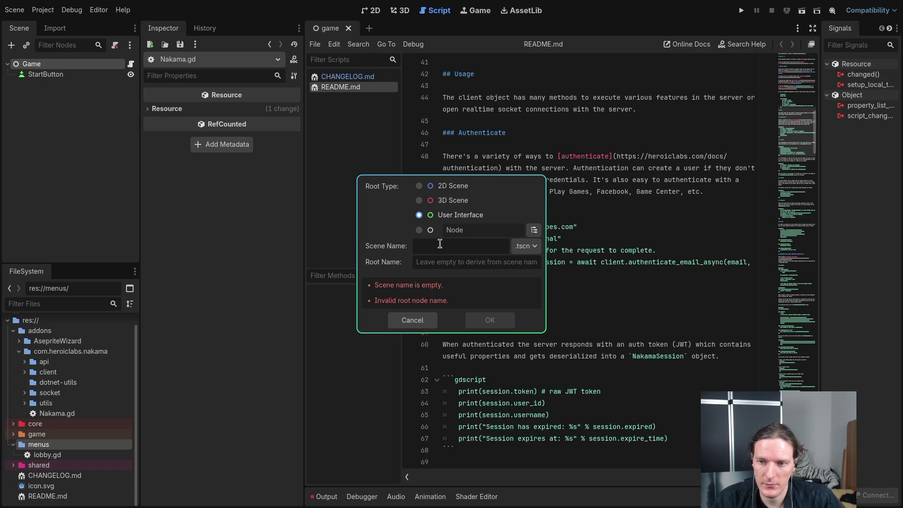
{"action": "type", "text": "lobby"}
{"action": "key", "text": "Return"}
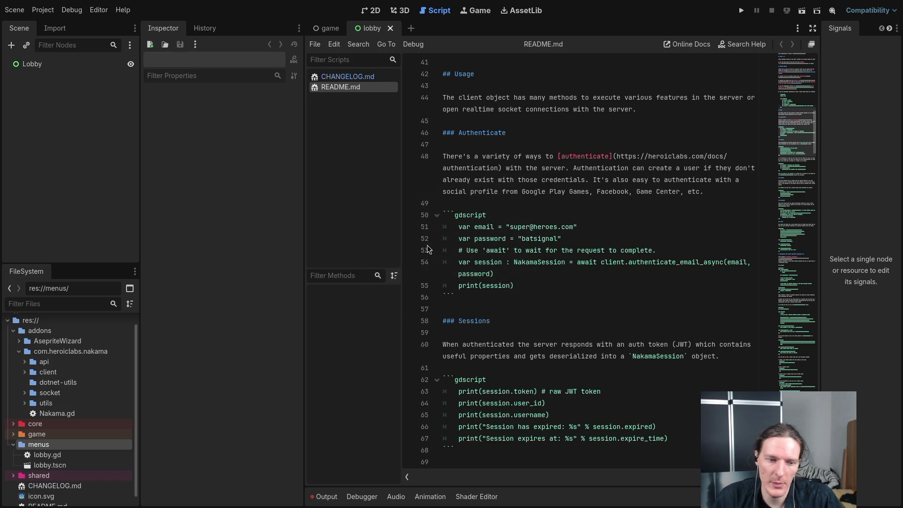
Attach the existing res://menus/lobby.gd script to the Lobby root node and save the scene.
{"action": "left_click", "coordinate": [53, 464]}
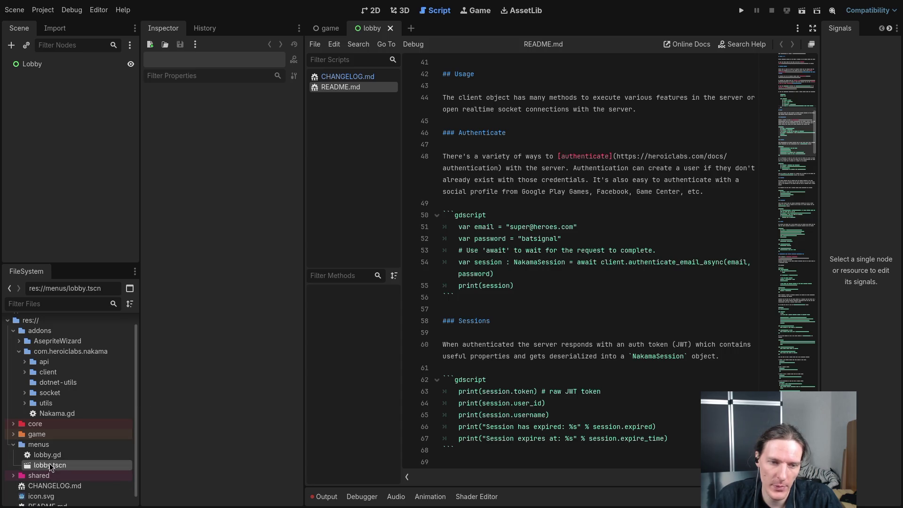
{"action": "left_click", "coordinate": [11, 44]}
{"action": "key", "text": "Escape"}
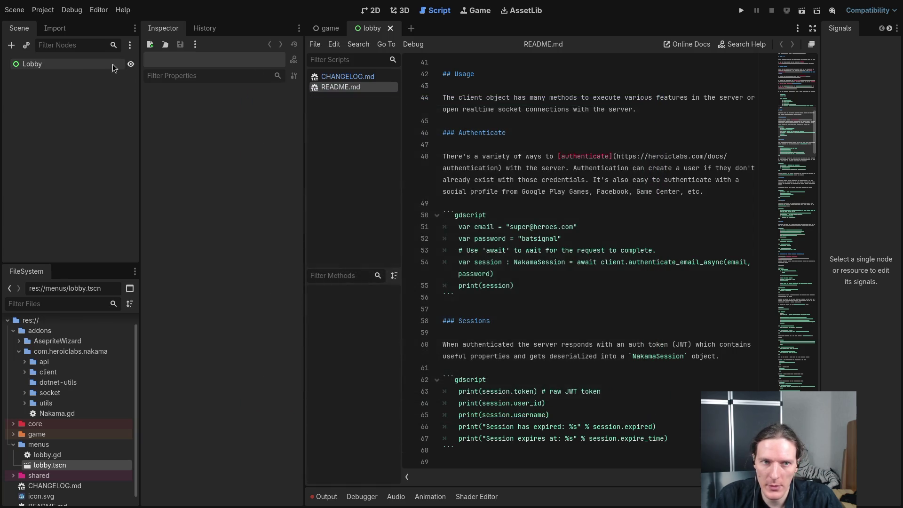
{"action": "left_click", "coordinate": [48, 67]}
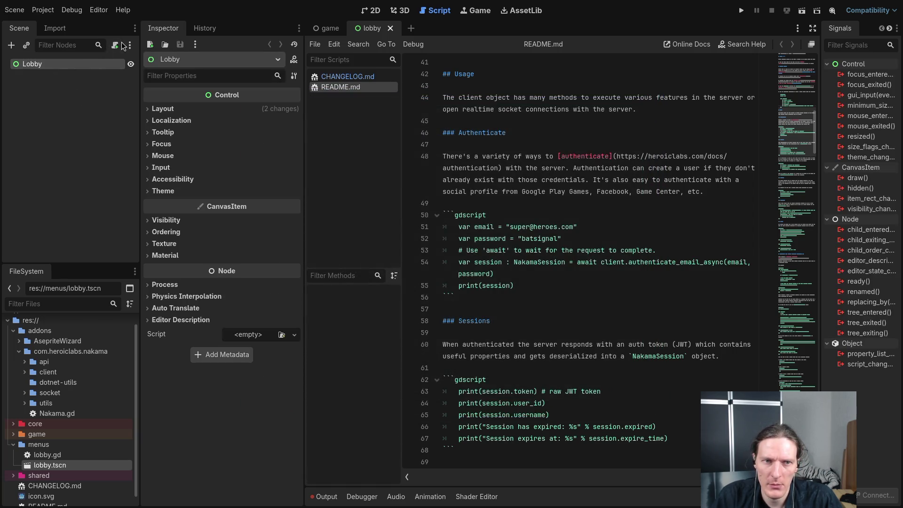
{"action": "left_click", "coordinate": [87, 115]}
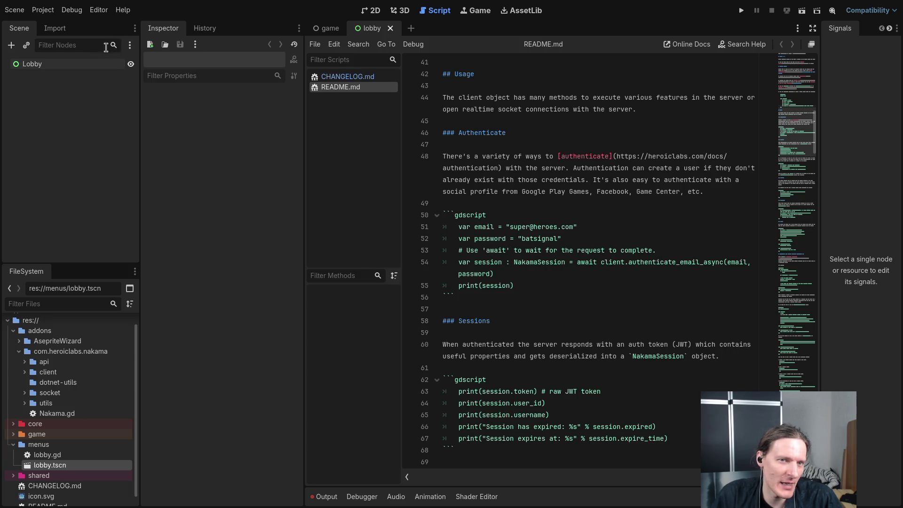
{"action": "left_click", "coordinate": [93, 64]}
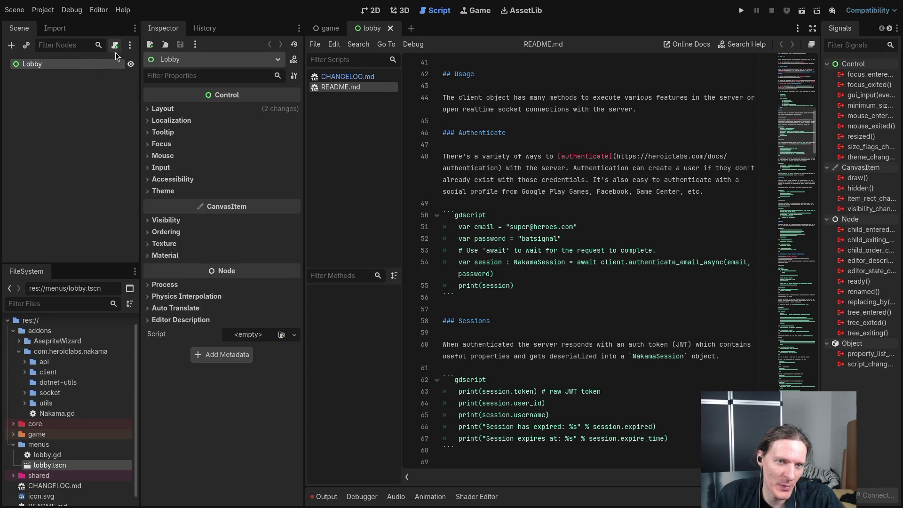
{"action": "left_click", "coordinate": [95, 86]}
{"action": "left_click", "coordinate": [97, 66]}
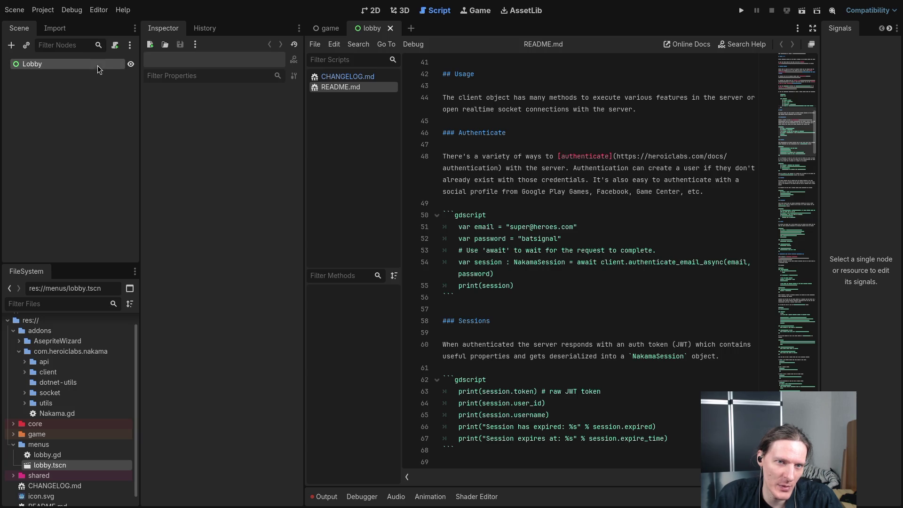
{"action": "left_click", "coordinate": [114, 45]}
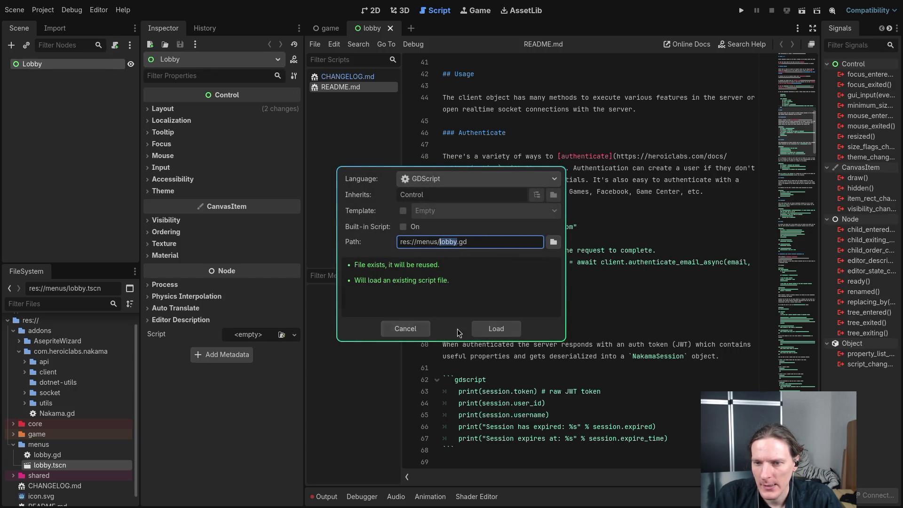
{"action": "left_click", "coordinate": [507, 328]}
{"action": "key", "text": "ctrl+s"}
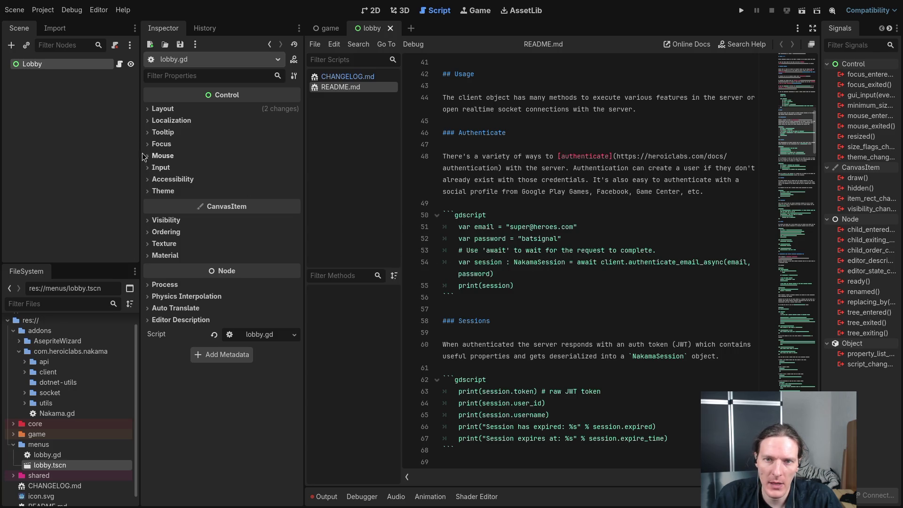
Make lobby.tscn the project's main scene and save.
{"action": "left_click", "coordinate": [82, 140]}
{"action": "left_click", "coordinate": [63, 65]}
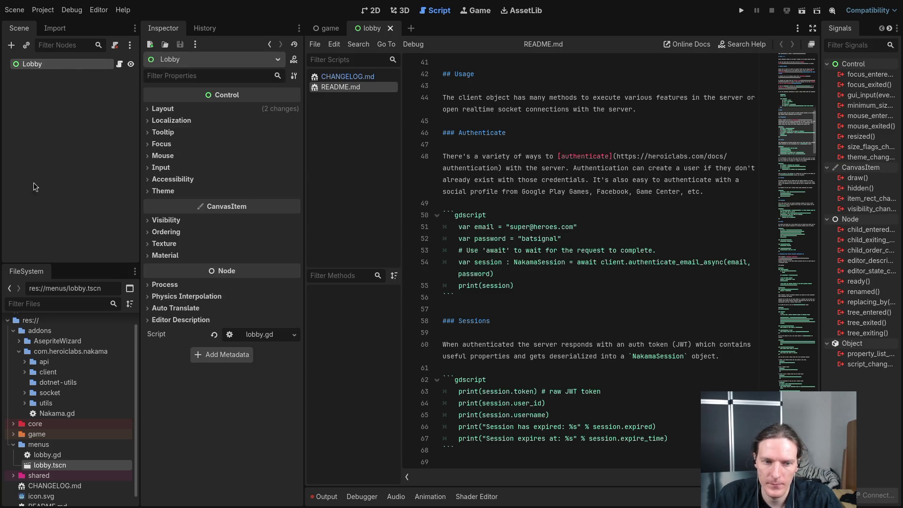
{"action": "right_click", "coordinate": [45, 465]}
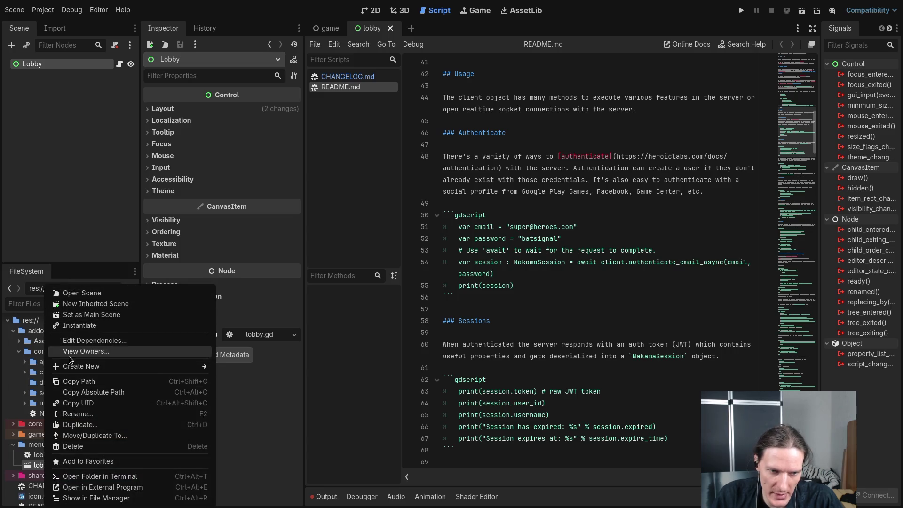
{"action": "left_click", "coordinate": [89, 314]}
{"action": "key", "text": "ctrl+s"}
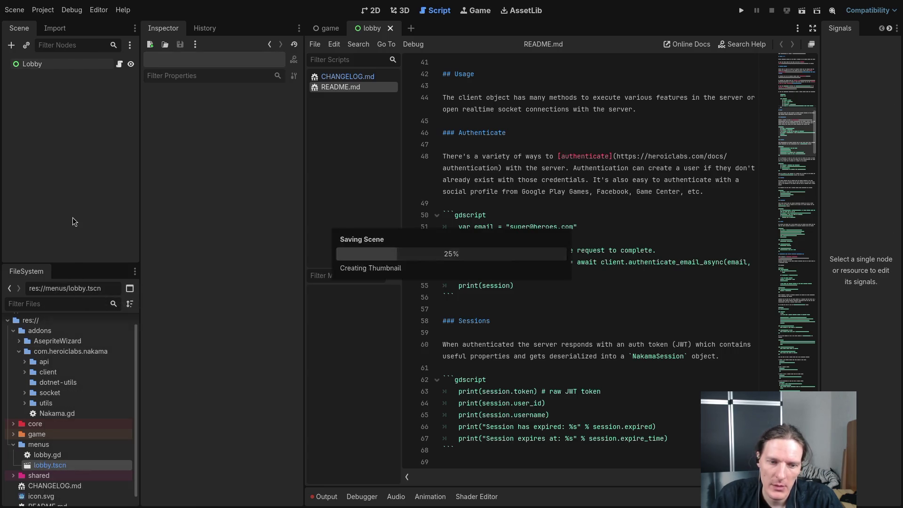
Run the project, inspect the running Lobby node alongside root/Nakama, then stop the game.
{"action": "left_click", "coordinate": [741, 10]}
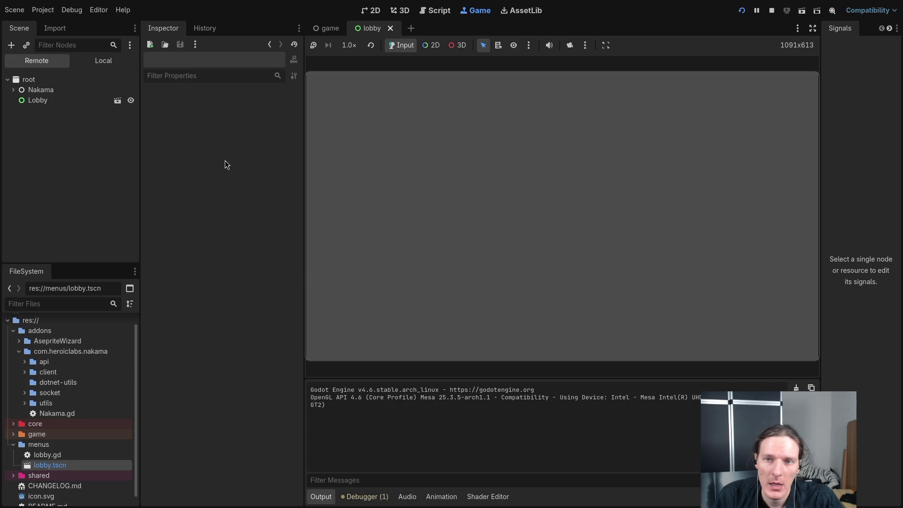
{"action": "left_click", "coordinate": [52, 103]}
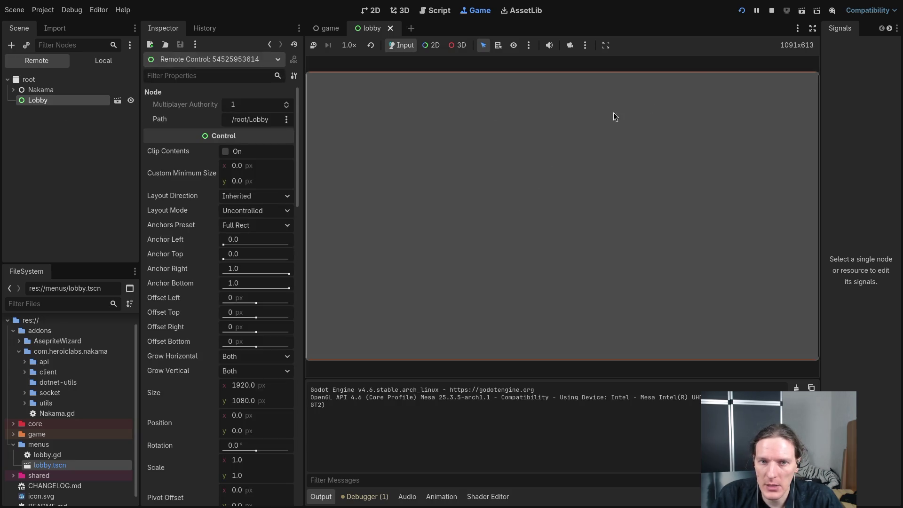
{"action": "left_click", "coordinate": [771, 10]}
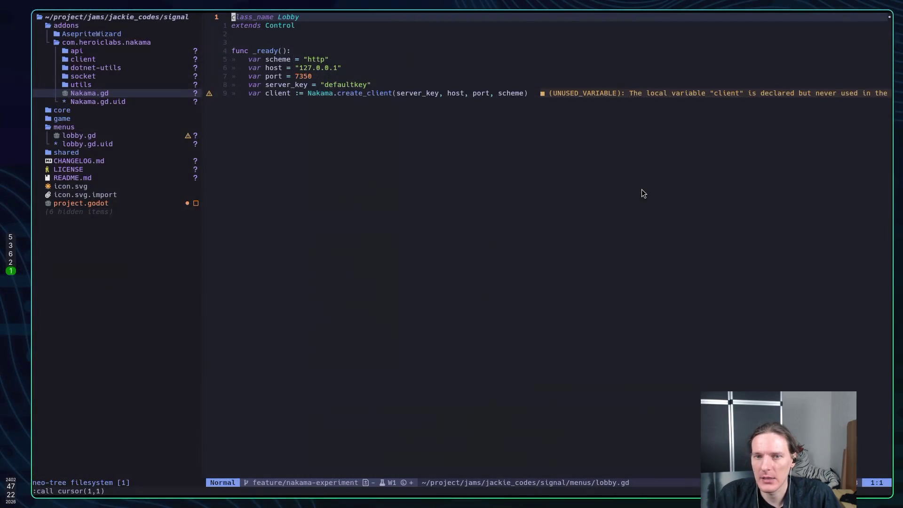
Find the authentication docs URL in the lobby.gd script, then go to the browser.
{"action": "key", "text": "alt+Tab"}
{"action": "scroll", "coordinate": [588, 170], "scroll_direction": "down", "scroll_amount": 3}
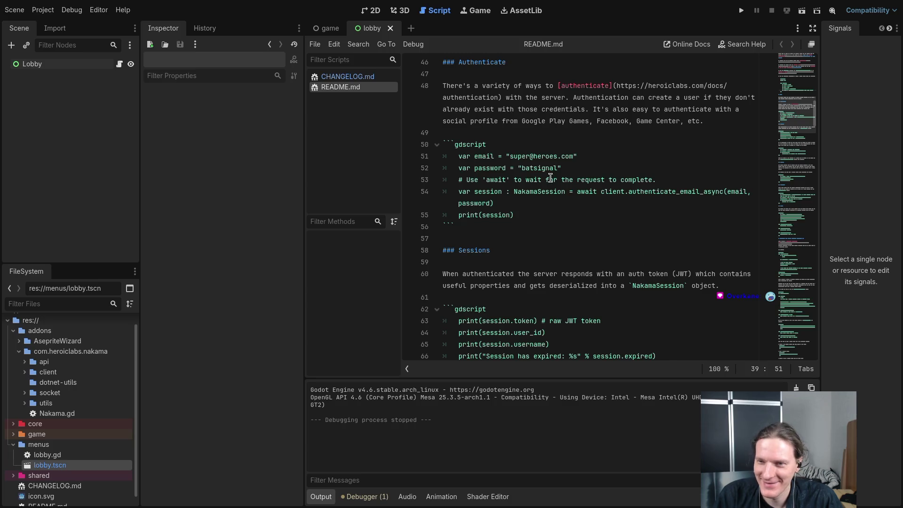
{"action": "scroll", "coordinate": [551, 178], "scroll_direction": "up", "scroll_amount": 1}
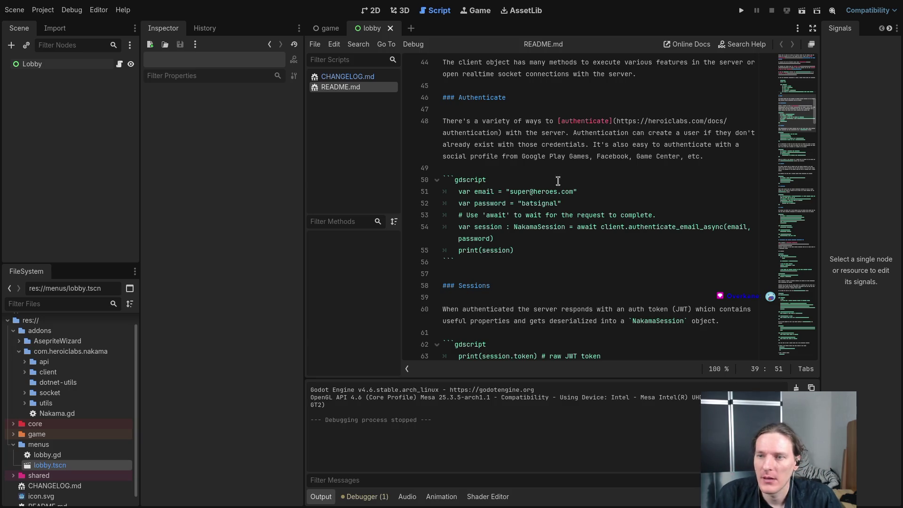
{"action": "left_click", "coordinate": [671, 121]}
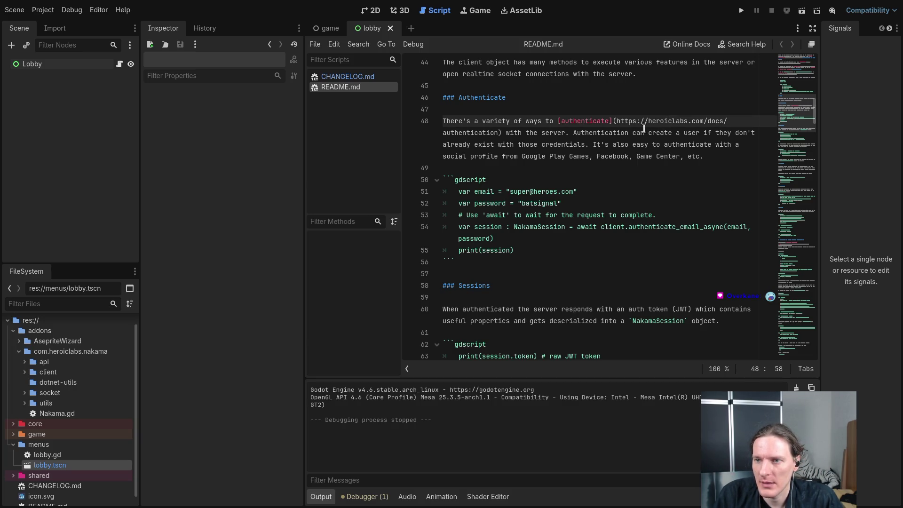
{"action": "left_click_drag", "start_coordinate": [617, 121], "coordinate": [478, 132]}
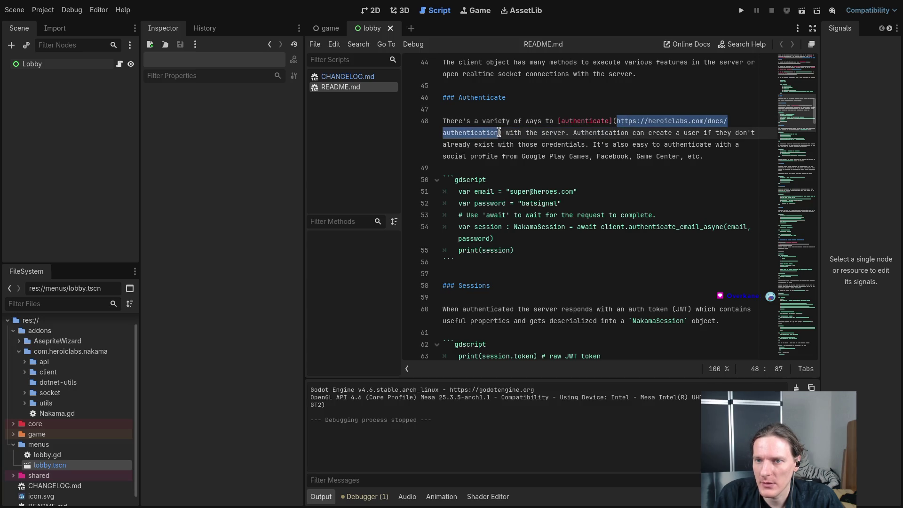
{"action": "left_click", "coordinate": [540, 152]}
{"action": "key", "text": "super+2"}
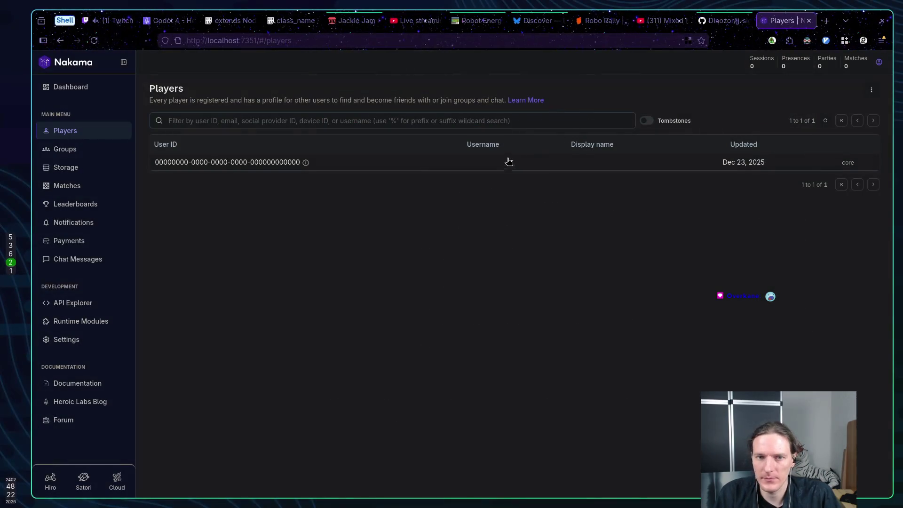
Read the Godot 4 Client Guide from its title through Installation and Asynchronous programming.
{"action": "left_click", "coordinate": [165, 20]}
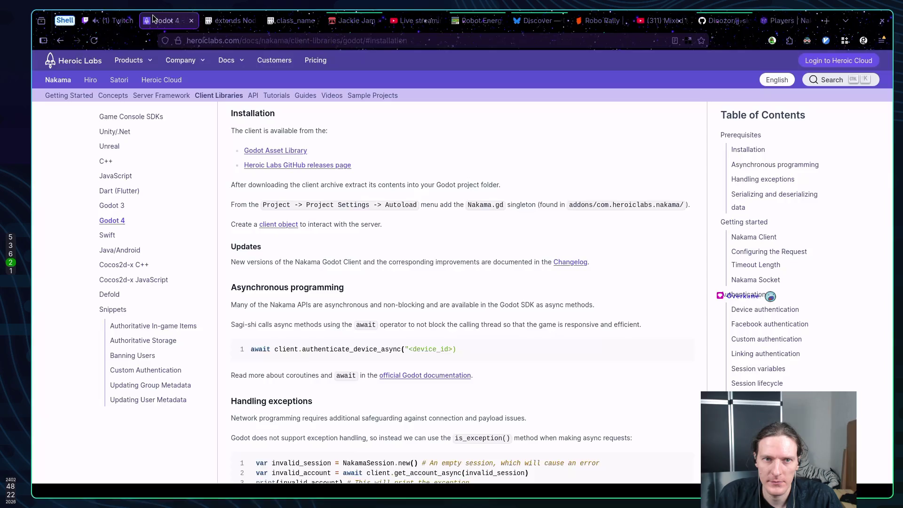
{"action": "scroll", "coordinate": [408, 182], "scroll_direction": "up", "scroll_amount": 10}
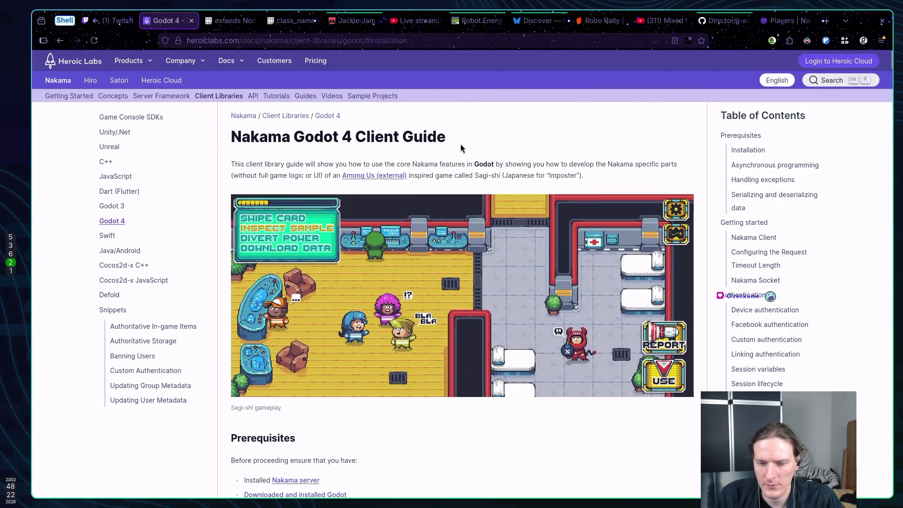
{"action": "scroll", "coordinate": [452, 156], "scroll_direction": "down", "scroll_amount": 7}
{"action": "scroll", "coordinate": [446, 158], "scroll_direction": "down", "scroll_amount": 1}
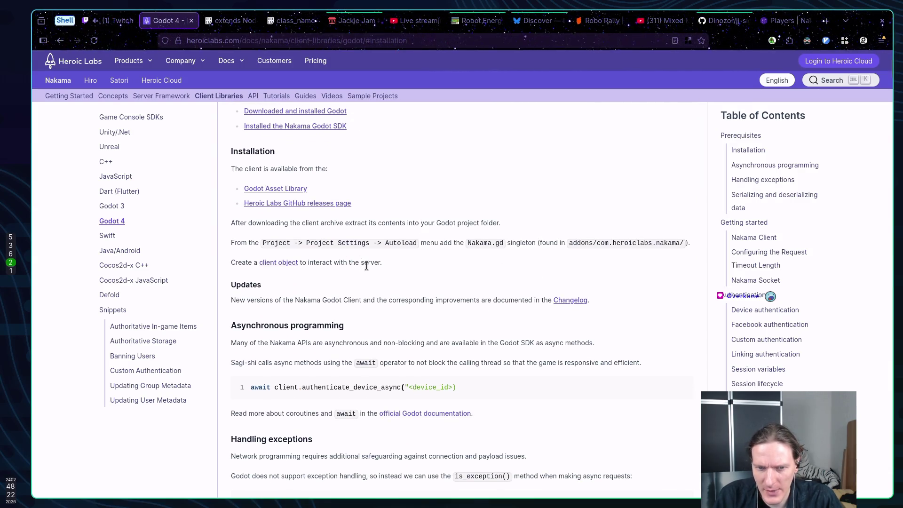
{"action": "scroll", "coordinate": [363, 266], "scroll_direction": "down", "scroll_amount": 1}
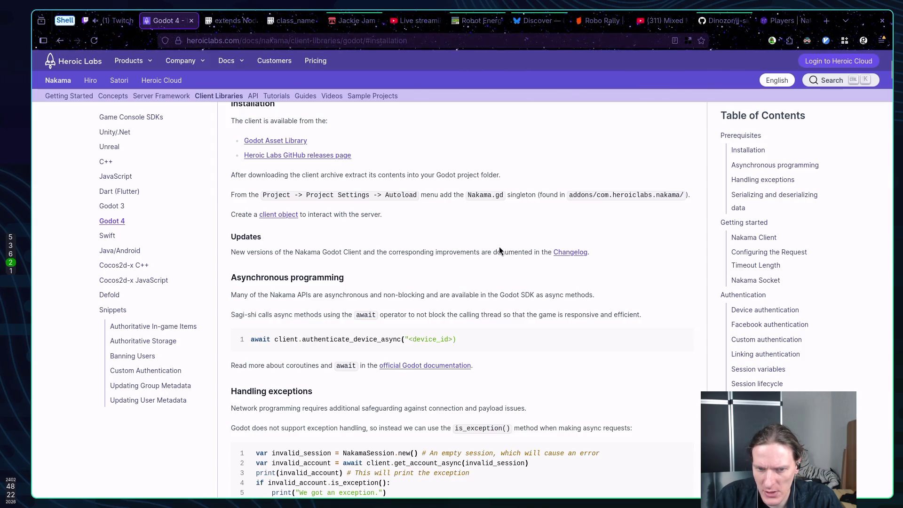
{"action": "scroll", "coordinate": [499, 246], "scroll_direction": "down", "scroll_amount": 1}
{"action": "scroll", "coordinate": [526, 244], "scroll_direction": "down", "scroll_amount": 1}
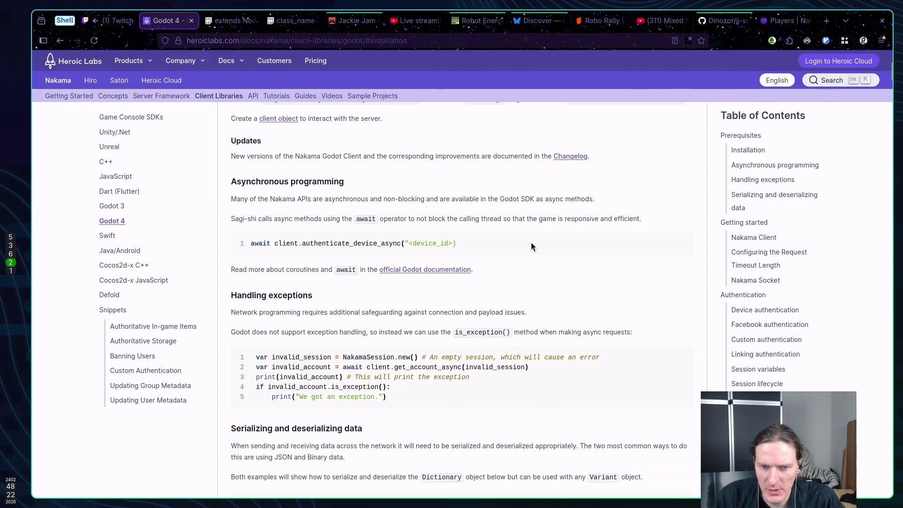
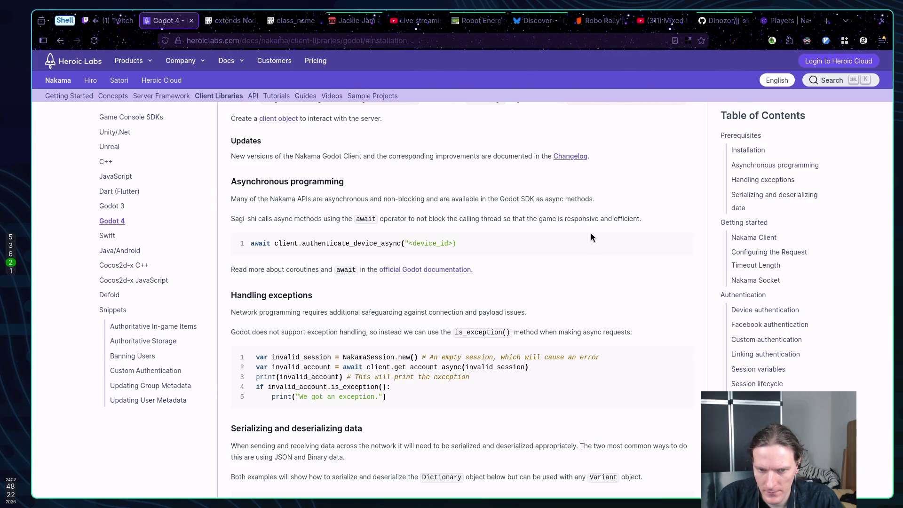
Scroll the Nakama Godot 4 docs down to the Getting started > Nakama Client example.
{"action": "scroll", "coordinate": [591, 233], "scroll_direction": "down", "scroll_amount": 2}
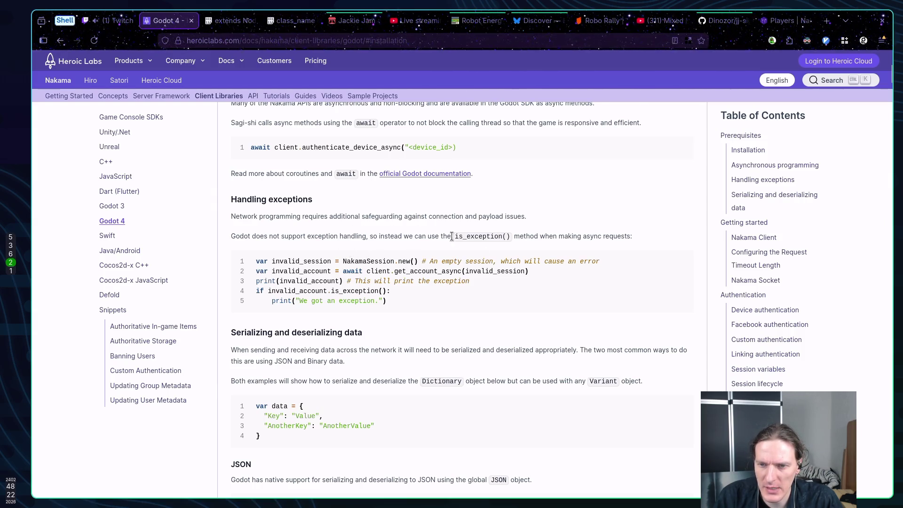
{"action": "scroll", "coordinate": [544, 271], "scroll_direction": "down", "scroll_amount": 2}
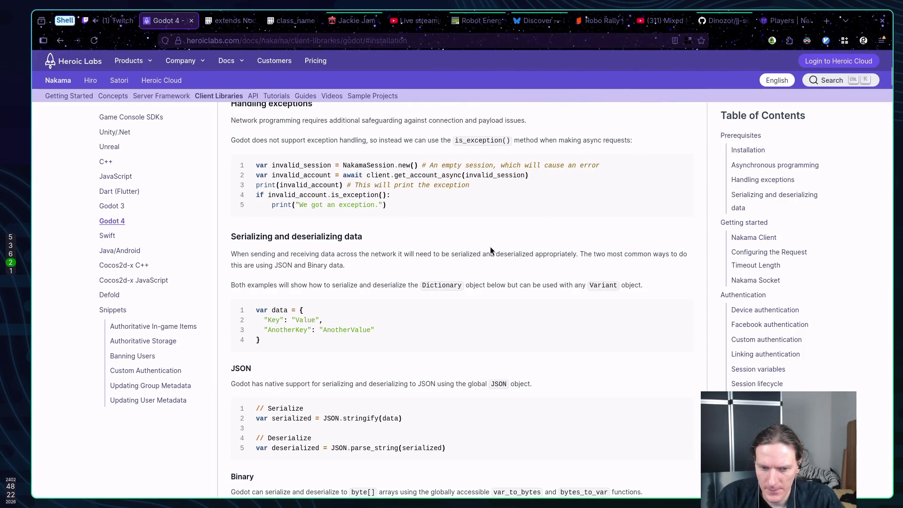
{"action": "scroll", "coordinate": [489, 246], "scroll_direction": "down", "scroll_amount": 5}
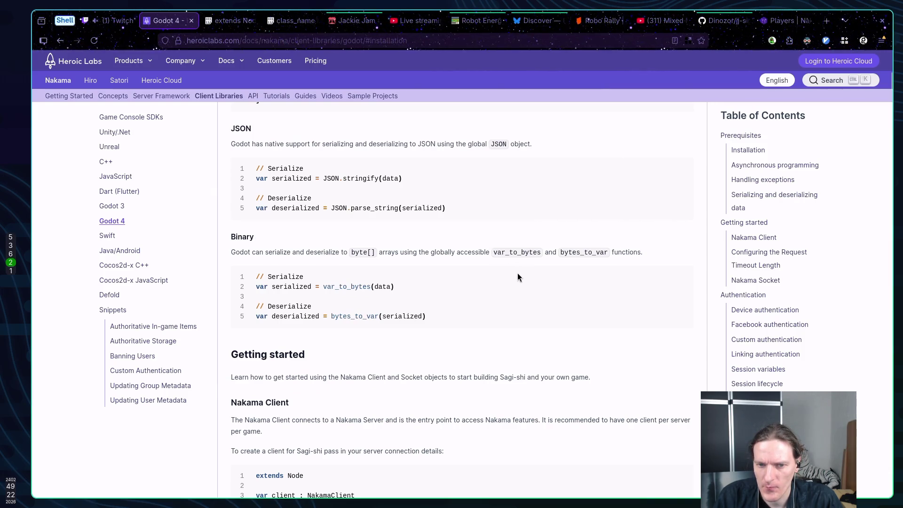
{"action": "scroll", "coordinate": [517, 277], "scroll_direction": "down", "scroll_amount": 2}
{"action": "scroll", "coordinate": [442, 274], "scroll_direction": "down", "scroll_amount": 3}
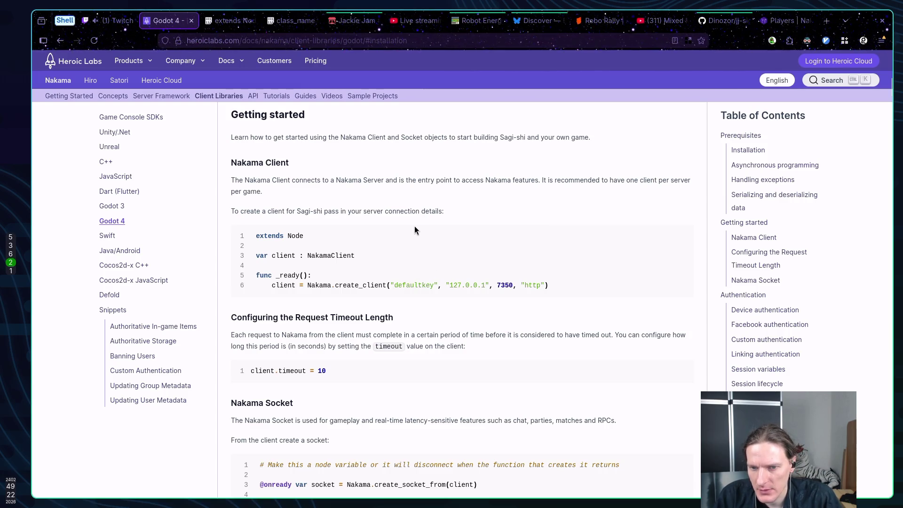
{"action": "key", "text": "super+1"}
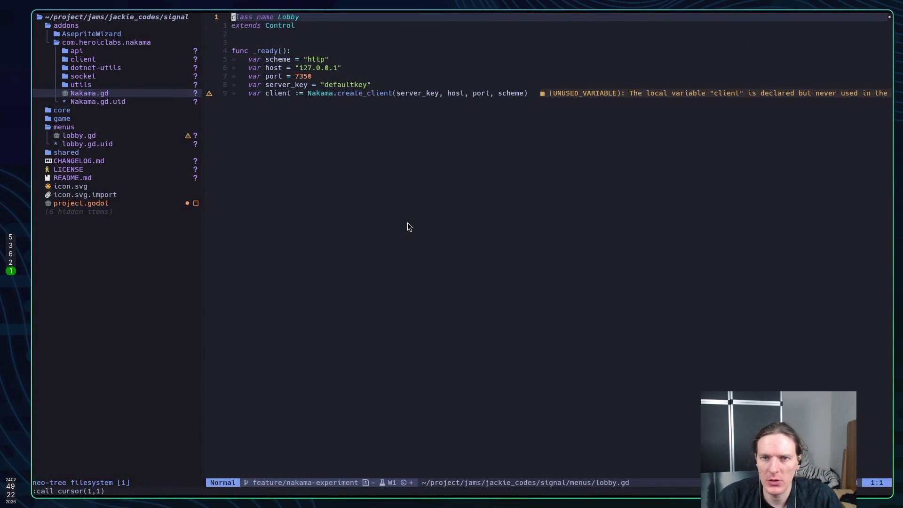
Add a 'var _client: NakamaClient' declaration above func _ready and save lobby.gd.
{"action": "key", "text": "j"}
{"action": "key", "text": "j"}
{"action": "key", "text": "j"}
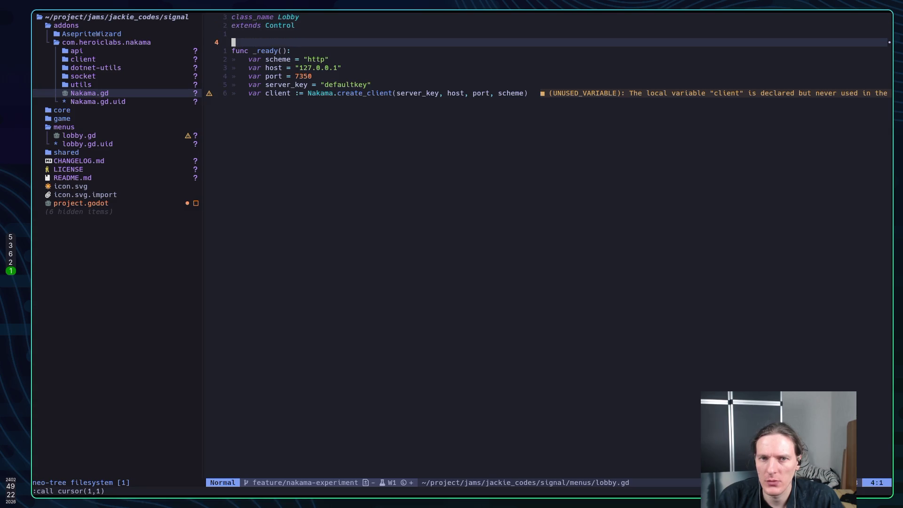
{"action": "type", "text": "Ovar "}
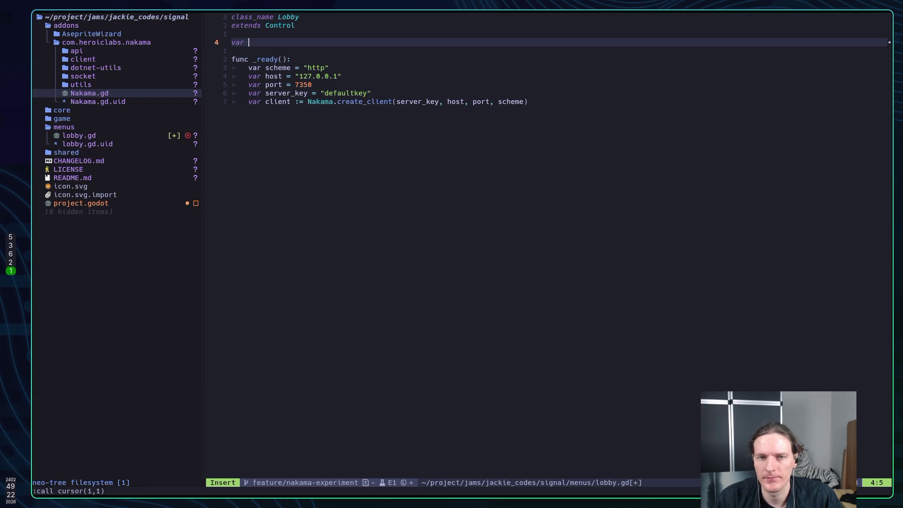
{"action": "type", "text": "client"}
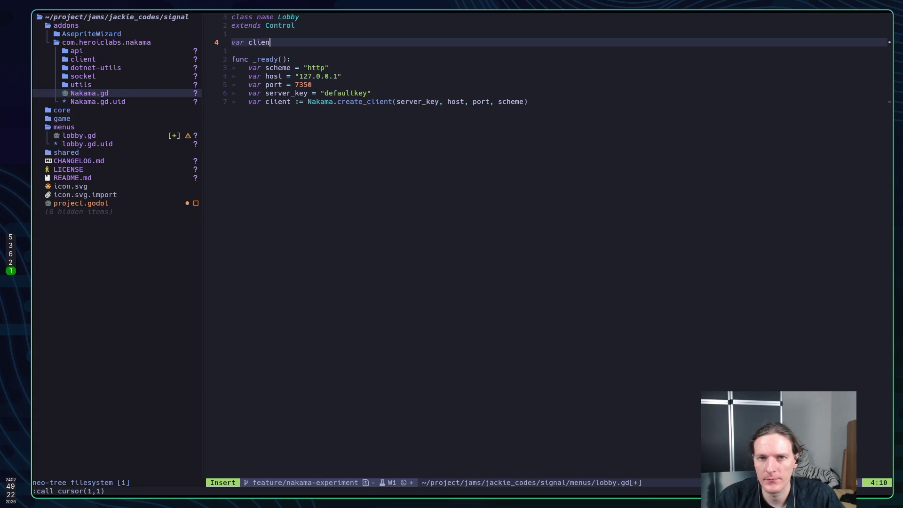
{"action": "key", "text": "BackSpace"}
{"action": "key", "text": "BackSpace"}
{"action": "key", "text": "BackSpace"}
{"action": "key", "text": "BackSpace"}
{"action": "type", "text": "_clien"}
{"action": "type", "text": "t: Nama"}
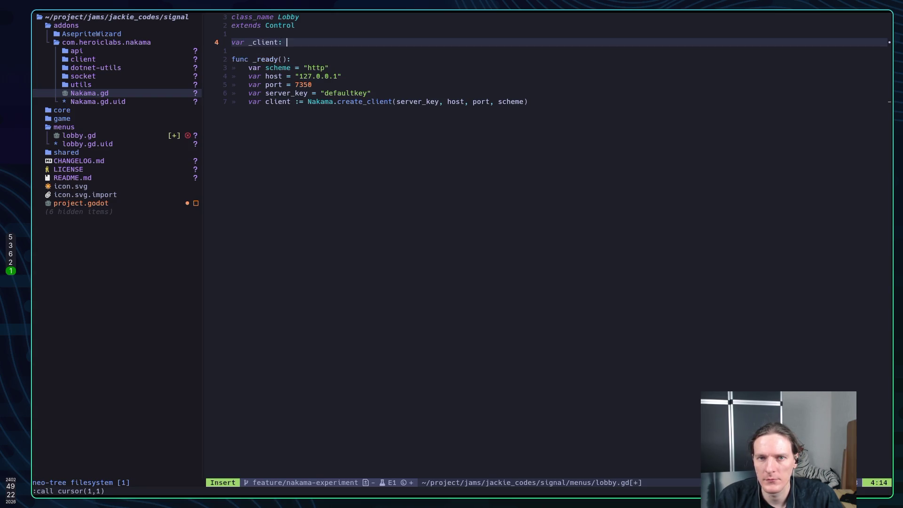
{"action": "key", "text": "BackSpace"}
{"action": "key", "text": "BackSpace"}
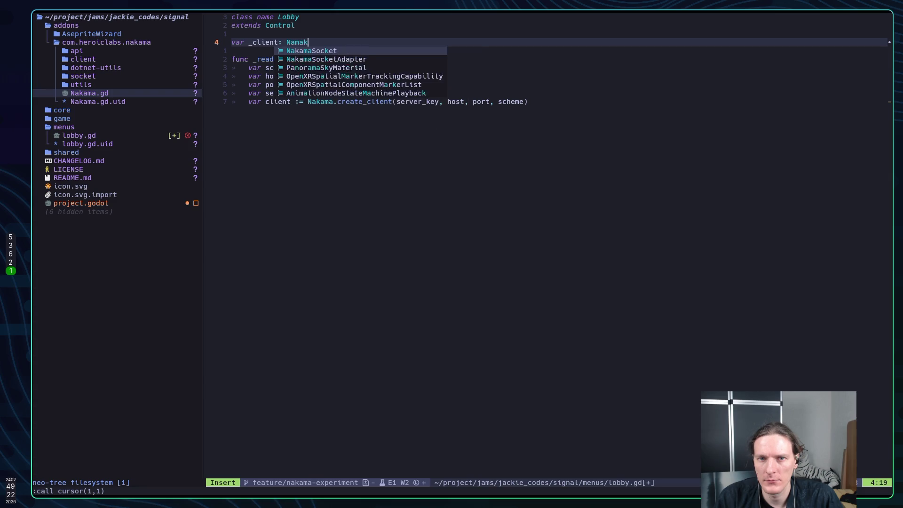
{"action": "type", "text": "kamaC"}
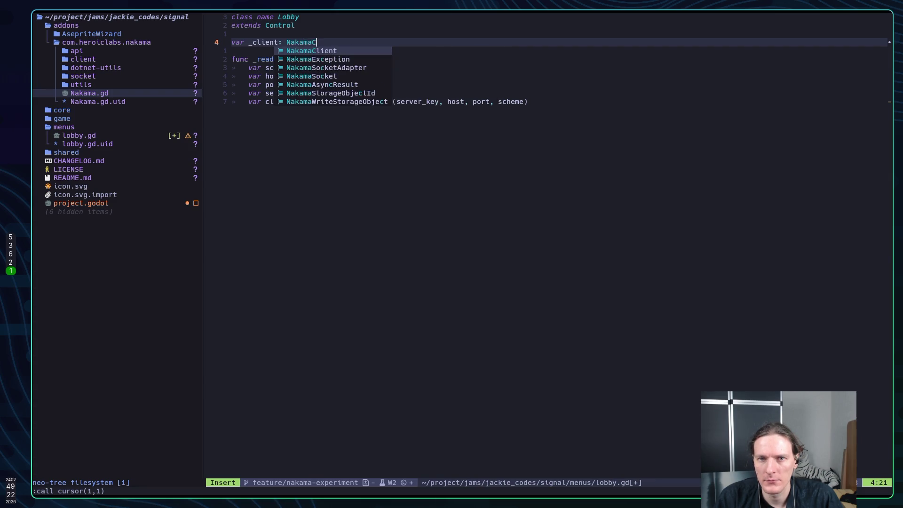
{"action": "key", "text": "Return"}
{"action": "key", "text": "Escape"}
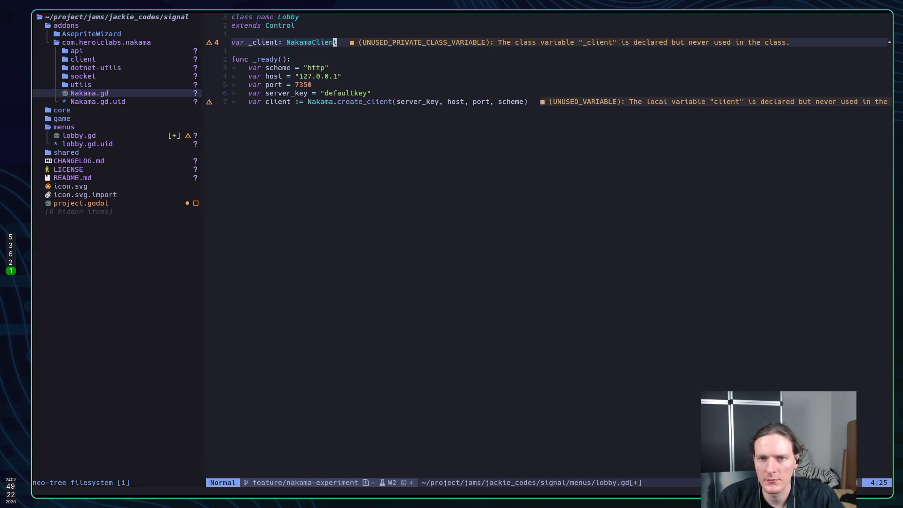
{"action": "type", "text": ":w"}
{"action": "key", "text": "Return"}
Rename the local client in _ready's create_client line to _client and save.
{"action": "key", "text": "j"}
{"action": "key", "text": "j"}
{"action": "key", "text": "j"}
{"action": "key", "text": "j"}
{"action": "key", "text": "b"}
{"action": "key", "text": "b"}
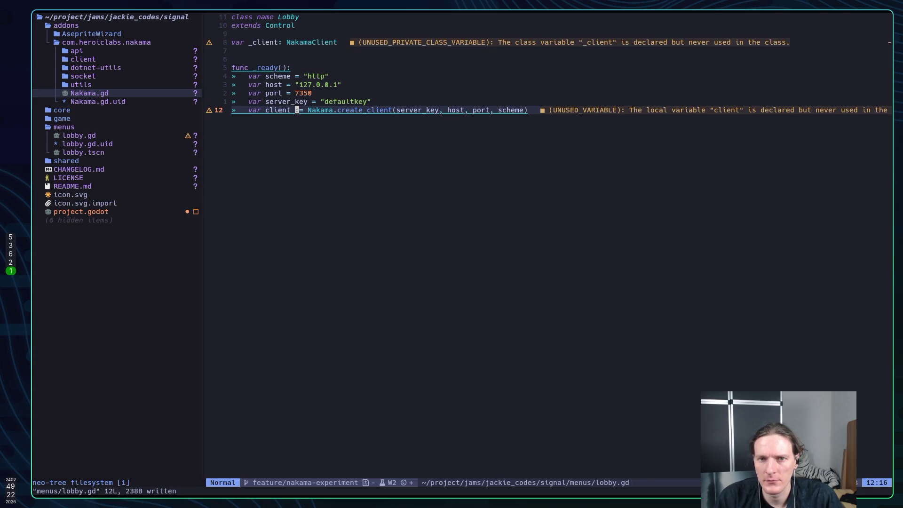
{"action": "type", "text": "i_"}
{"action": "key", "text": "Escape"}
{"action": "type", "text": ":w"}
{"action": "key", "text": "Return"}
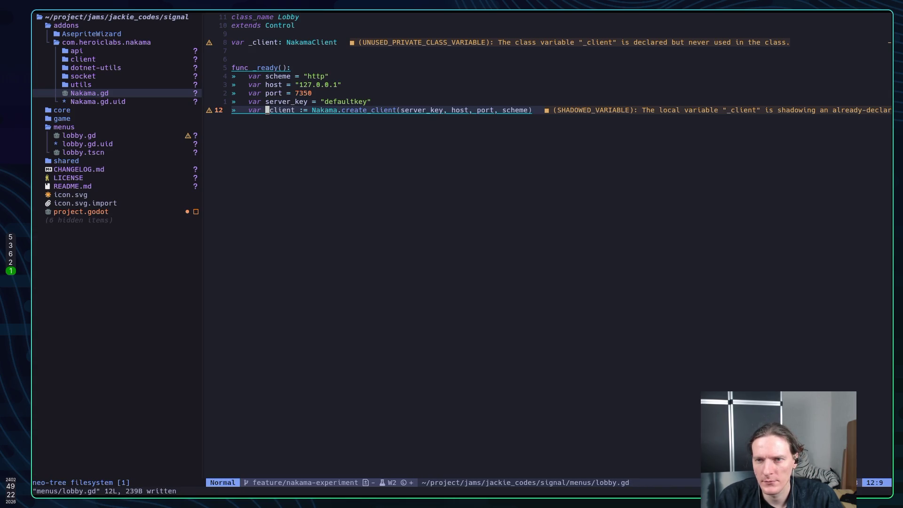
{"action": "key", "text": "super+2"}
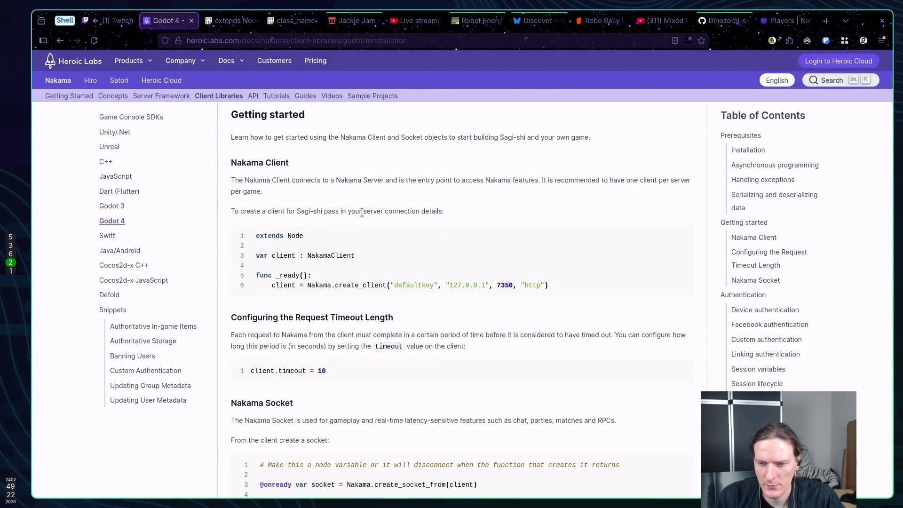
Scroll the docs to the 'Configuring the Request Timeout Length' example.
{"action": "scroll", "coordinate": [357, 218], "scroll_direction": "down", "scroll_amount": 1}
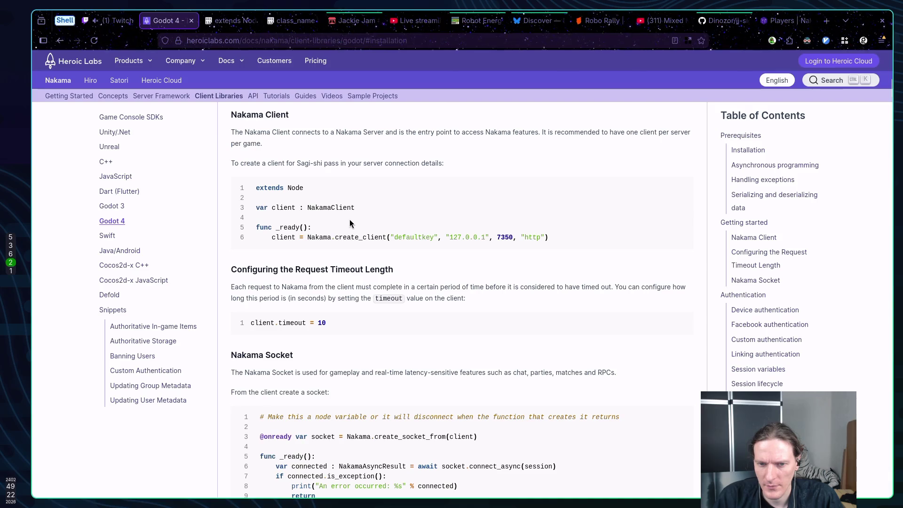
{"action": "scroll", "coordinate": [349, 220], "scroll_direction": "down", "scroll_amount": 2}
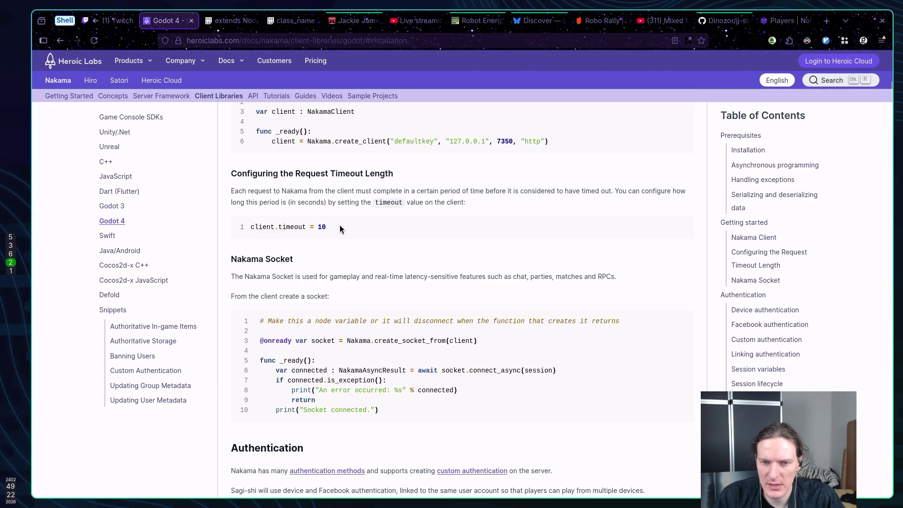
{"action": "scroll", "coordinate": [363, 228], "scroll_direction": "up", "scroll_amount": 1}
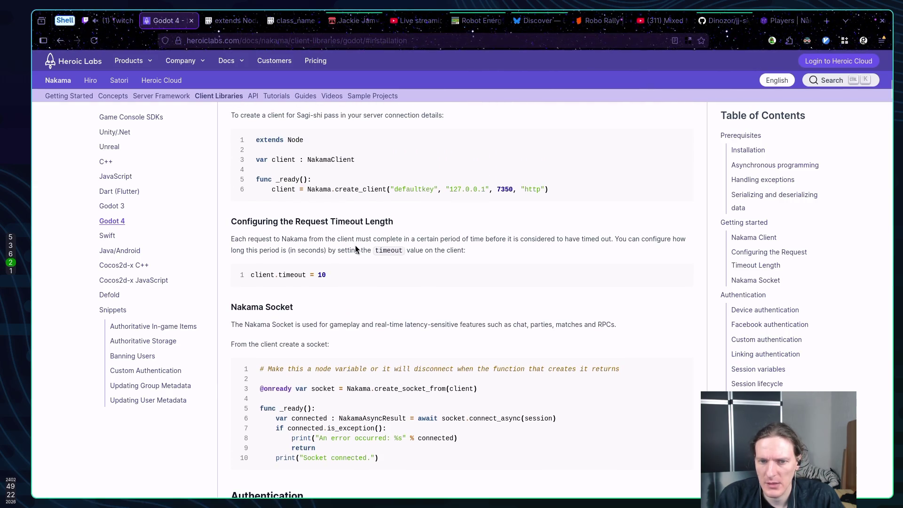
{"action": "key", "text": "super+1"}
Add a '_client.timeout = 1' line below create_client and save lobby.gd.
{"action": "type", "text": "o"}
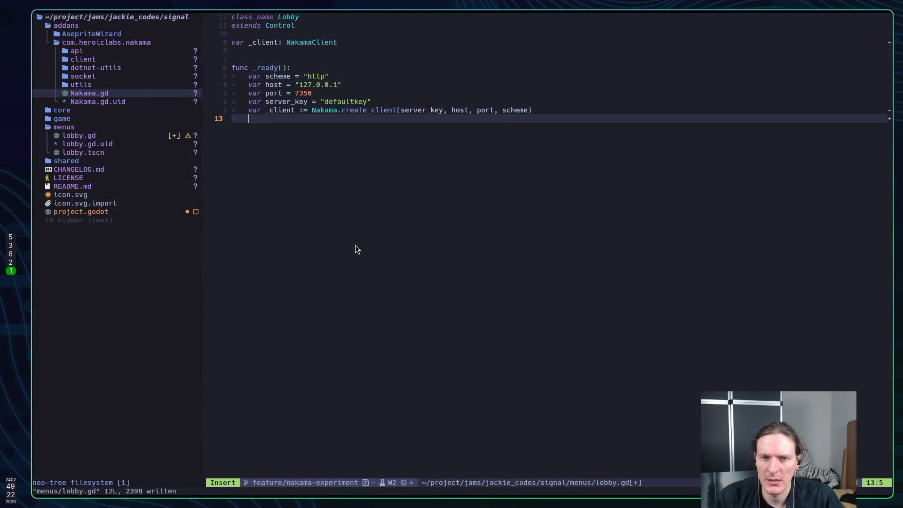
{"action": "type", "text": "_cli"}
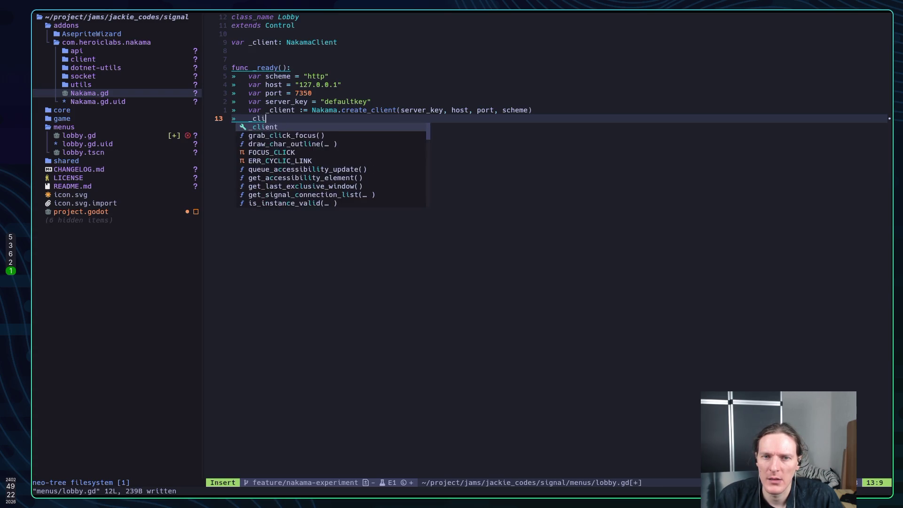
{"action": "type", "text": "ent.time"}
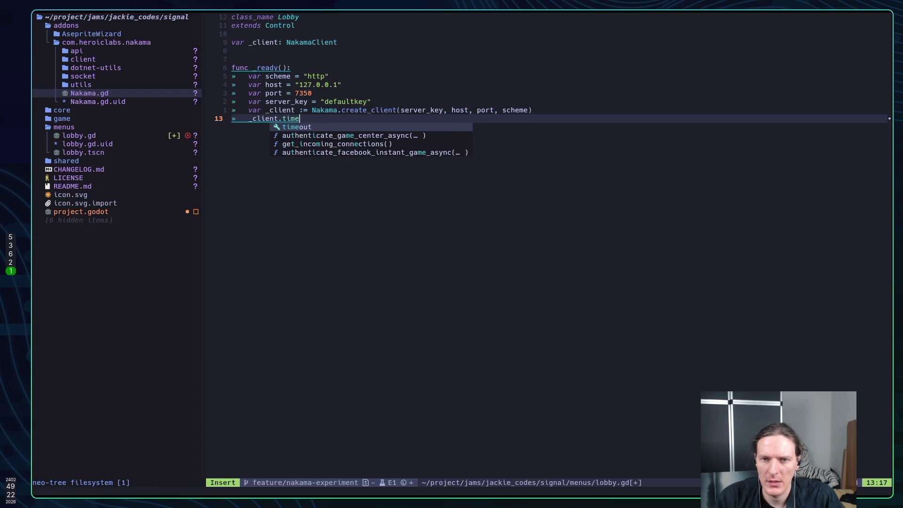
{"action": "type", "text": "out = 1"}
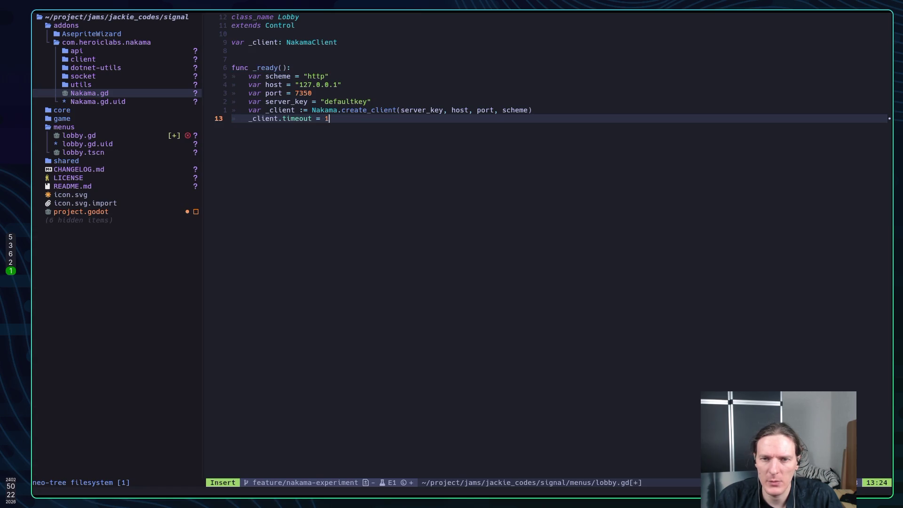
{"action": "key", "text": "Escape"}
{"action": "type", "text": ":"}
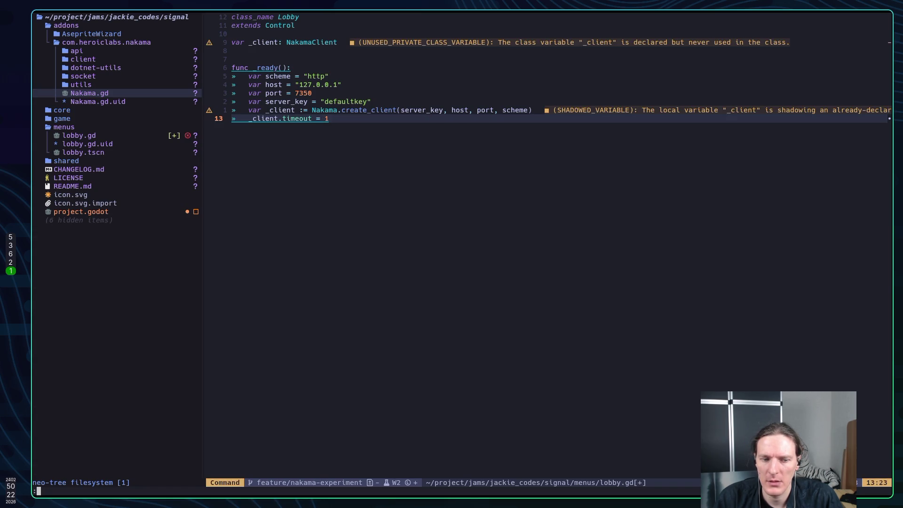
{"action": "type", "text": "w"}
{"action": "key", "text": "Return"}
Change the timeout value on line 13 to 1.0 and save.
{"action": "key", "text": "k"}
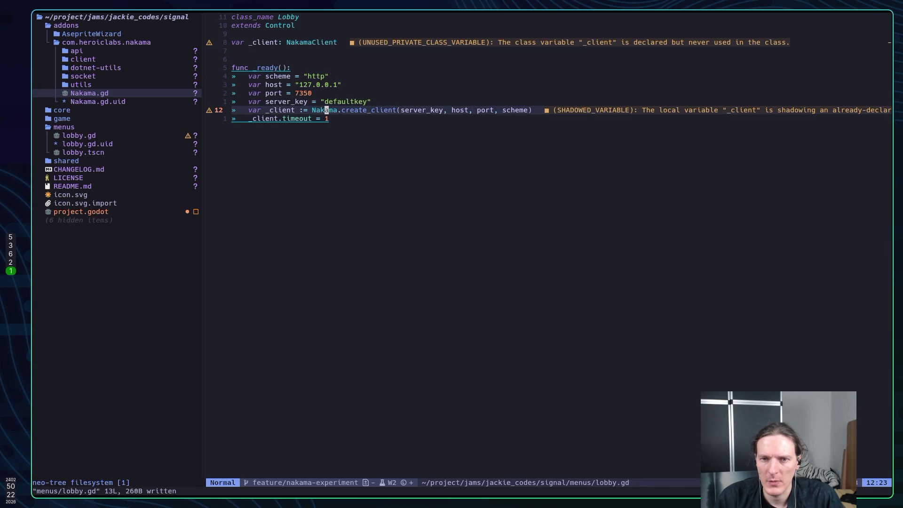
{"action": "key", "text": "j"}
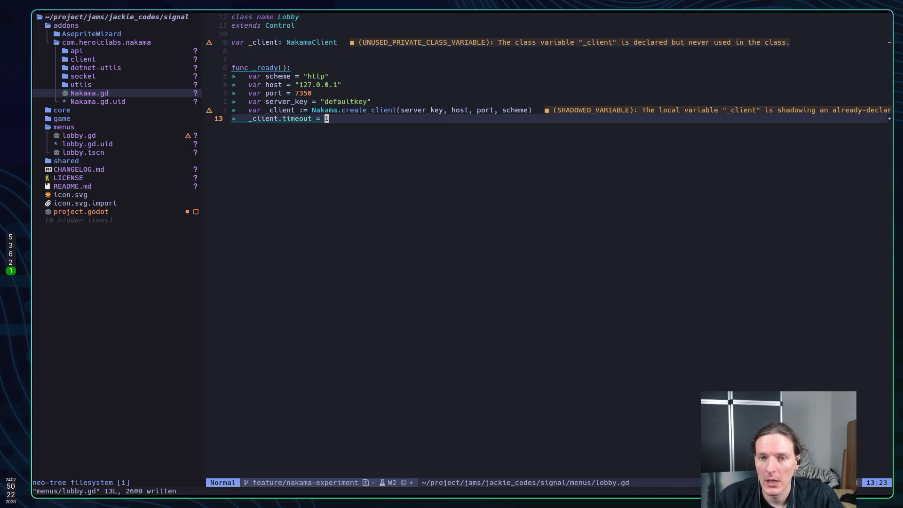
{"action": "type", "text": "a.0"}
{"action": "key", "text": "Escape"}
{"action": "type", "text": ":"}
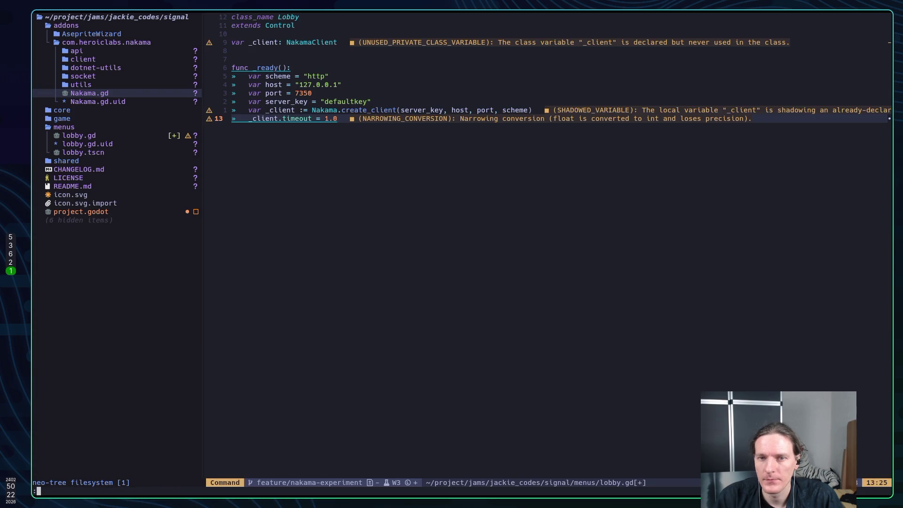
{"action": "type", "text": "w"}
{"action": "key", "text": "Return"}
{"action": "key", "text": "super+2"}
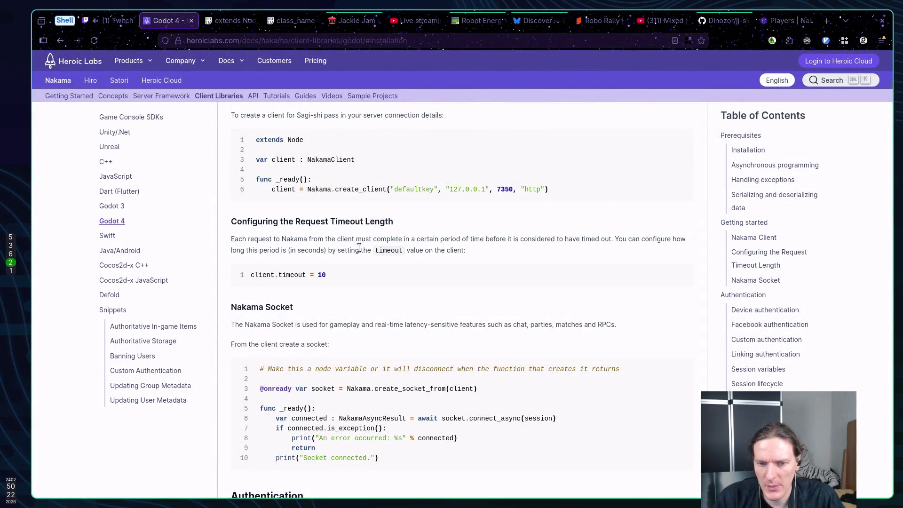
Scroll the docs past Nakama Socket to the Authentication heading with the Sagi-shi login image.
{"action": "scroll", "coordinate": [385, 263], "scroll_direction": "down", "scroll_amount": 1}
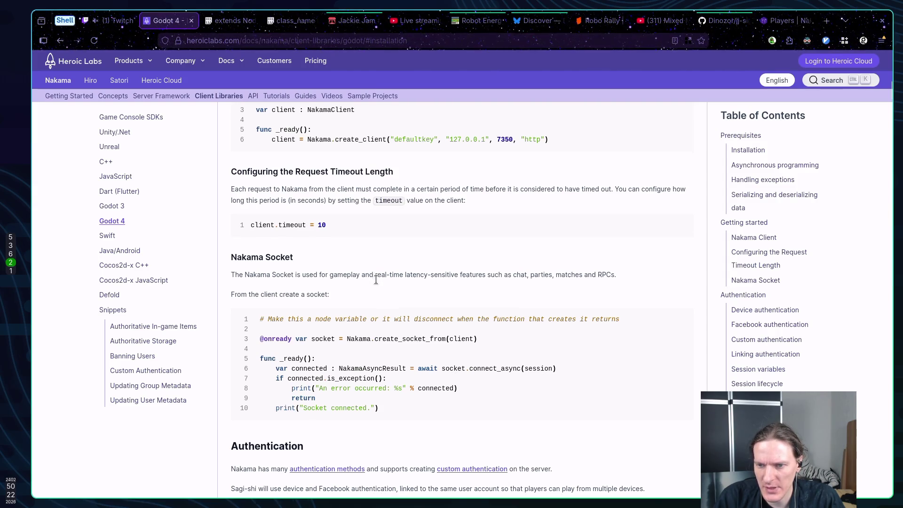
{"action": "scroll", "coordinate": [372, 268], "scroll_direction": "down", "scroll_amount": 1}
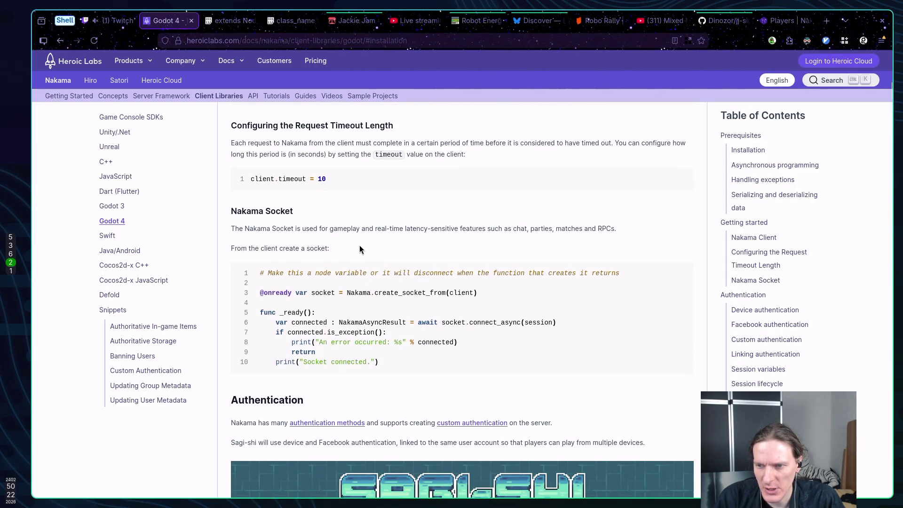
{"action": "scroll", "coordinate": [357, 246], "scroll_direction": "down", "scroll_amount": 1}
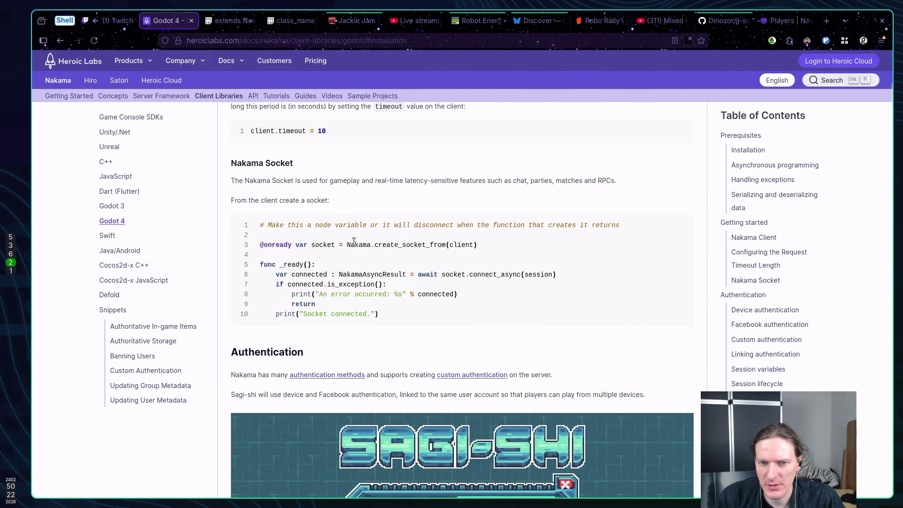
{"action": "scroll", "coordinate": [351, 242], "scroll_direction": "down", "scroll_amount": 1}
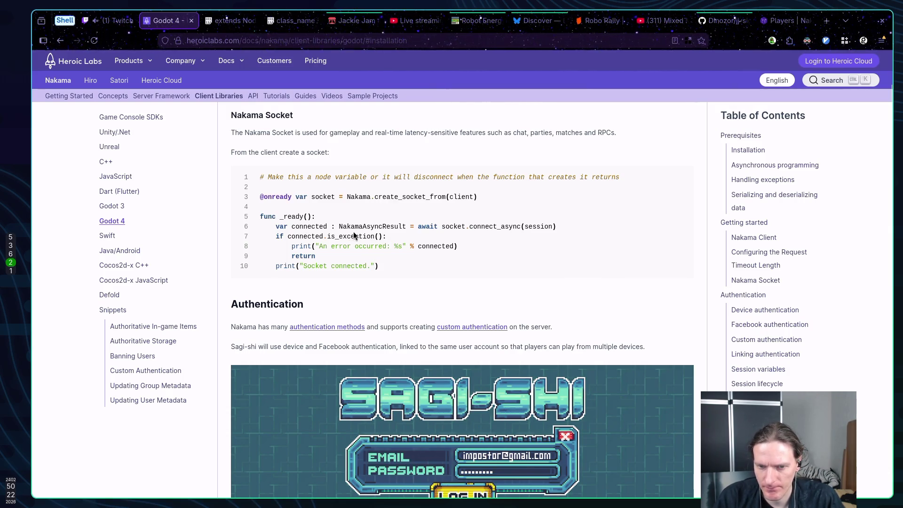
{"action": "scroll", "coordinate": [362, 230], "scroll_direction": "down", "scroll_amount": 1}
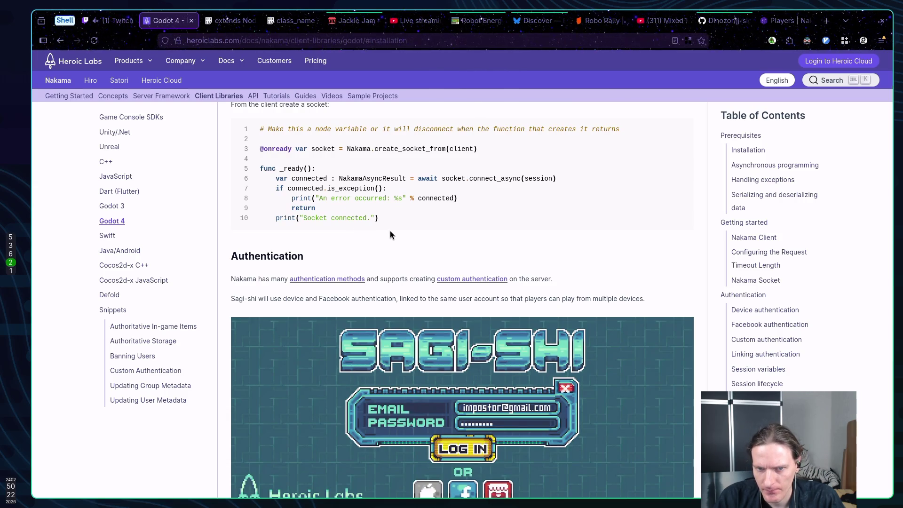
{"action": "scroll", "coordinate": [390, 234], "scroll_direction": "up", "scroll_amount": 1}
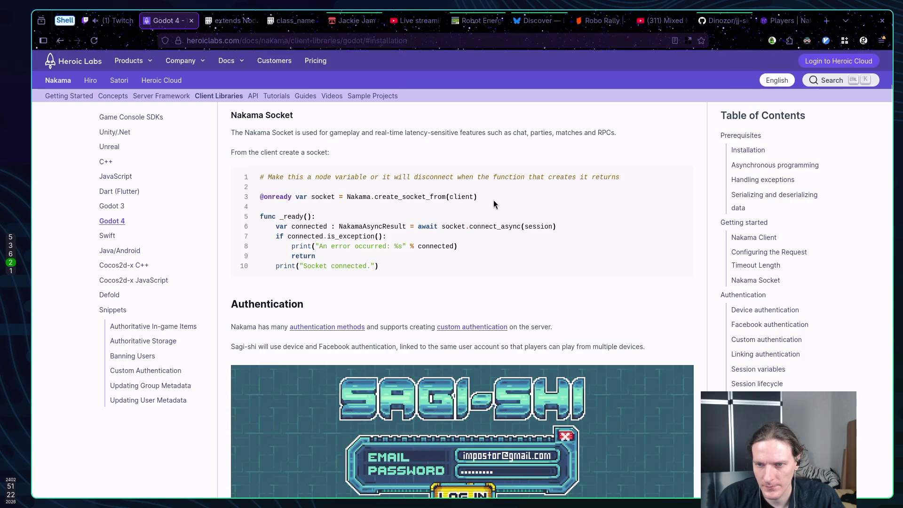
{"action": "scroll", "coordinate": [482, 204], "scroll_direction": "down", "scroll_amount": 1}
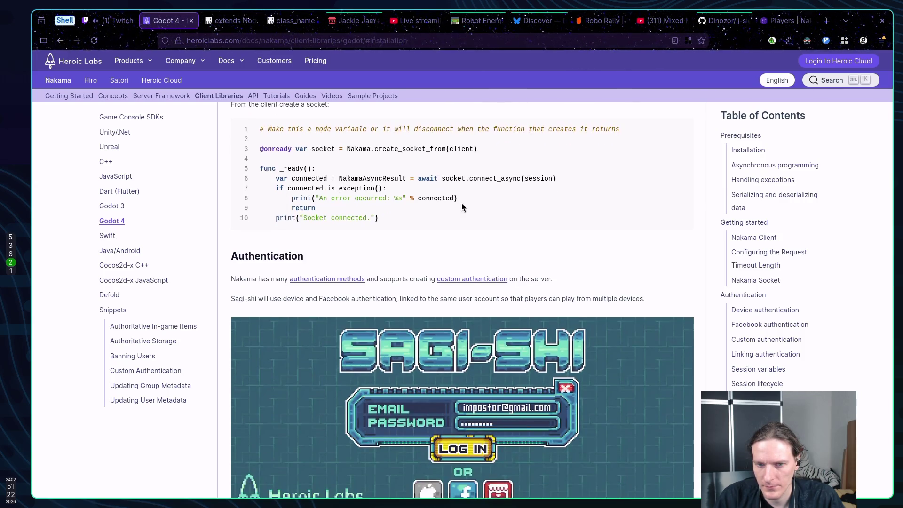
{"action": "scroll", "coordinate": [439, 205], "scroll_direction": "down", "scroll_amount": 2}
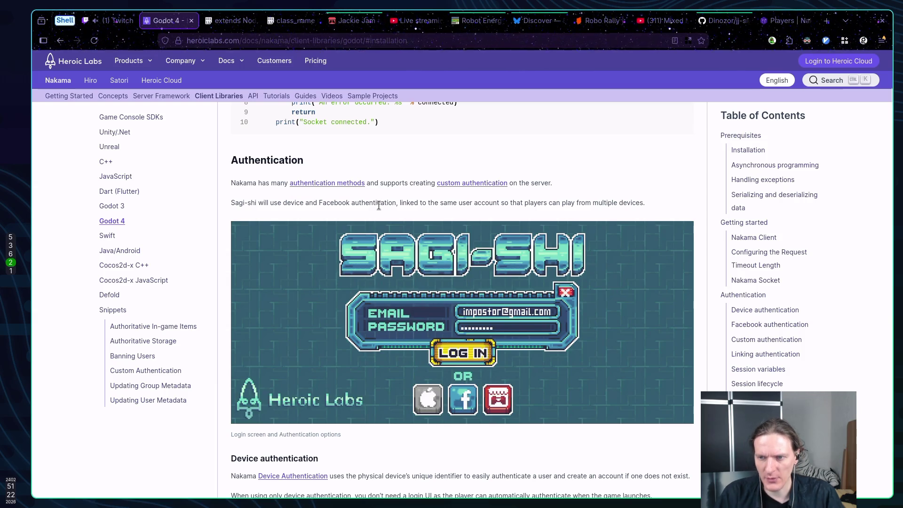
Scroll to Device authentication and copy its code lines from the device_id line down.
{"action": "scroll", "coordinate": [377, 218], "scroll_direction": "down", "scroll_amount": 2}
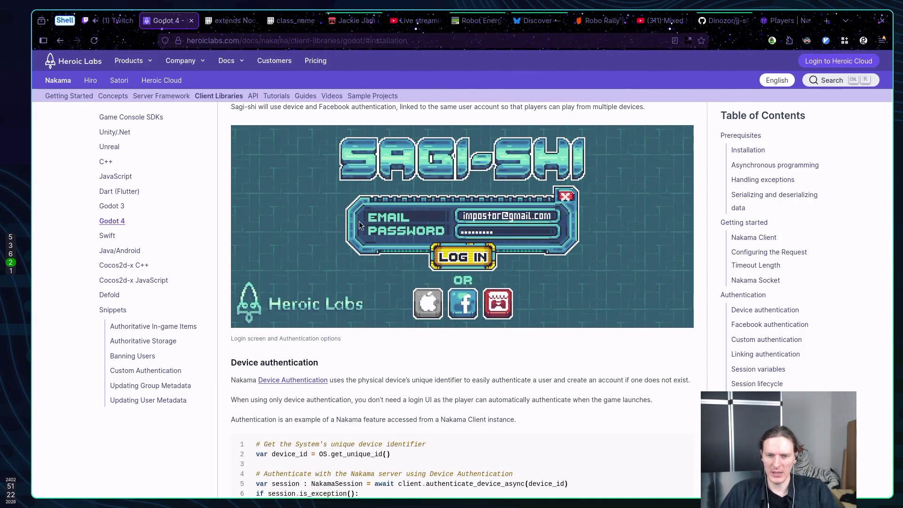
{"action": "scroll", "coordinate": [362, 215], "scroll_direction": "down", "scroll_amount": 1}
{"action": "scroll", "coordinate": [363, 216], "scroll_direction": "down", "scroll_amount": 1}
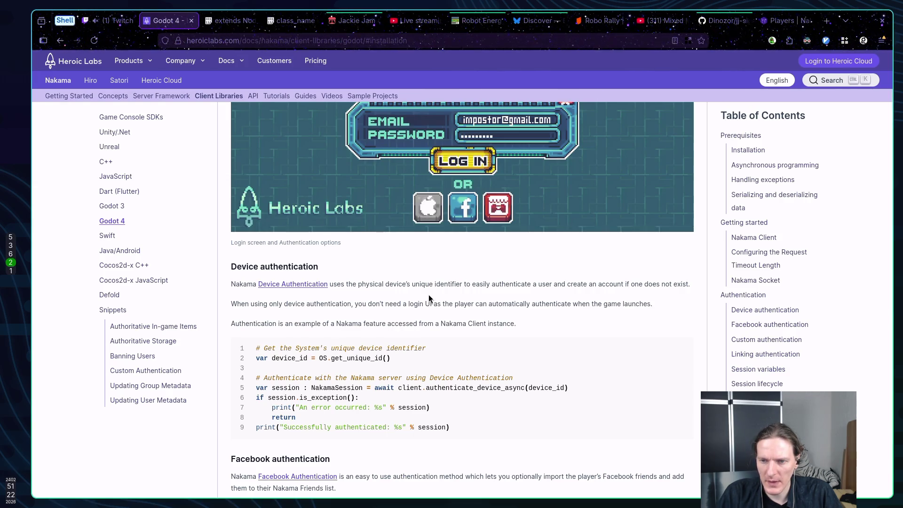
{"action": "scroll", "coordinate": [428, 296], "scroll_direction": "down", "scroll_amount": 1}
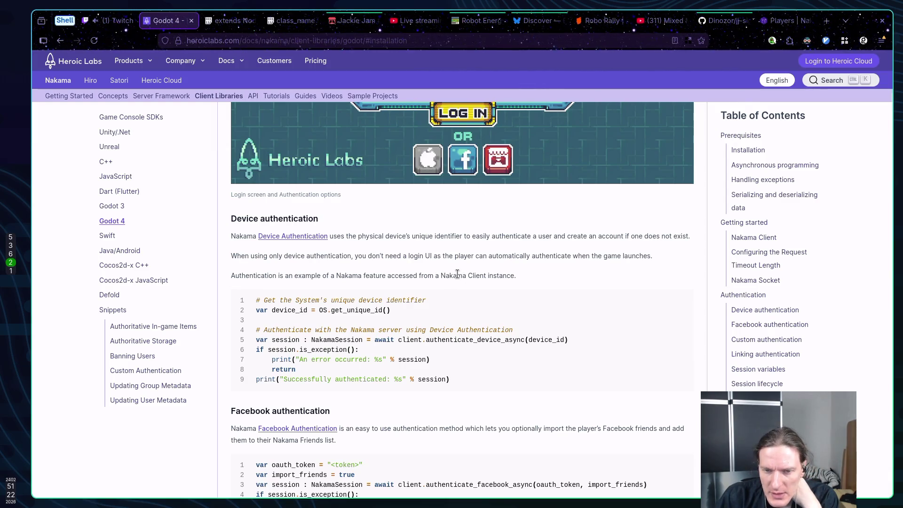
{"action": "scroll", "coordinate": [456, 274], "scroll_direction": "down", "scroll_amount": 1}
{"action": "scroll", "coordinate": [456, 274], "scroll_direction": "down", "scroll_amount": 1}
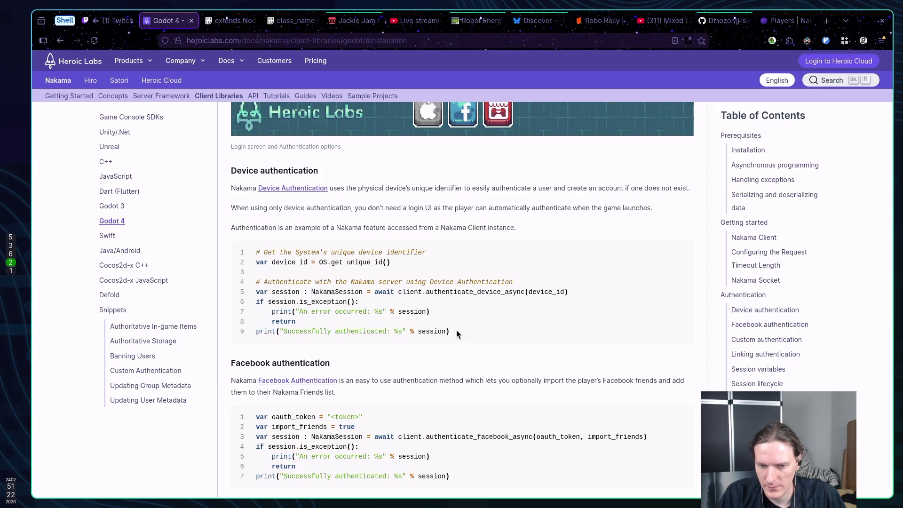
{"action": "mouse_move", "coordinate": [455, 329]}
{"action": "left_mouse_down"}
{"action": "mouse_move", "coordinate": [339, 311]}
{"action": "mouse_move", "coordinate": [250, 263]}
{"action": "left_mouse_up"}
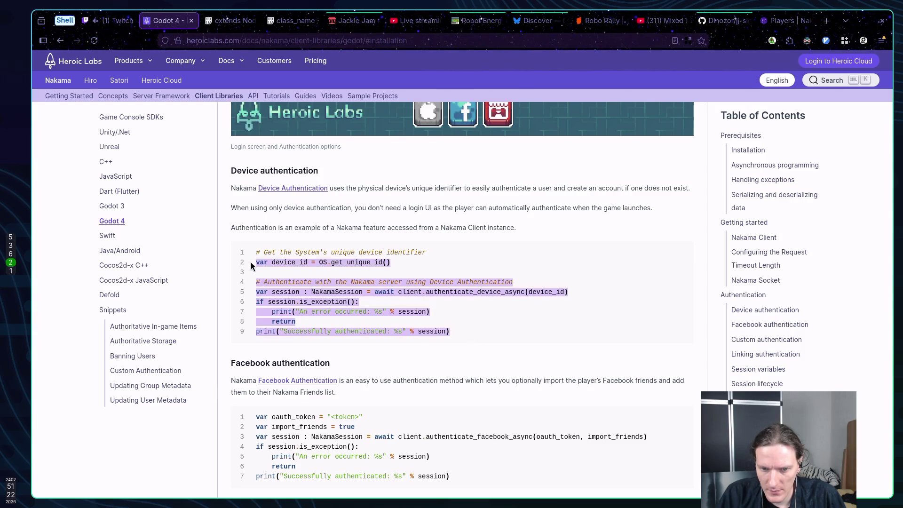
{"action": "left_click", "coordinate": [350, 292]}
{"action": "key", "text": "super+1"}
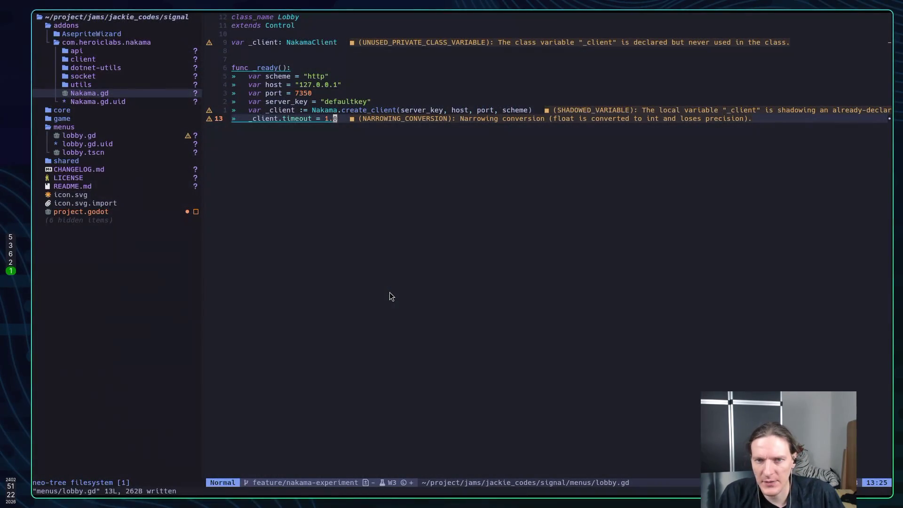
Add 'func authenticate() -> void:' below _ready containing the pasted, indented device-auth code, and save.
{"action": "key", "text": "Escape"}
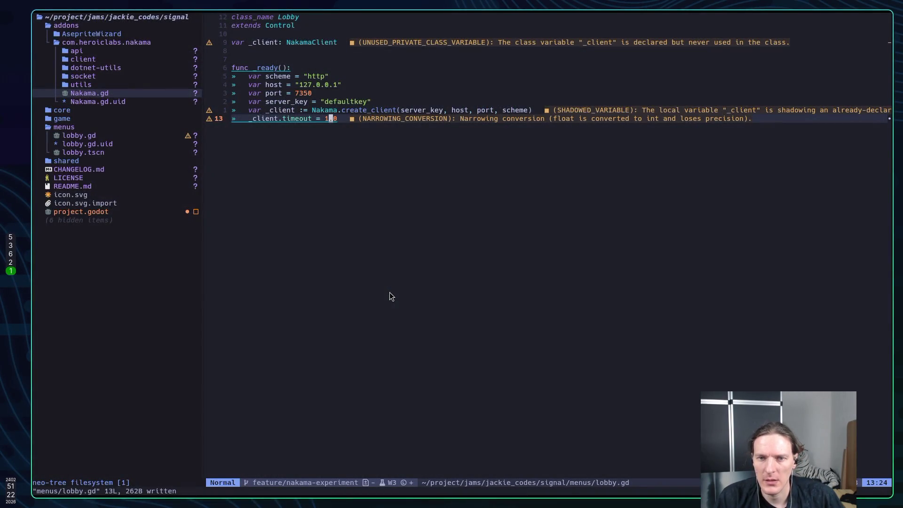
{"action": "key", "text": "o"}
{"action": "key", "text": "Return"}
{"action": "key", "text": "Return"}
{"action": "type", "text": "func authen"}
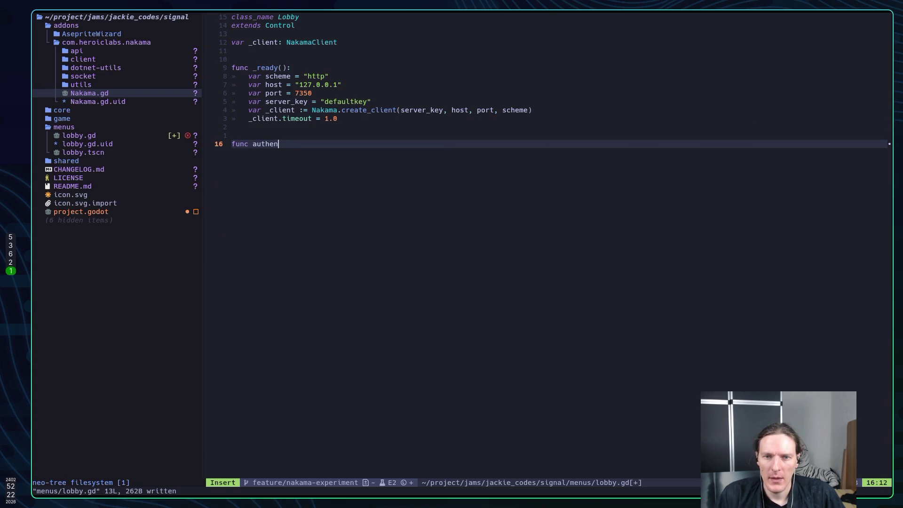
{"action": "type", "text": "ticate() -"}
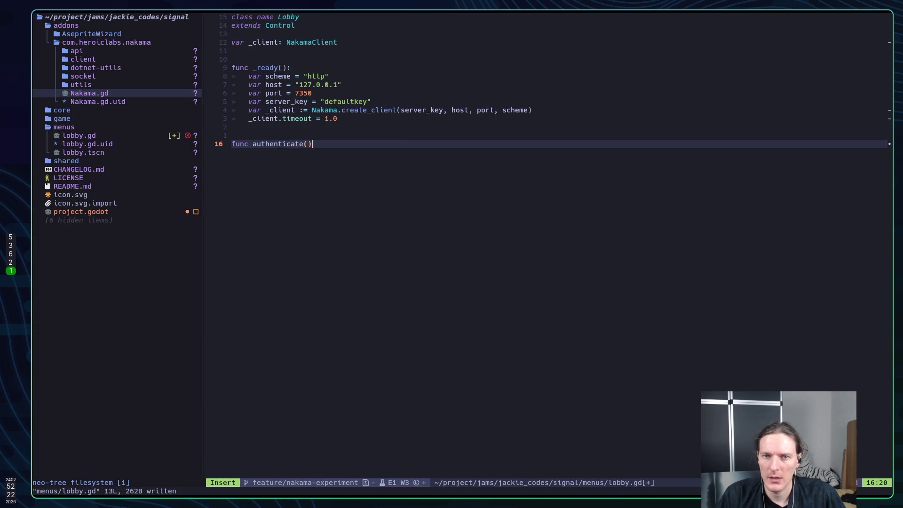
{"action": "type", "text": "> void:"}
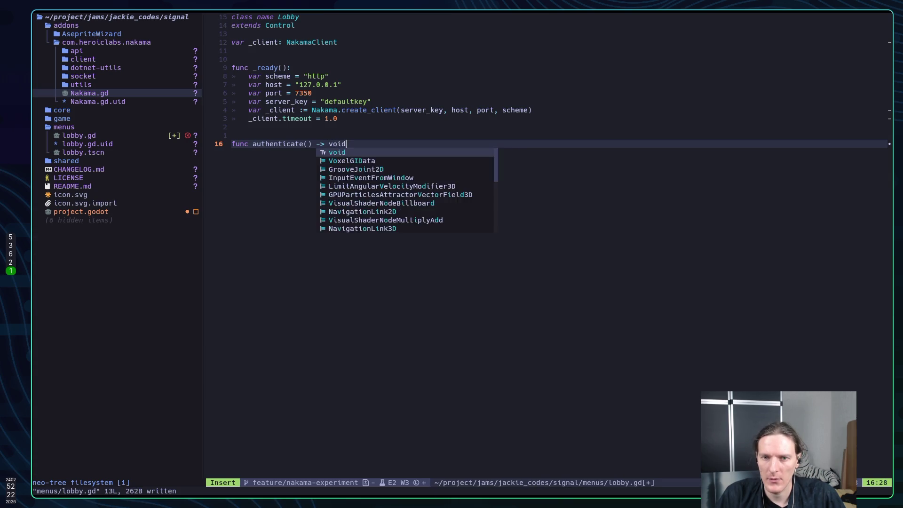
{"action": "key", "text": "Return"}
{"action": "key", "text": "Escape"}
{"action": "key", "text": "p"}
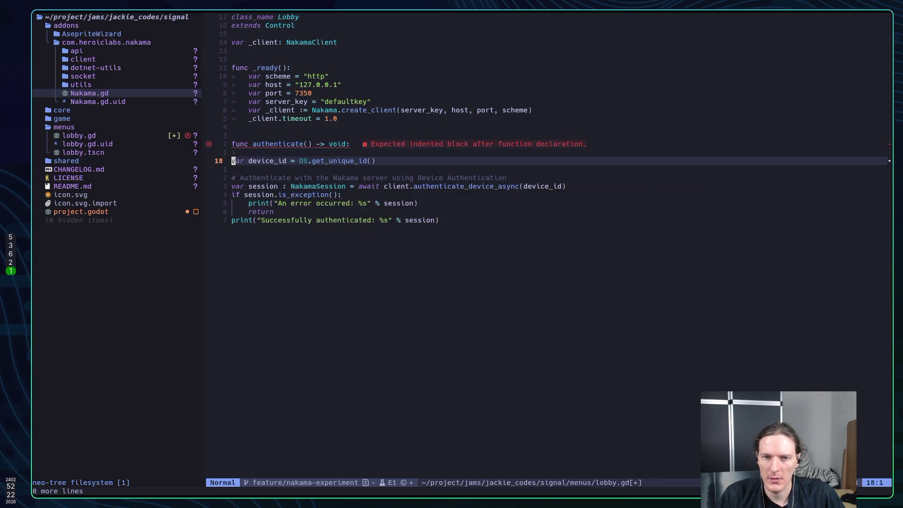
{"action": "key", "text": "shift+v"}
{"action": "key", "text": "j"}
{"action": "key", "text": "j"}
{"action": "key", "text": "j"}
{"action": "key", "text": "j"}
{"action": "key", "text": "j"}
{"action": "key", "text": "j"}
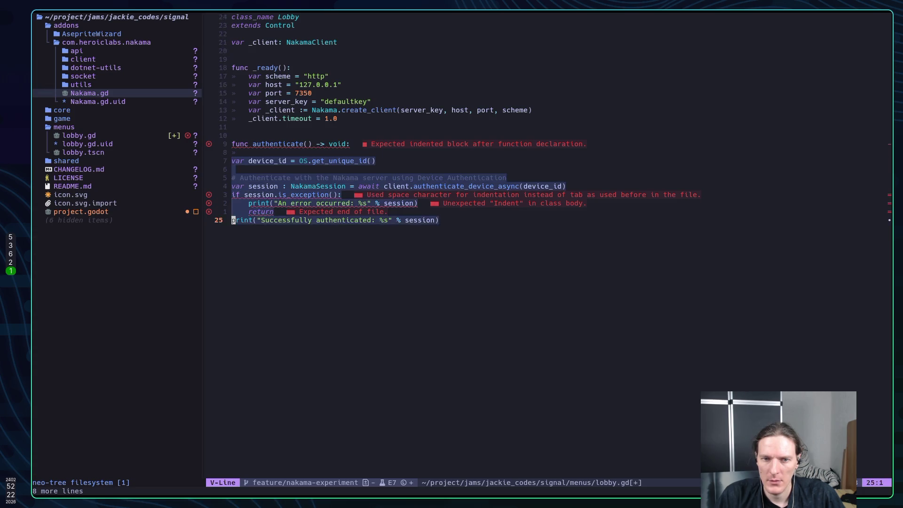
{"action": "key", "text": "greater"}
{"action": "type", "text": ":w"}
{"action": "key", "text": "Return"}
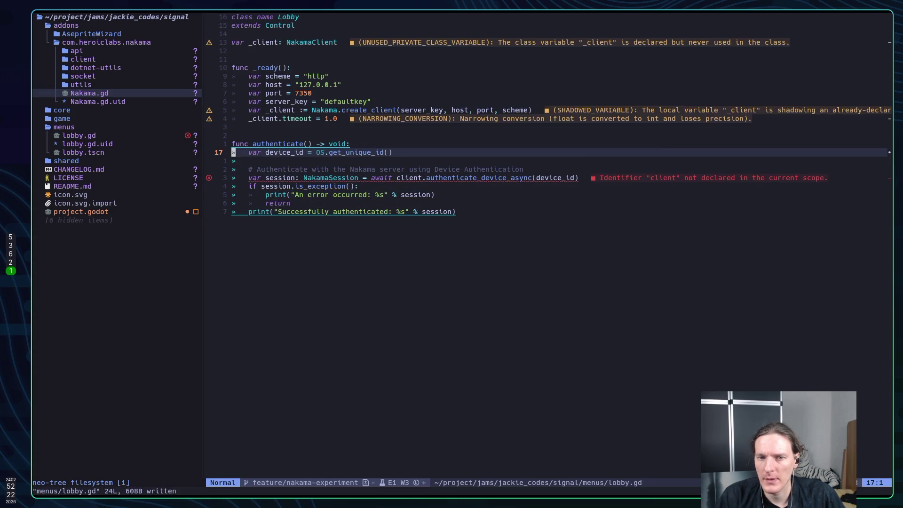
Change client to _client in authenticate's session line and save lobby.gd.
{"action": "key", "text": "j"}
{"action": "key", "text": "j"}
{"action": "key", "text": "j"}
{"action": "key", "text": "w"}
{"action": "key", "text": "w"}
{"action": "key", "text": "w"}
{"action": "key", "text": "w"}
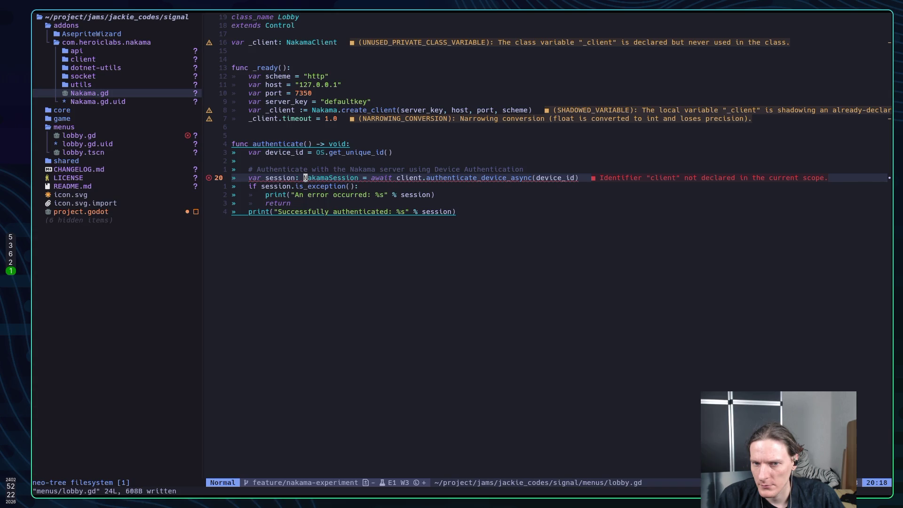
{"action": "key", "text": "w"}
{"action": "key", "text": "w"}
{"action": "type", "text": "ebi"}
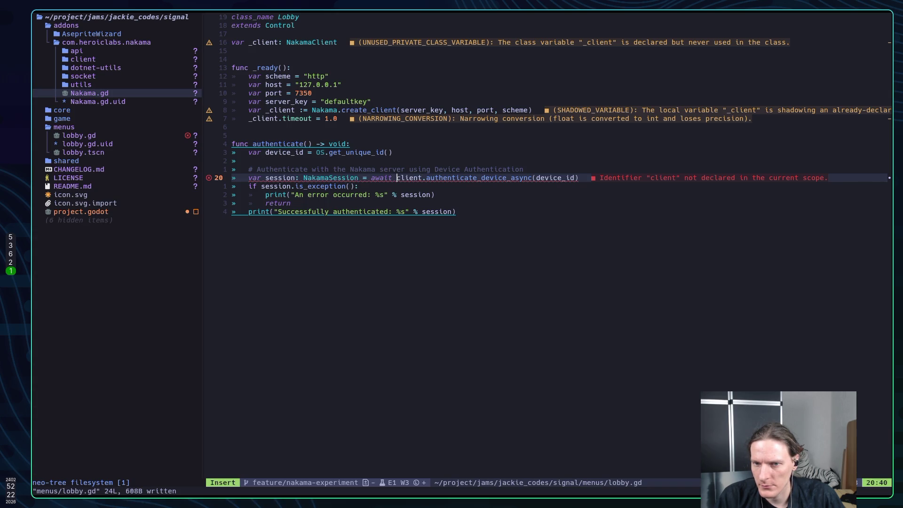
{"action": "type", "text": "_"}
{"action": "key", "text": "Escape"}
{"action": "type", "text": ":w"}
{"action": "key", "text": "Return"}
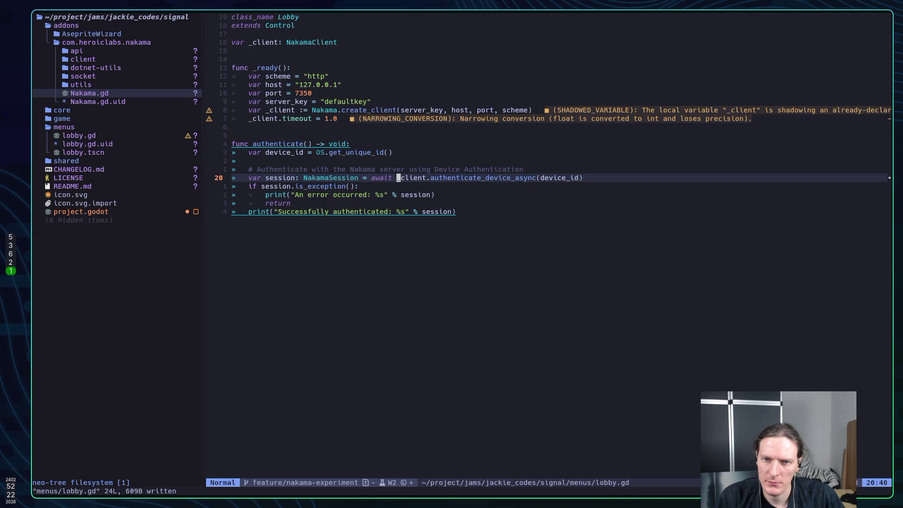
Add an authenticate() call at the end of _ready and save.
{"action": "key", "text": "k"}
{"action": "key", "text": "k"}
{"action": "key", "text": "k"}
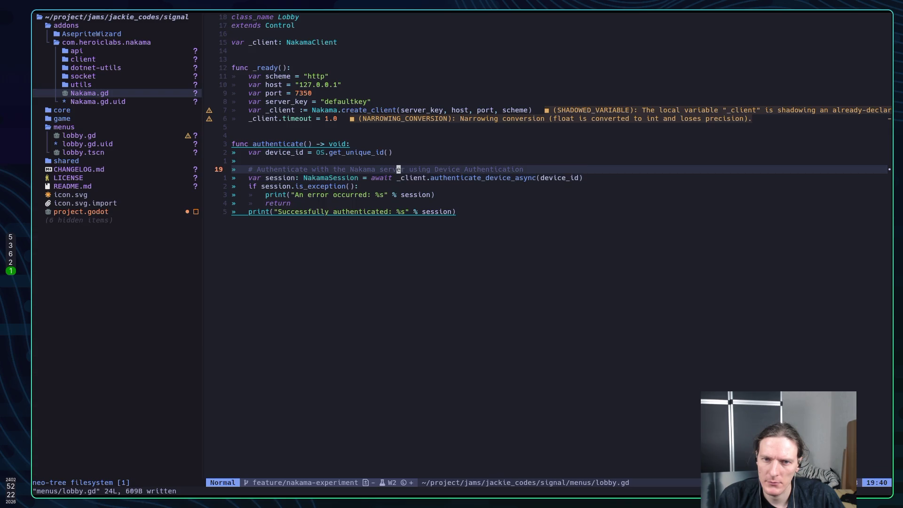
{"action": "key", "text": "o"}
{"action": "key", "text": "Return"}
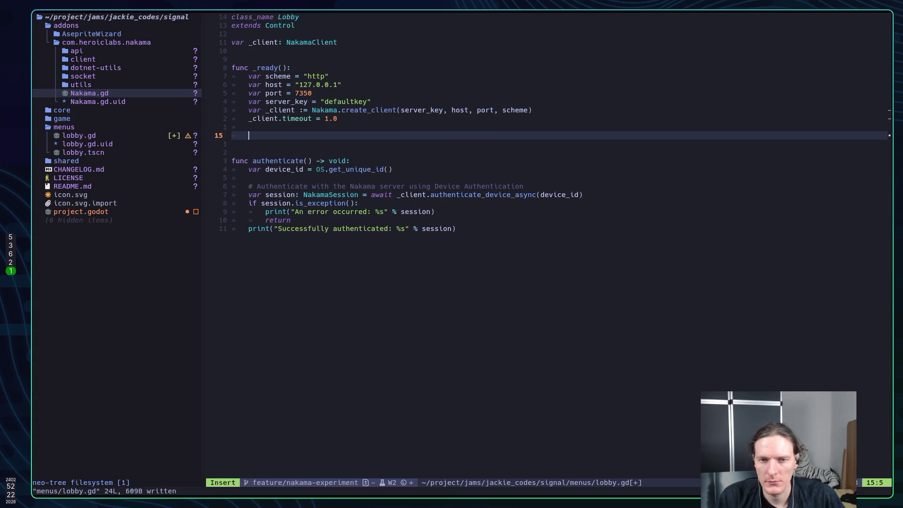
{"action": "type", "text": "auth"}
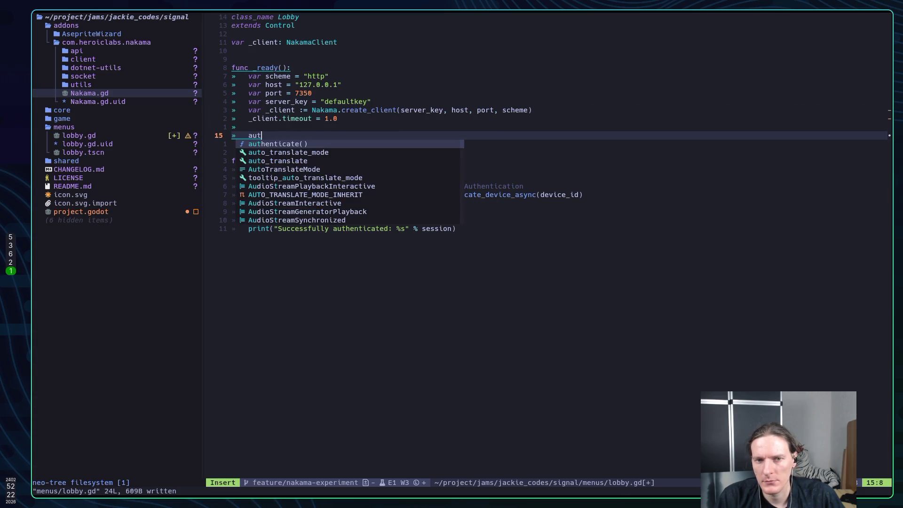
{"action": "key", "text": "Return"}
{"action": "key", "text": "Escape"}
{"action": "type", "text": ":w"}
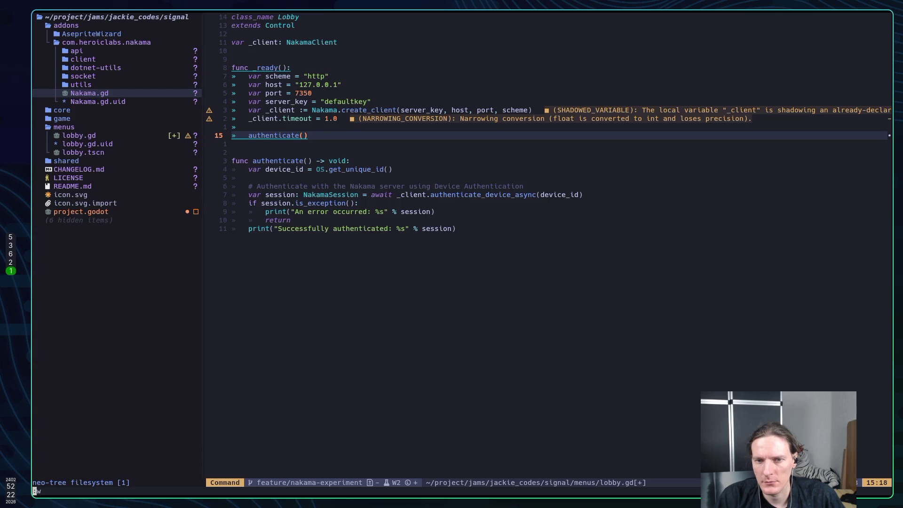
{"action": "key", "text": "Return"}
{"action": "key", "text": "super+2"}
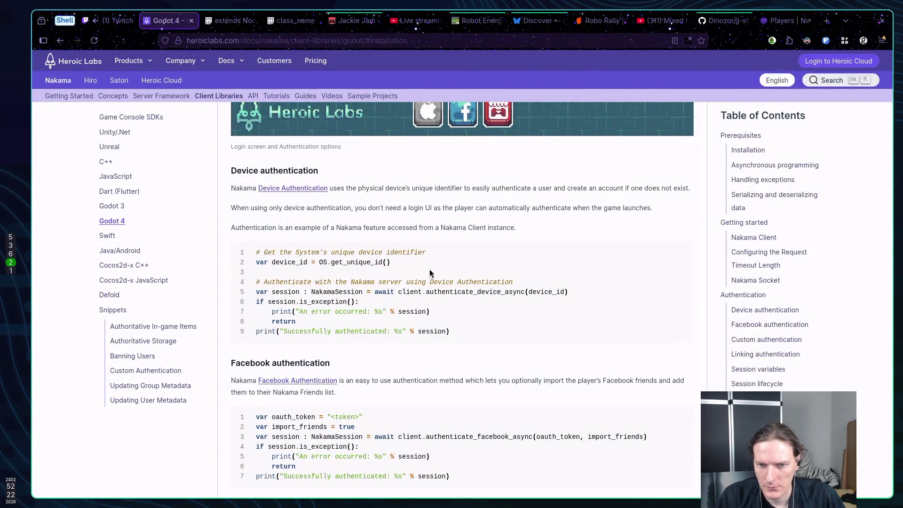
Scroll over the device authentication and Nakama Socket examples in the docs.
{"action": "scroll", "coordinate": [461, 296], "scroll_direction": "up", "scroll_amount": 3}
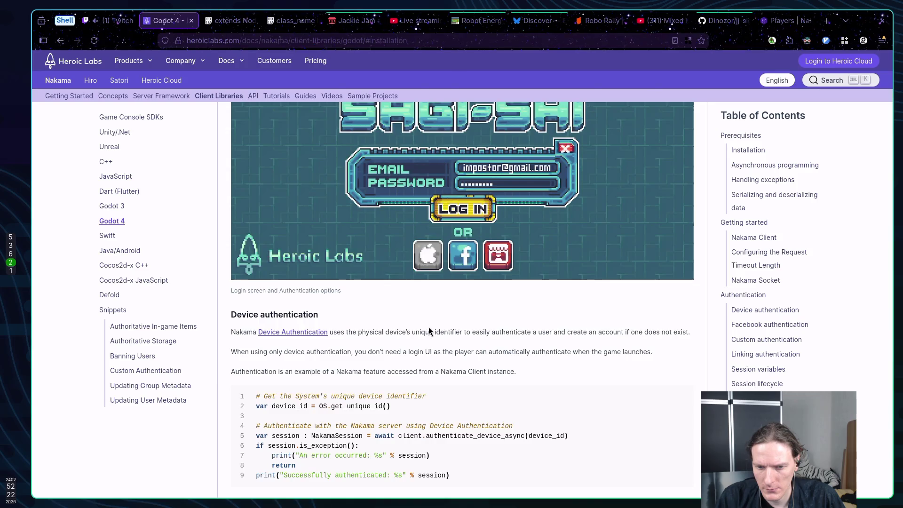
{"action": "scroll", "coordinate": [428, 326], "scroll_direction": "down", "scroll_amount": 2}
{"action": "scroll", "coordinate": [433, 329], "scroll_direction": "up", "scroll_amount": 10}
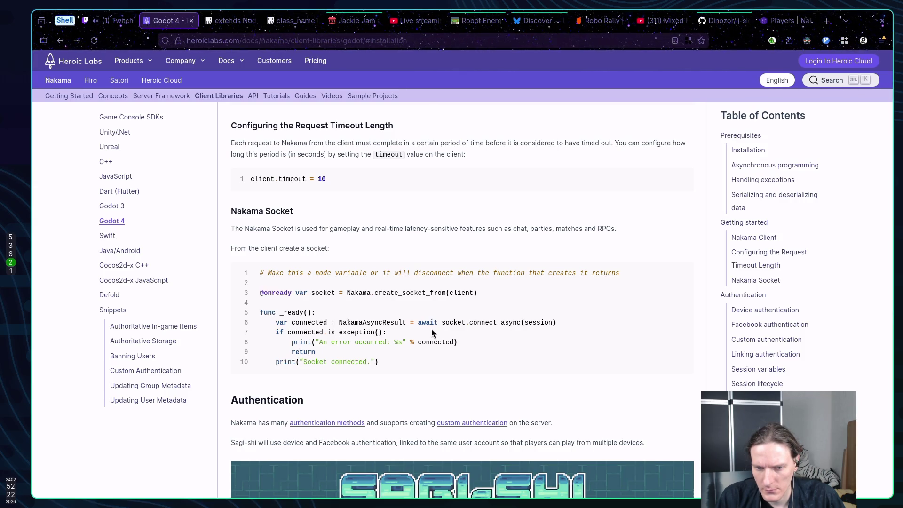
{"action": "key", "text": "super+1"}
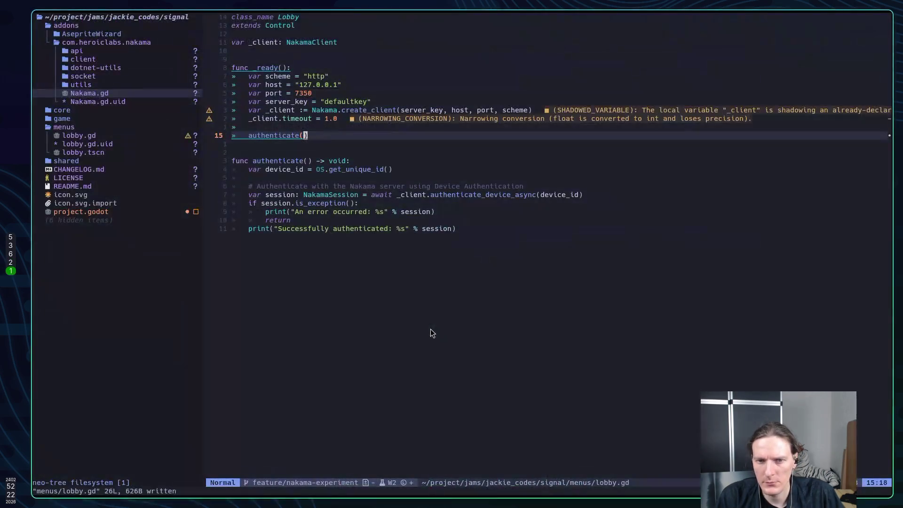
Begin a 'var _socket' declaration near the top, then discard it and save lobby.gd unchanged.
{"action": "type", "text": "10k"}
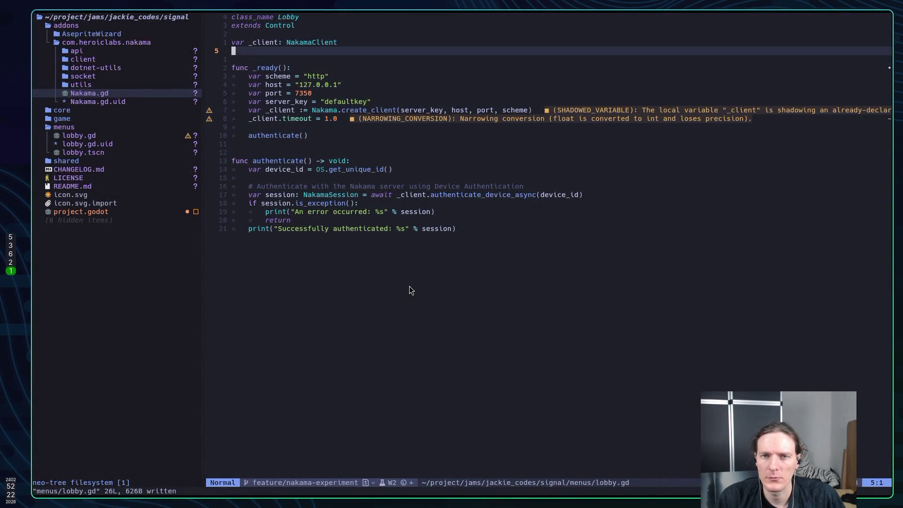
{"action": "type", "text": "ovar _socke"}
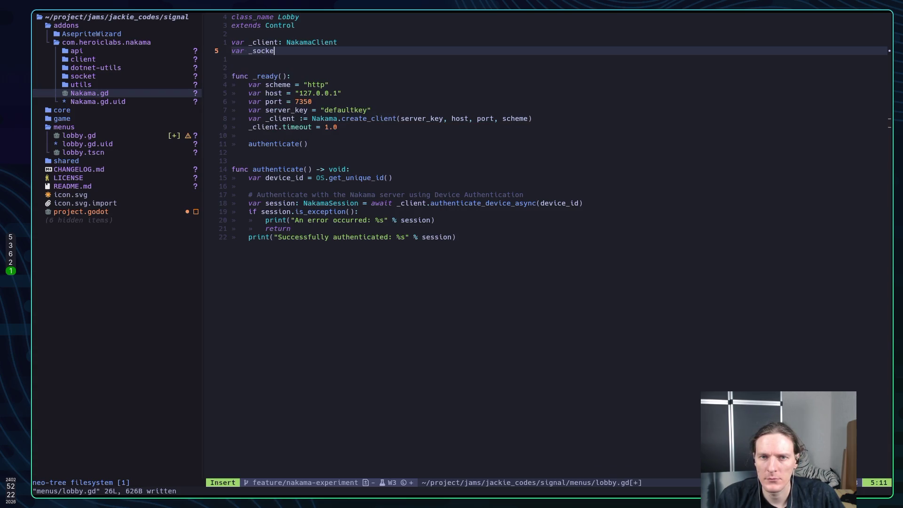
{"action": "key", "text": "BackSpace"}
{"action": "key", "text": "BackSpace"}
{"action": "key", "text": "BackSpace"}
{"action": "key", "text": "BackSpace"}
{"action": "key", "text": "BackSpace"}
{"action": "key", "text": "BackSpace"}
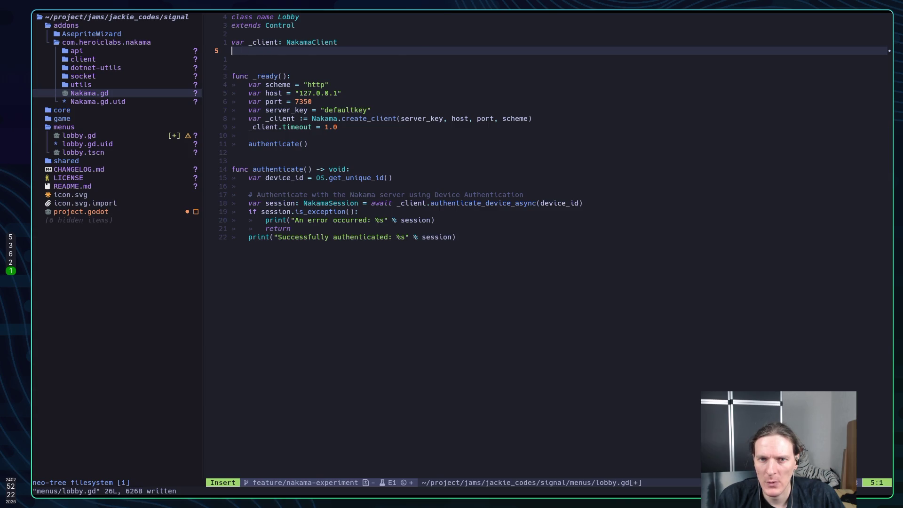
{"action": "key", "text": "Escape"}
{"action": "type", "text": ":w"}
{"action": "key", "text": "Return"}
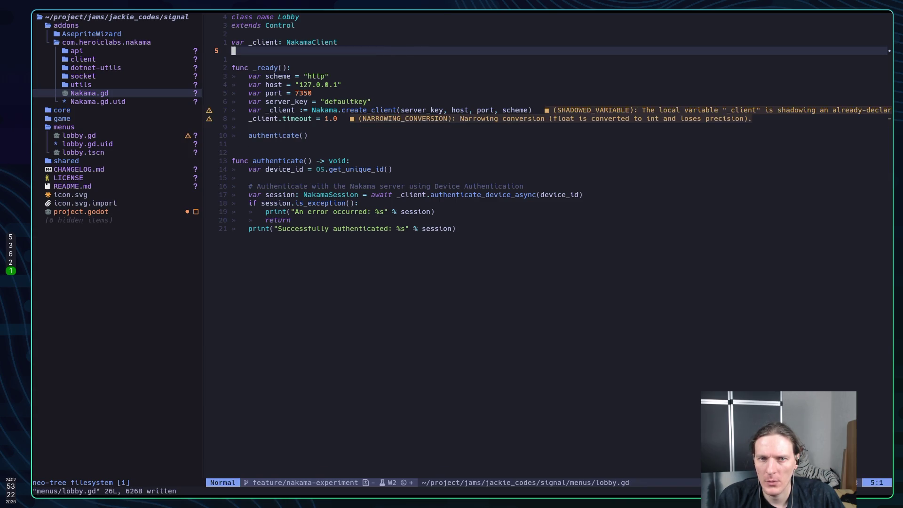
{"action": "key", "text": "super+2"}
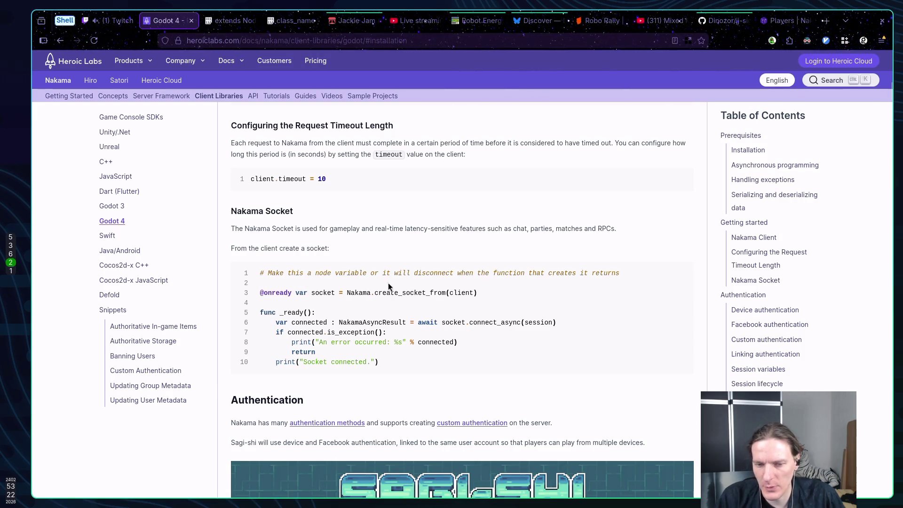
Scroll to Custom authentication and open the Itch.io custom authentication snippet in a new tab.
{"action": "scroll", "coordinate": [409, 289], "scroll_direction": "down", "scroll_amount": 3}
{"action": "scroll", "coordinate": [405, 269], "scroll_direction": "down", "scroll_amount": 4}
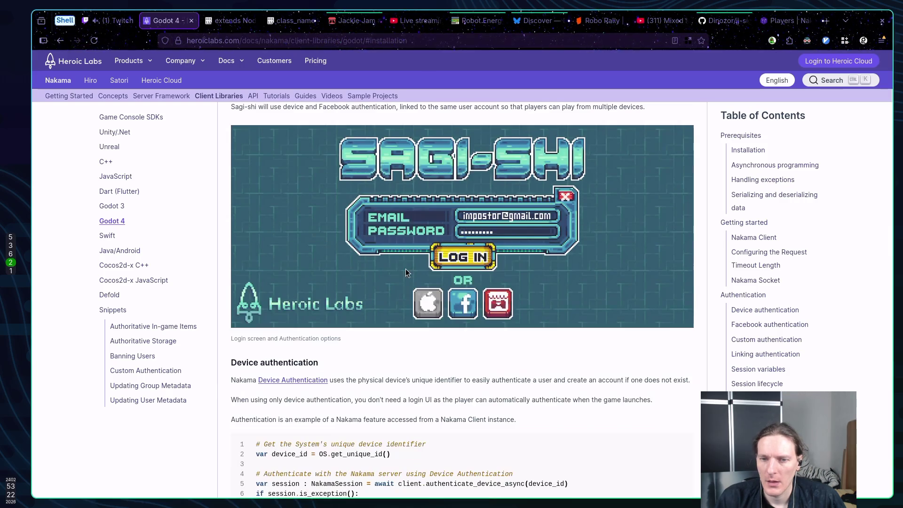
{"action": "scroll", "coordinate": [403, 266], "scroll_direction": "down", "scroll_amount": 4}
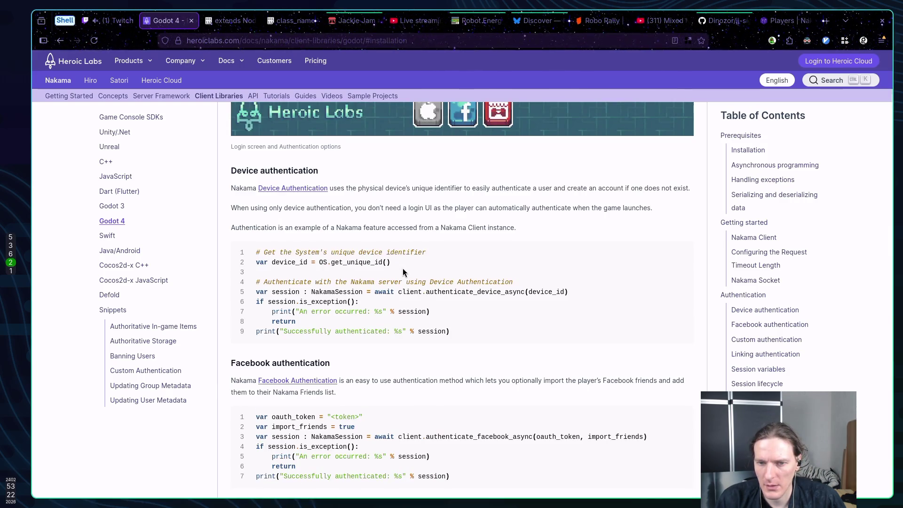
{"action": "scroll", "coordinate": [403, 272], "scroll_direction": "down", "scroll_amount": 3}
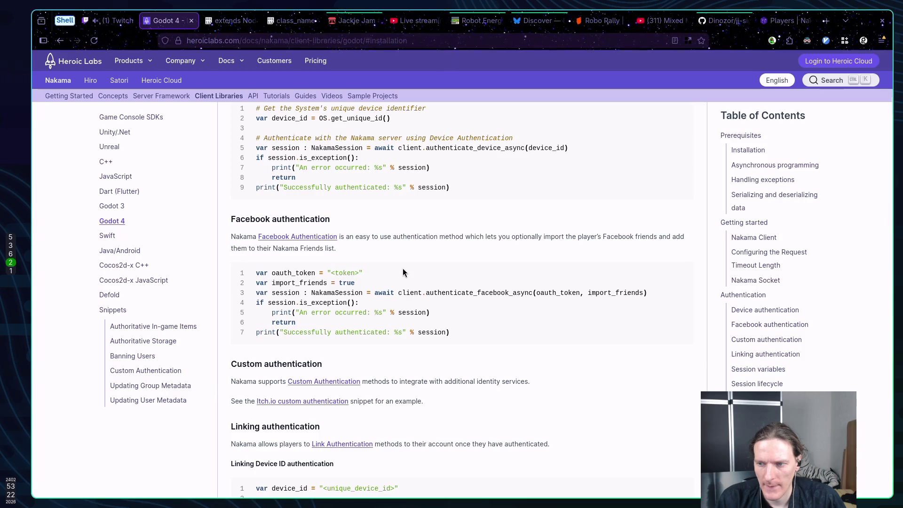
{"action": "scroll", "coordinate": [418, 273], "scroll_direction": "down", "scroll_amount": 3}
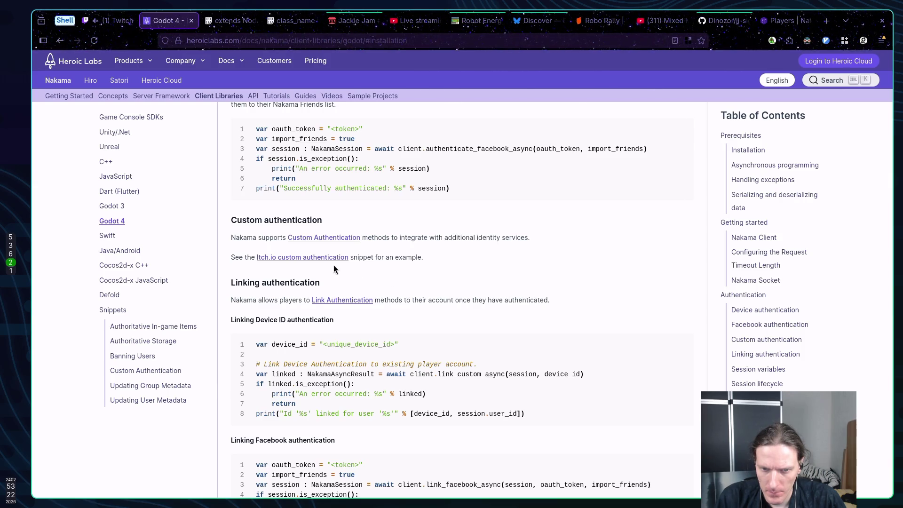
{"action": "middle_click", "coordinate": [312, 258]}
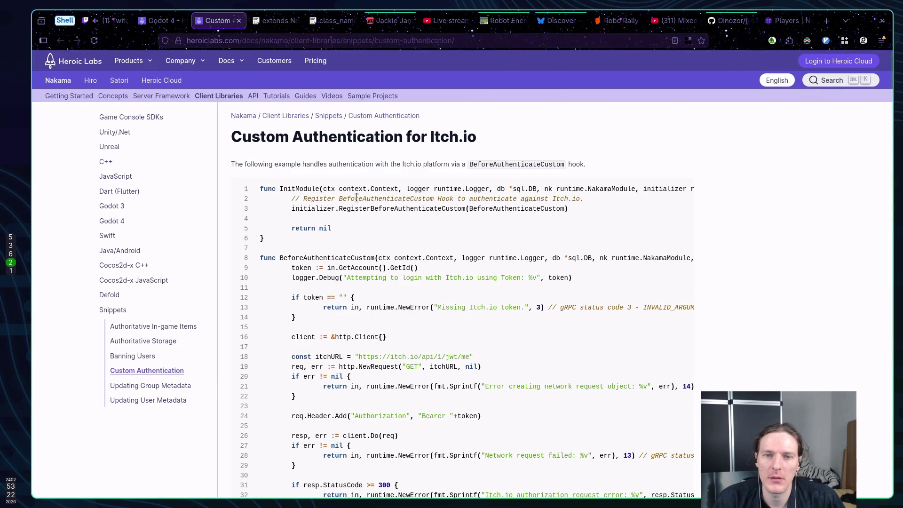
Skim the Itch.io snippet, then go back to the Godot 4 client docs tab.
{"action": "scroll", "coordinate": [338, 193], "scroll_direction": "down", "scroll_amount": 5}
{"action": "scroll", "coordinate": [338, 193], "scroll_direction": "down", "scroll_amount": 5}
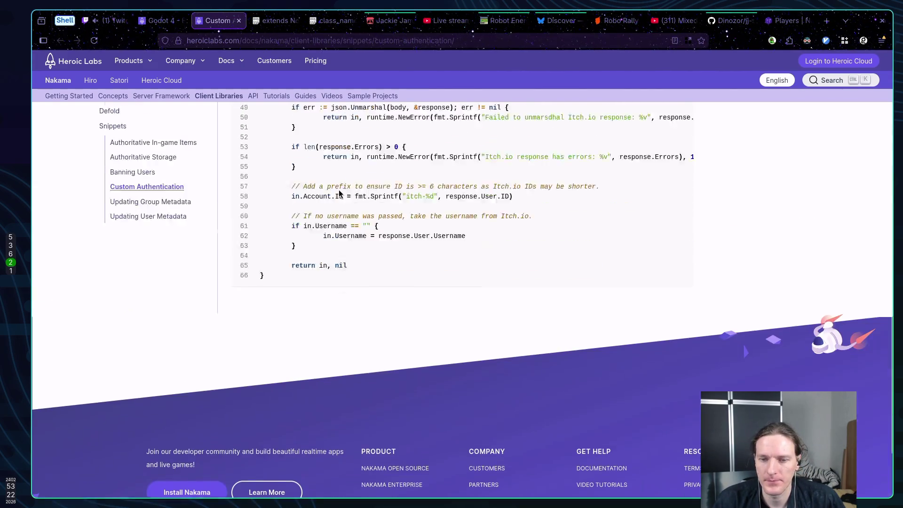
{"action": "key", "text": "Home"}
{"action": "left_click", "coordinate": [160, 16]}
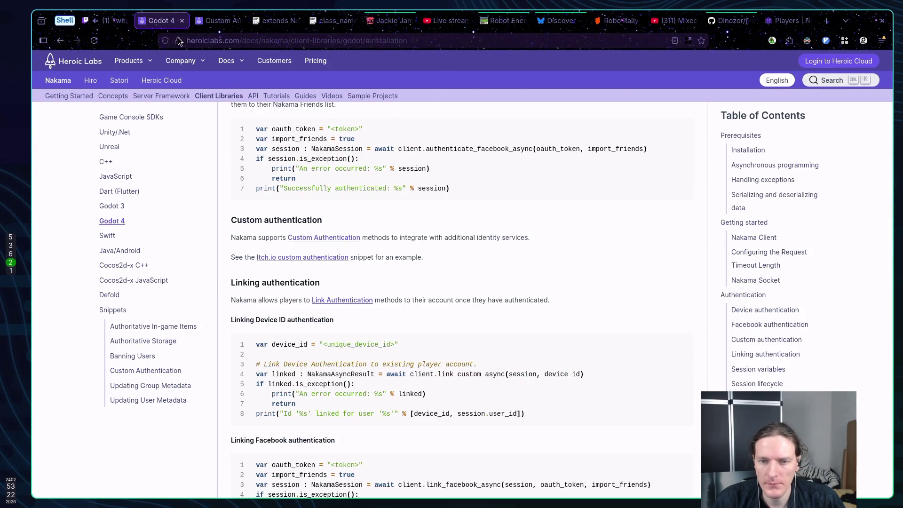
Scroll the Nakama Godot 4 docs past Linking authentication and Session variables to the session restore and refresh examples.
{"action": "scroll", "coordinate": [499, 219], "scroll_direction": "down", "scroll_amount": 3}
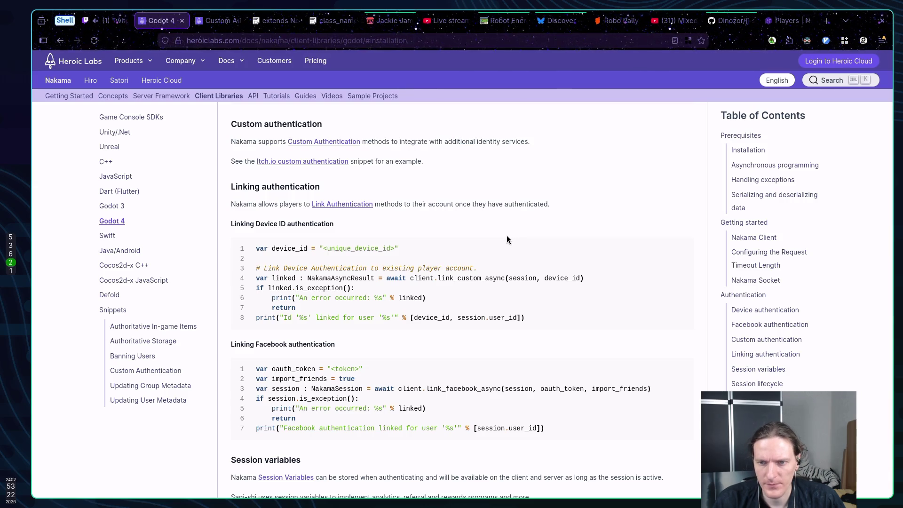
{"action": "scroll", "coordinate": [506, 239], "scroll_direction": "down", "scroll_amount": 4}
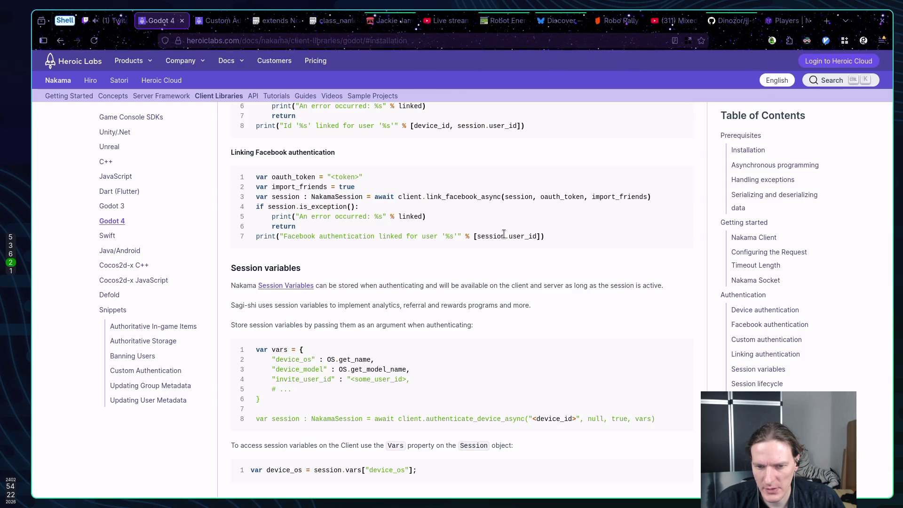
{"action": "scroll", "coordinate": [504, 234], "scroll_direction": "down", "scroll_amount": 5}
{"action": "scroll", "coordinate": [504, 239], "scroll_direction": "up", "scroll_amount": 3}
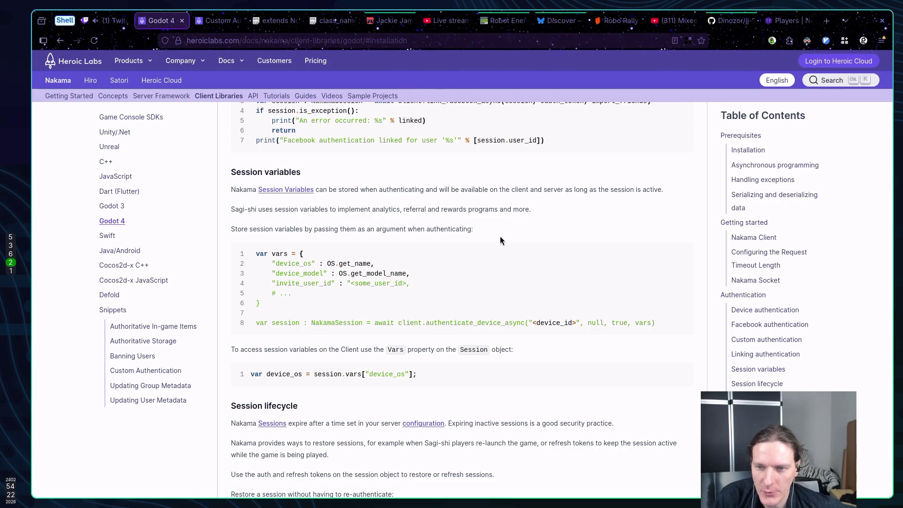
{"action": "scroll", "coordinate": [517, 240], "scroll_direction": "down", "scroll_amount": 2}
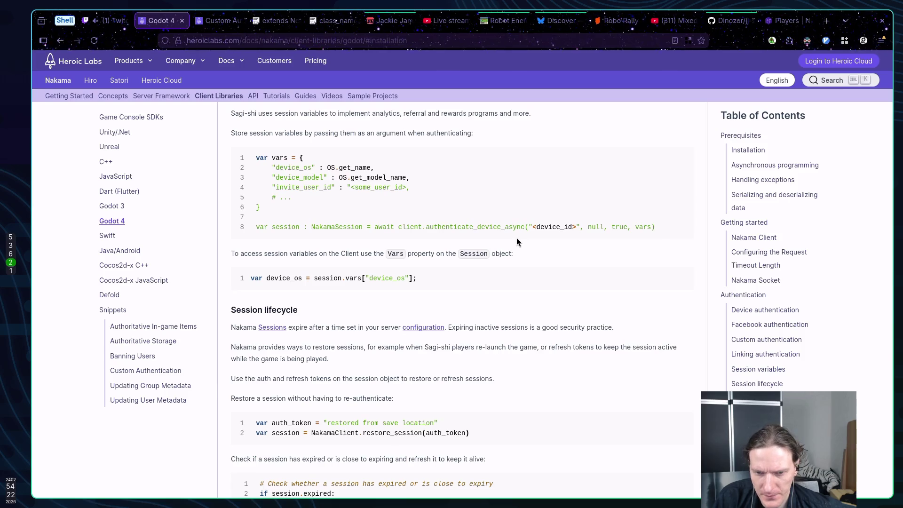
{"action": "scroll", "coordinate": [516, 240], "scroll_direction": "down", "scroll_amount": 1}
{"action": "scroll", "coordinate": [516, 240], "scroll_direction": "down", "scroll_amount": 2}
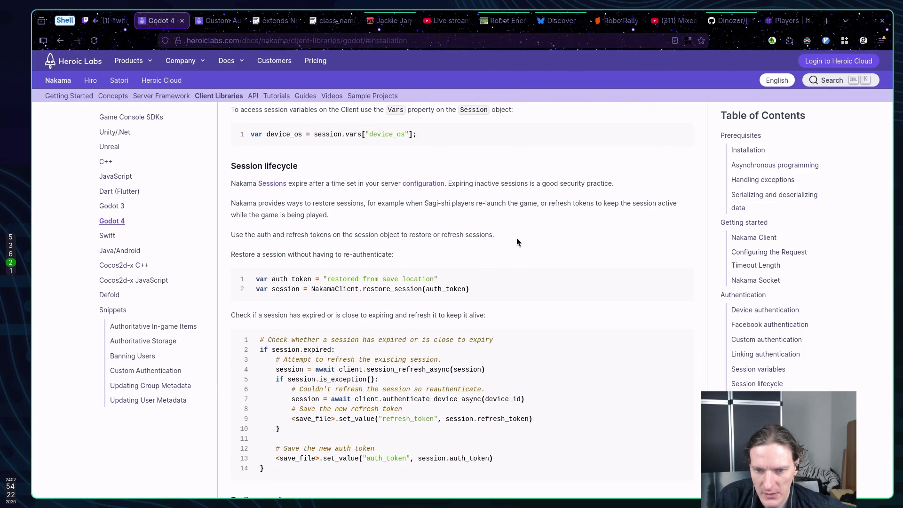